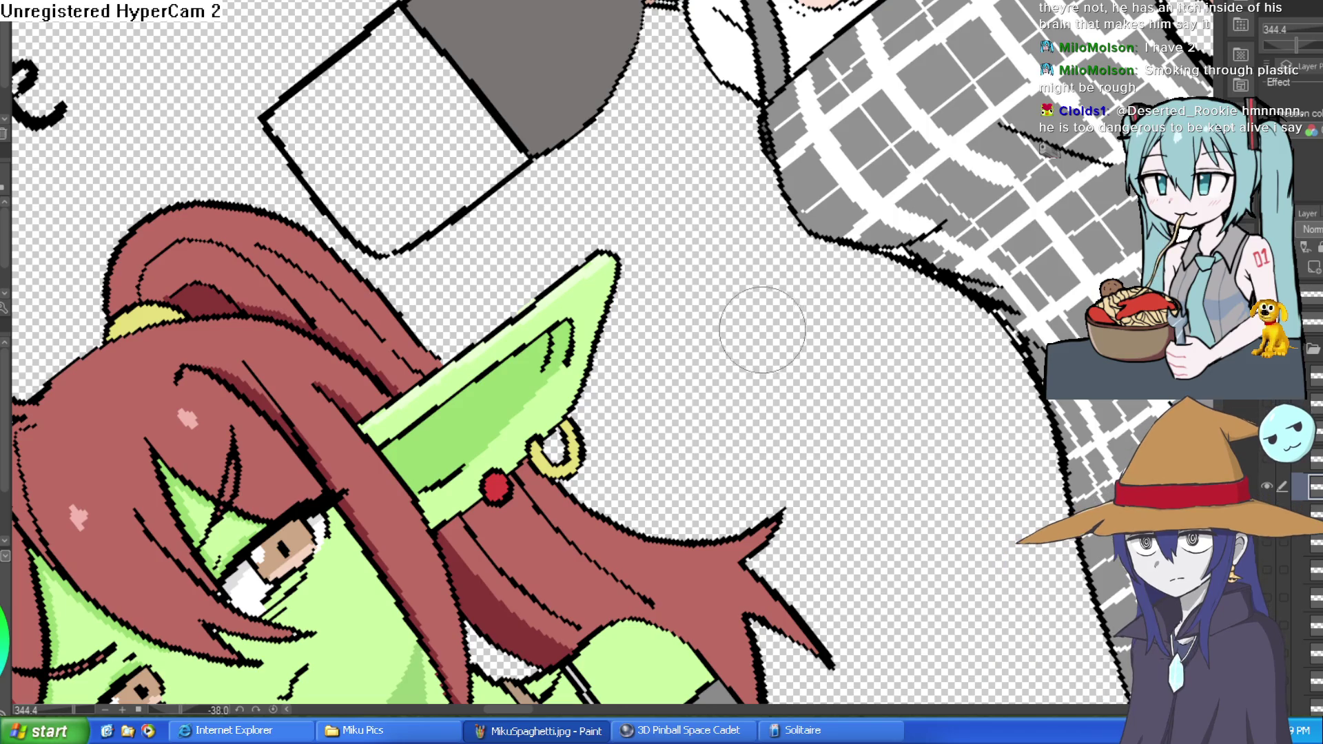
# Pan around Willow's portrait and make the brush slightly smaller
pyautogui.moveTo(855, 347); pyautogui.dragTo(803, 395)
pyautogui.scroll(-5, 803, 396)
pyautogui.scroll(5, 869, 156)
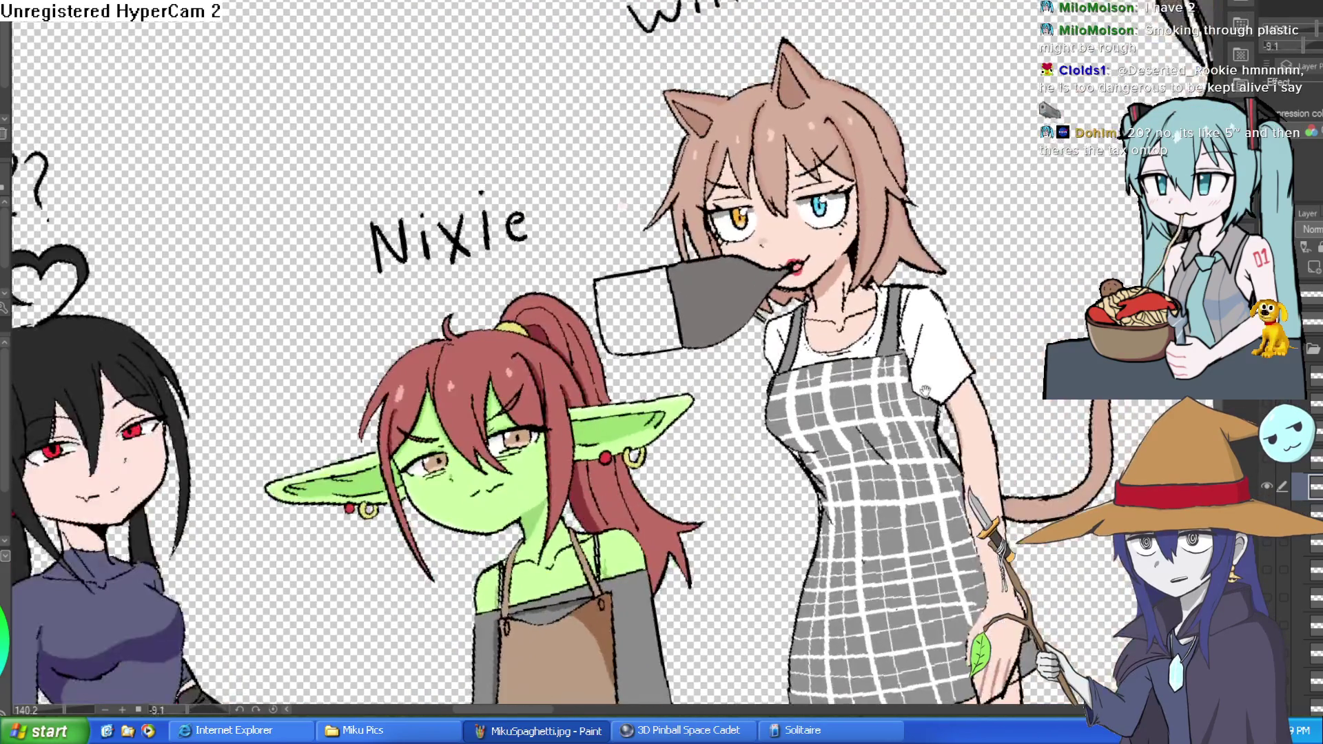
pyautogui.scroll(-2, 869, 156)
pyautogui.scroll(6, 792, 104)
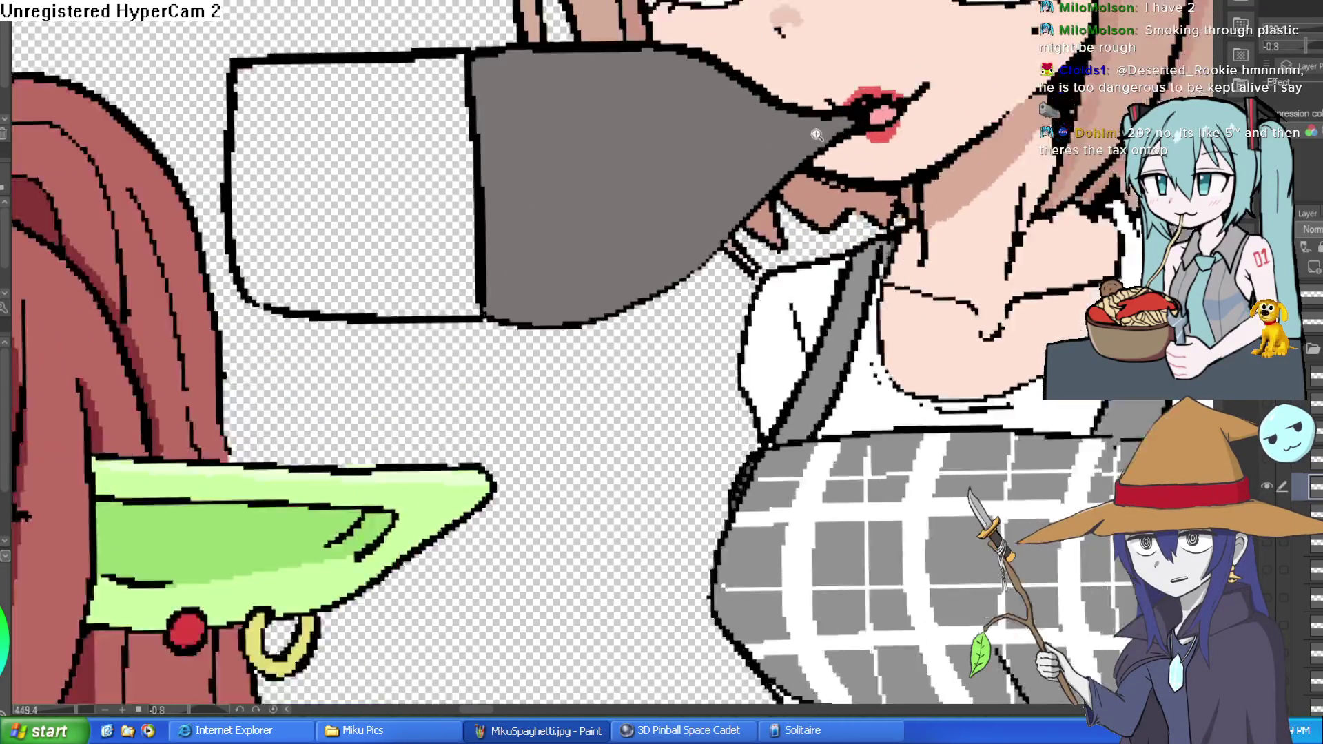
pyautogui.press('[')
pyautogui.press('[')
pyautogui.press('[')
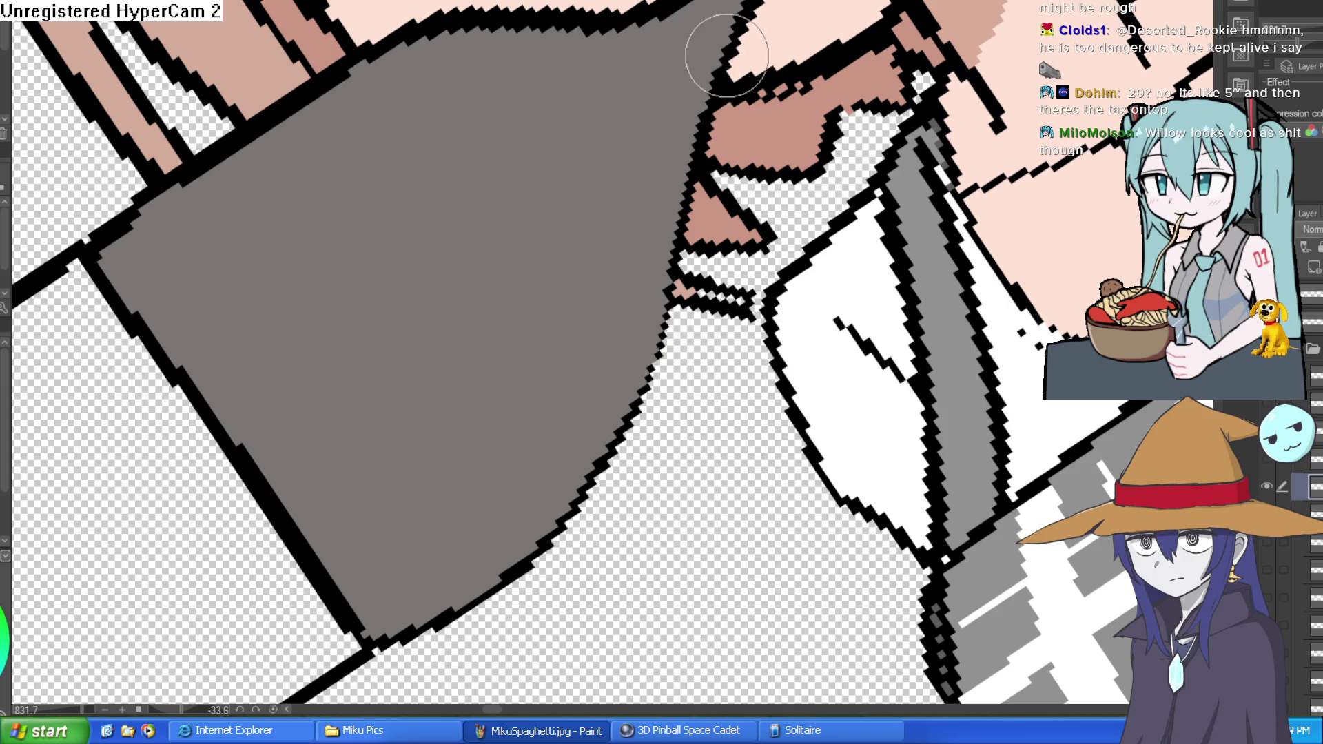
pyautogui.scroll(-4, 912, 257)
pyautogui.scroll(-2, 912, 256)
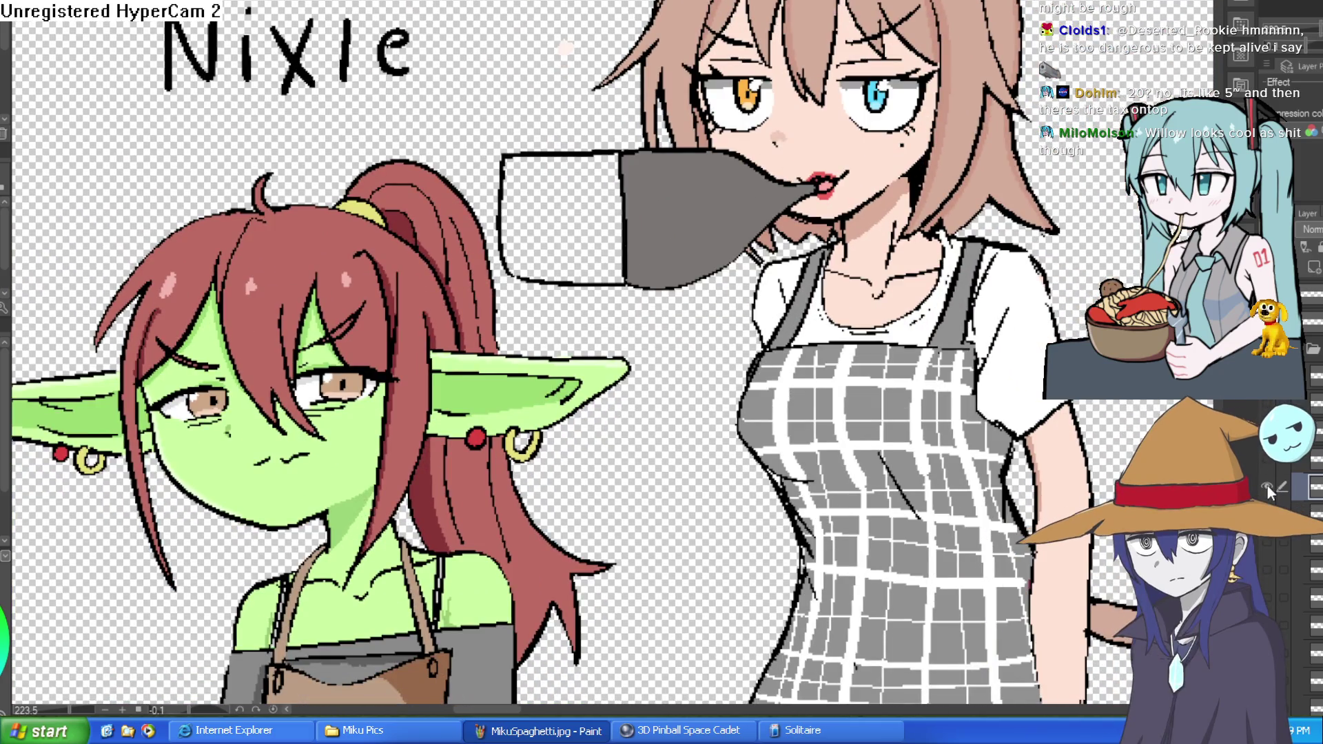
# Hide the grey holder and open-mouth layers and show the cigarette-mouth layer
pyautogui.click(1267, 486)
pyautogui.click(1266, 540)
pyautogui.click(1266, 568)
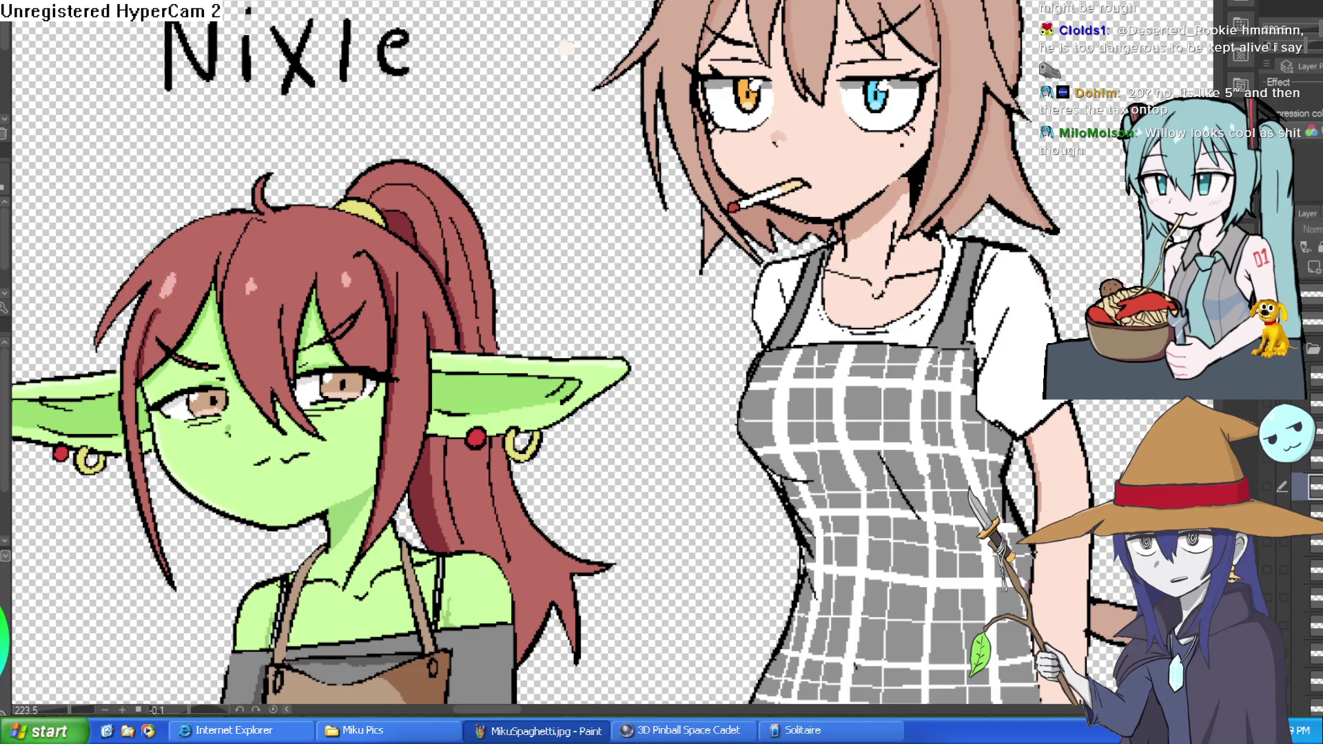
pyautogui.moveTo(824, 201)
pyautogui.mouseDown()
pyautogui.moveTo(841, 261)
pyautogui.moveTo(861, 277)
pyautogui.mouseUp()
pyautogui.scroll(3, 848, 243)
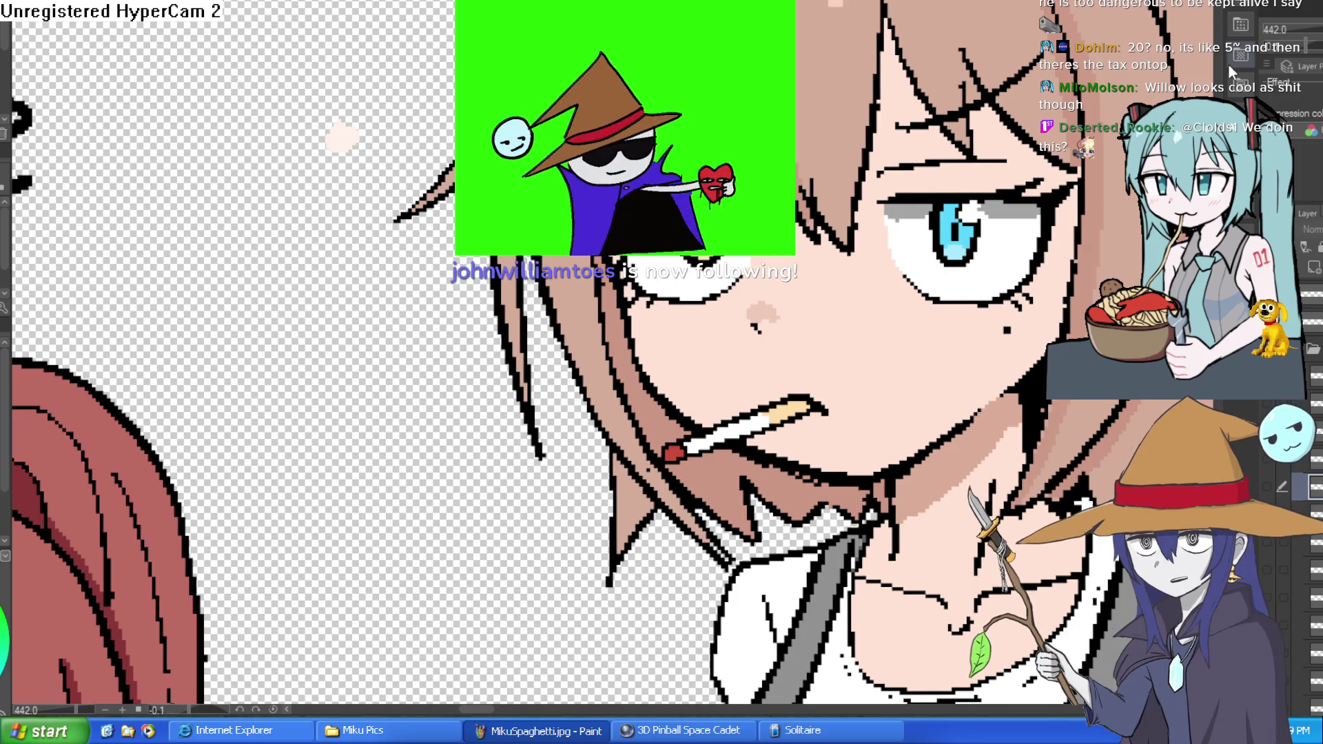
# Hide the cigarette-mouth layer and show the grey holder with its dark grey back-end layer
pyautogui.click(1271, 482)
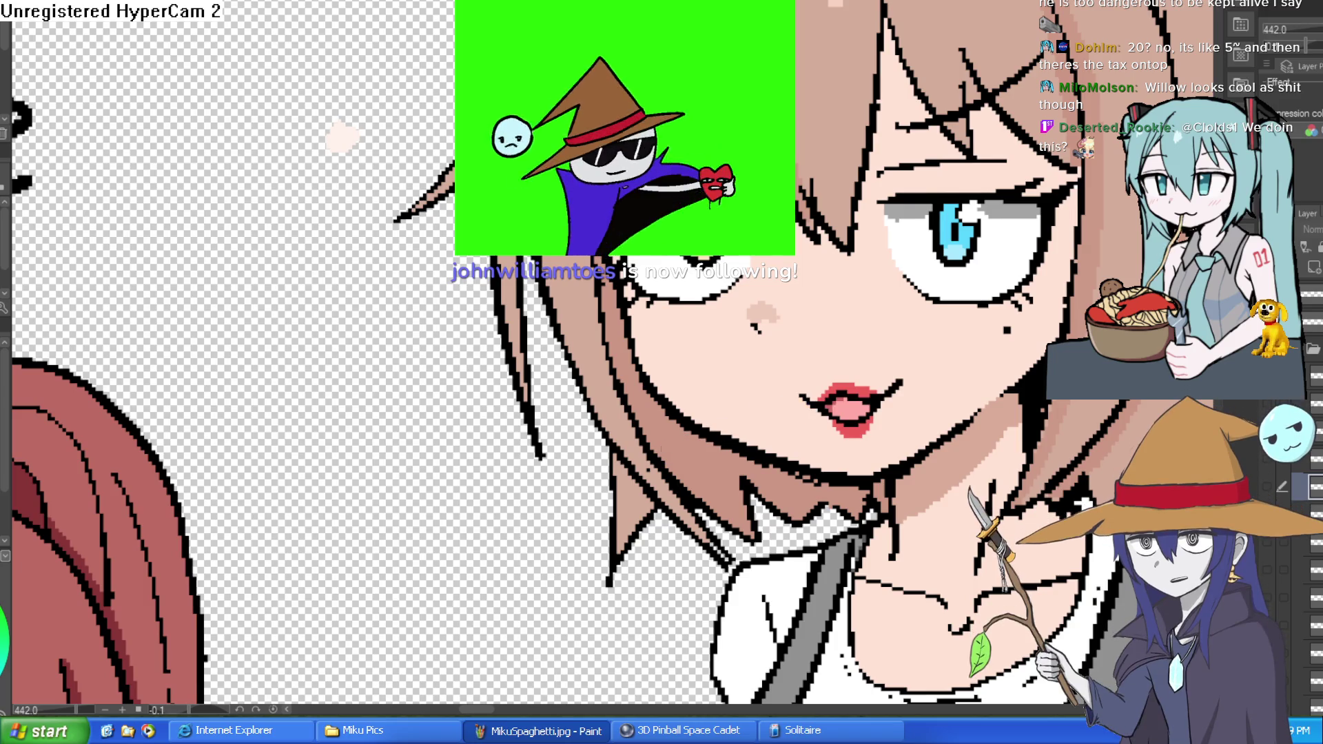
pyautogui.click(1271, 482)
pyautogui.scroll(-5, 764, 348)
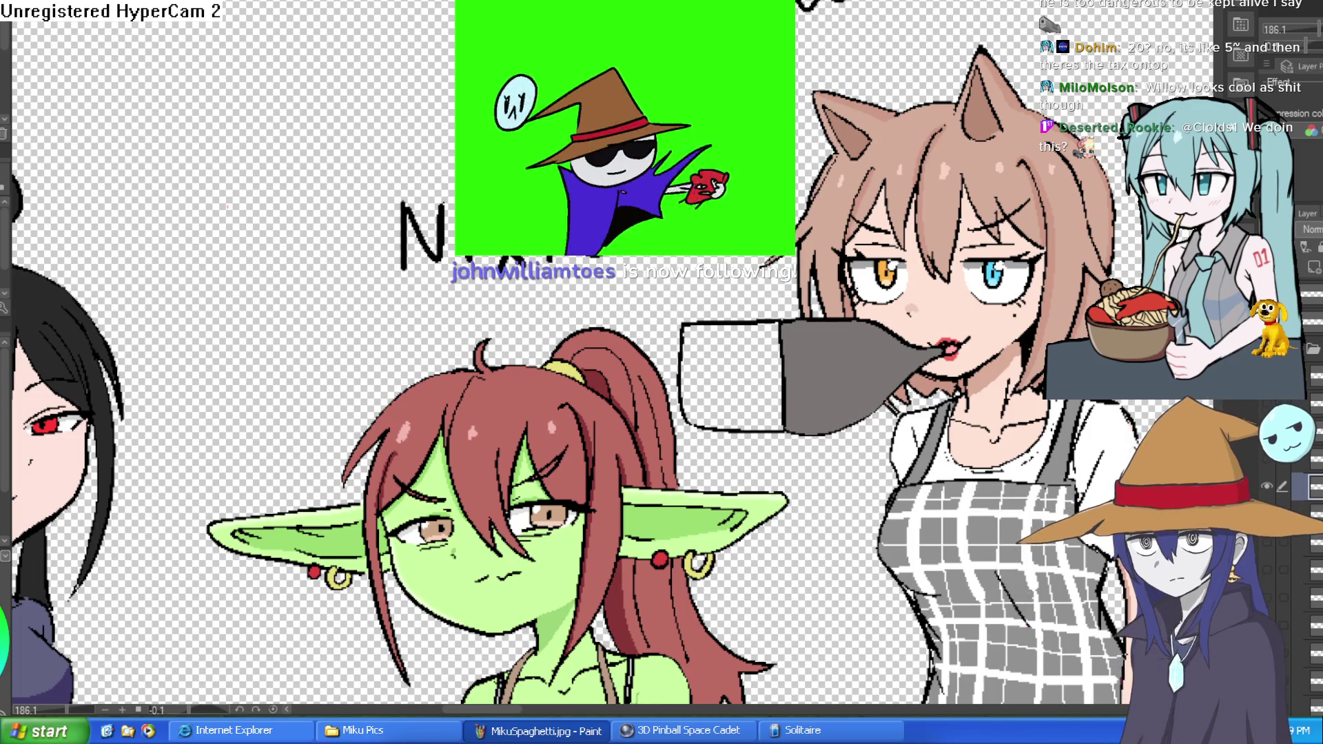
pyautogui.click(1267, 485)
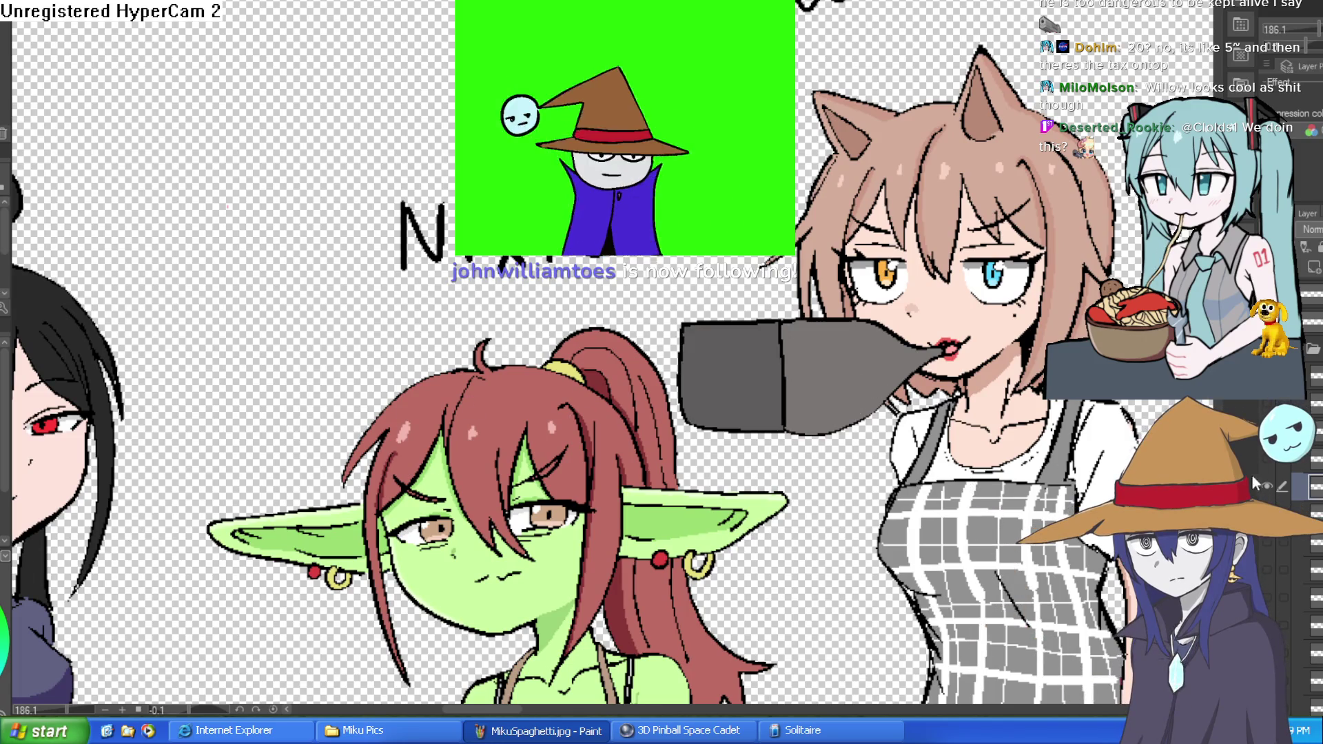
pyautogui.scroll(-2, 1043, 453)
pyautogui.scroll(5, 1044, 452)
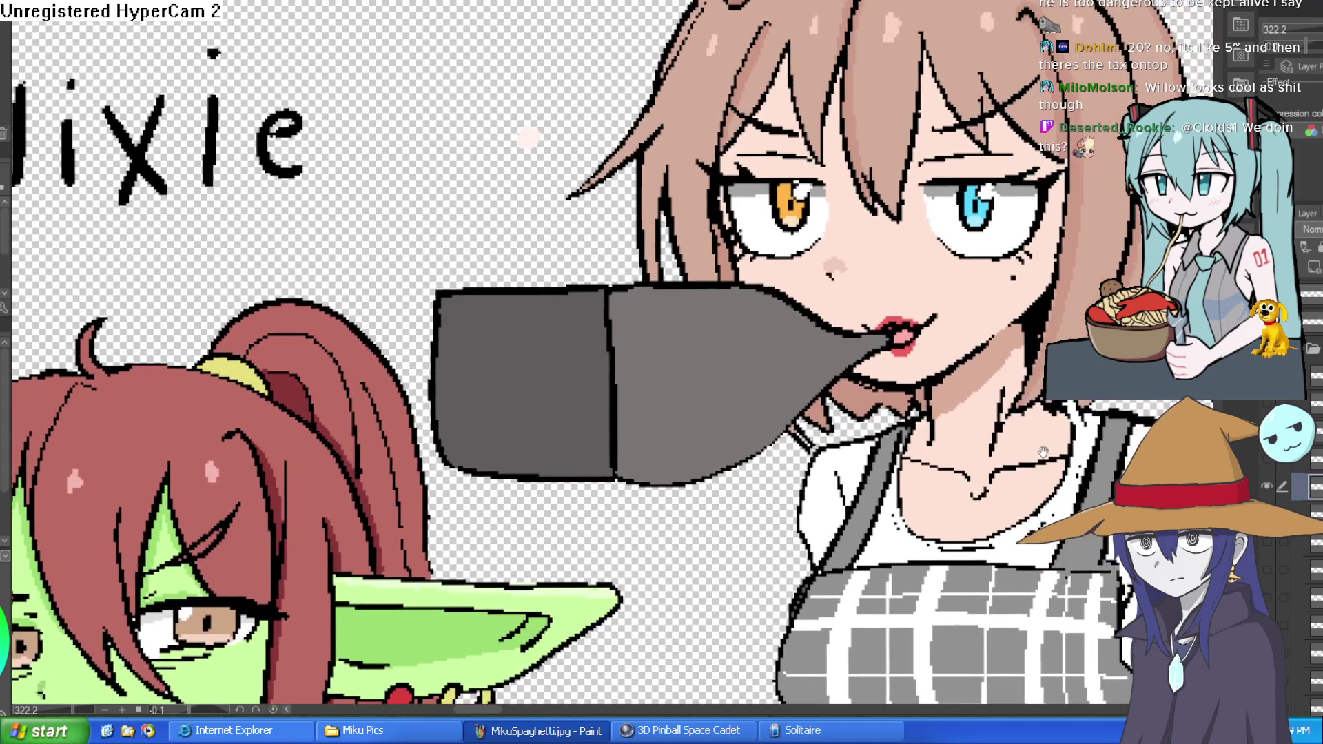
pyautogui.scroll(5, 903, 317)
pyautogui.moveTo(940, 280); pyautogui.dragTo(961, 303)
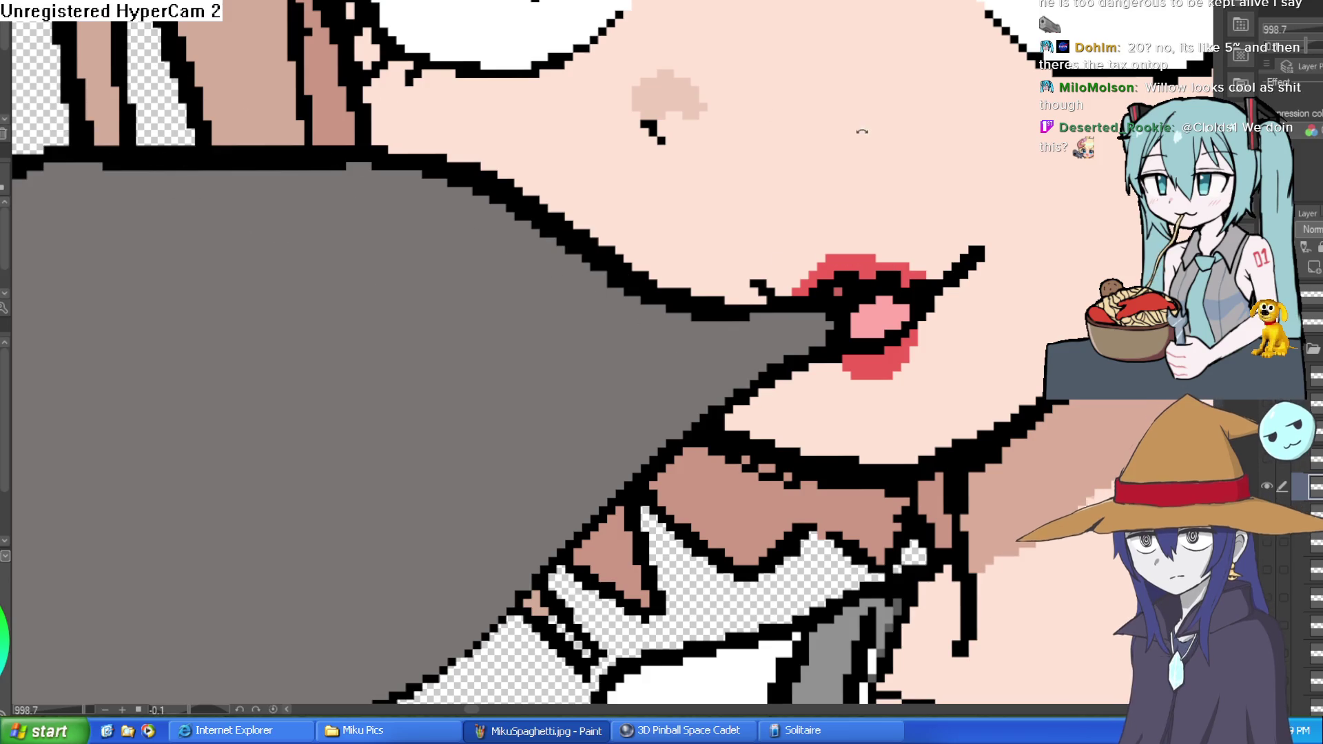
pyautogui.moveTo(862, 131); pyautogui.dragTo(523, 103)
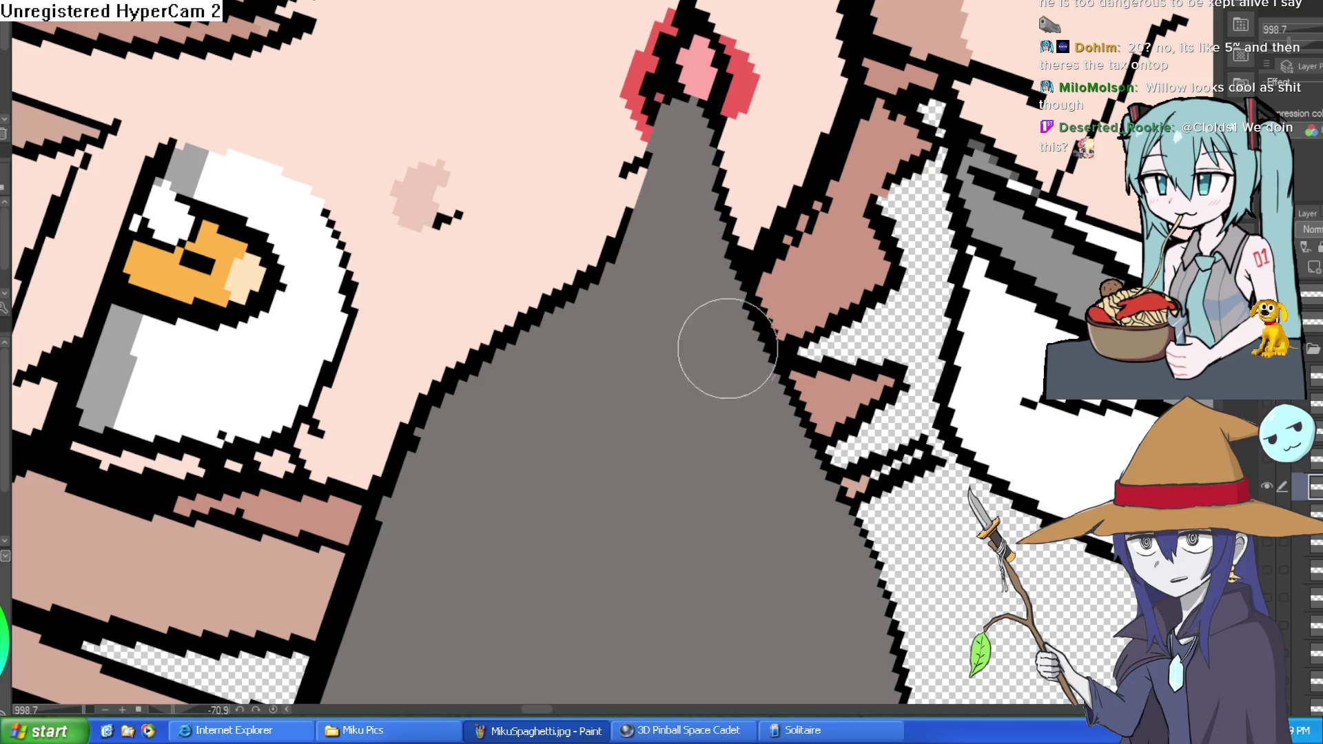
pyautogui.scroll(-3, 640, 211)
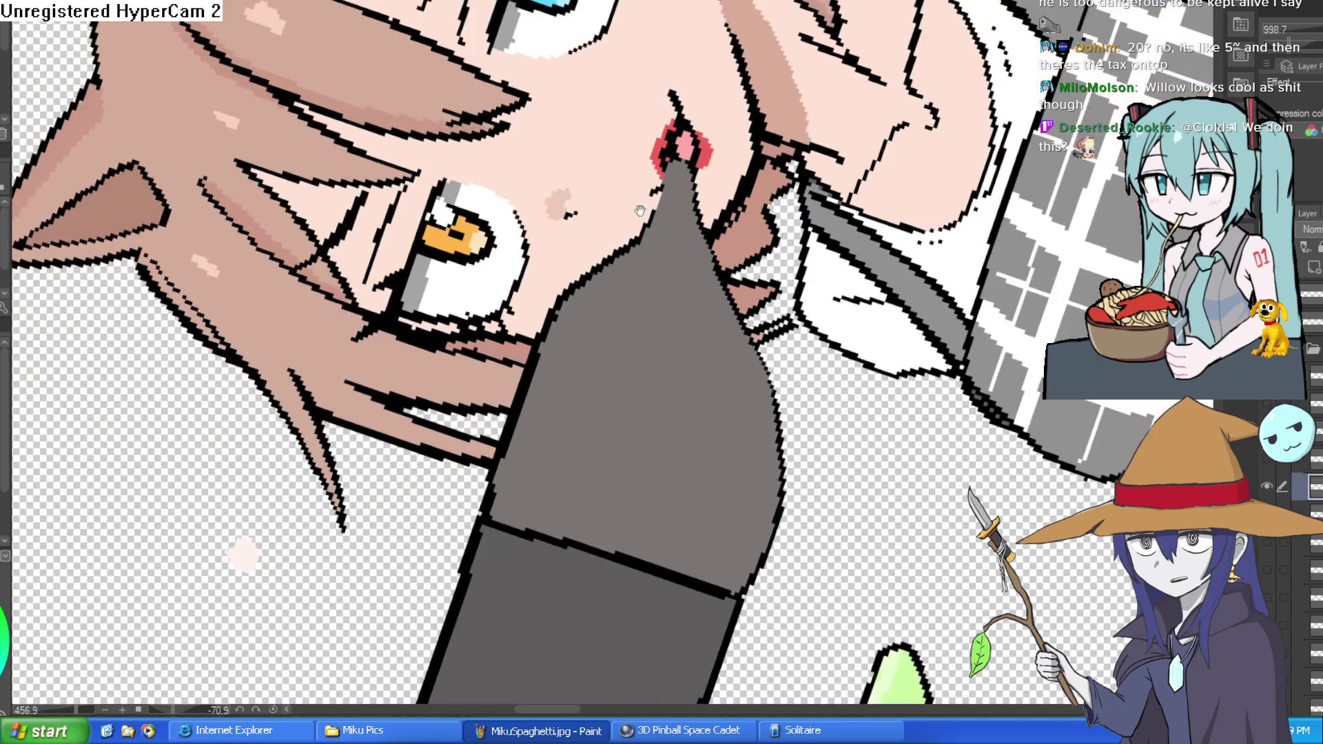
pyautogui.moveTo(640, 211); pyautogui.dragTo(806, 297)
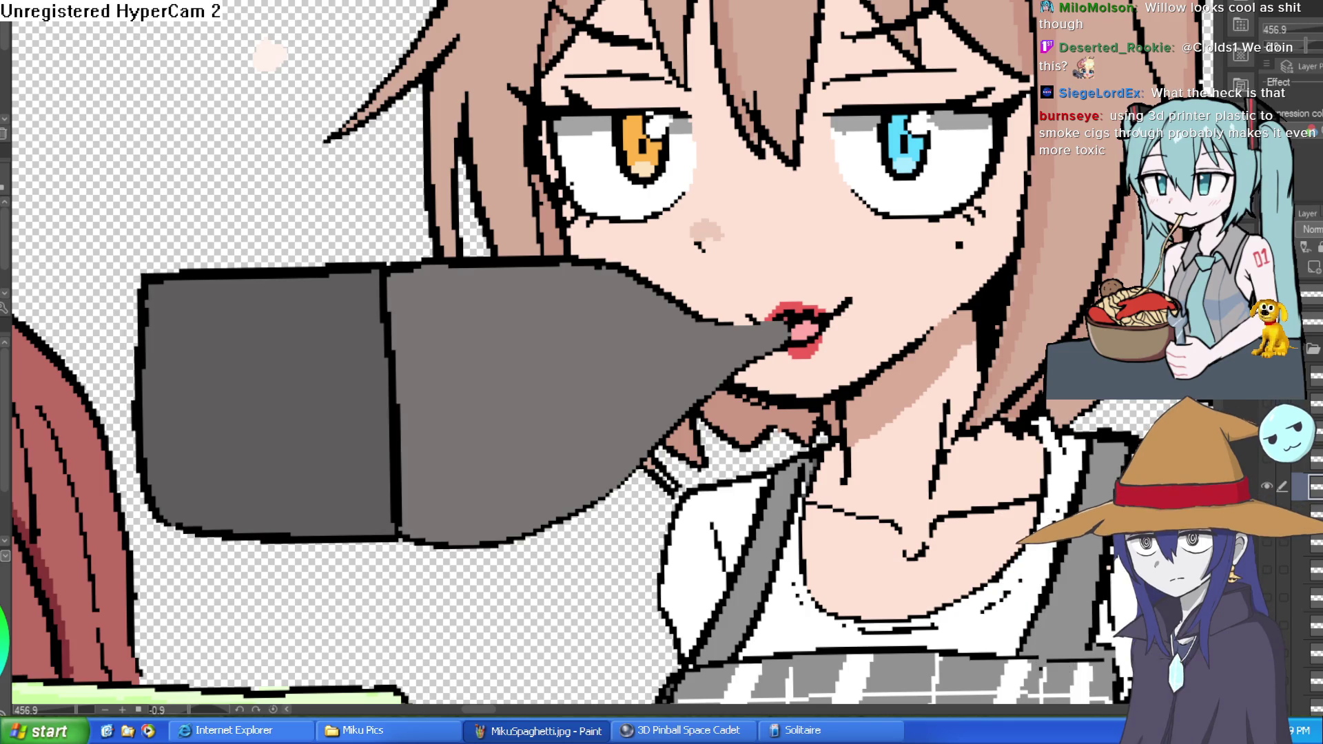
# Glance at the Construct 3 room layout, then return to the holder render and face doodles
pyautogui.hotkey('alt', 'Tab')
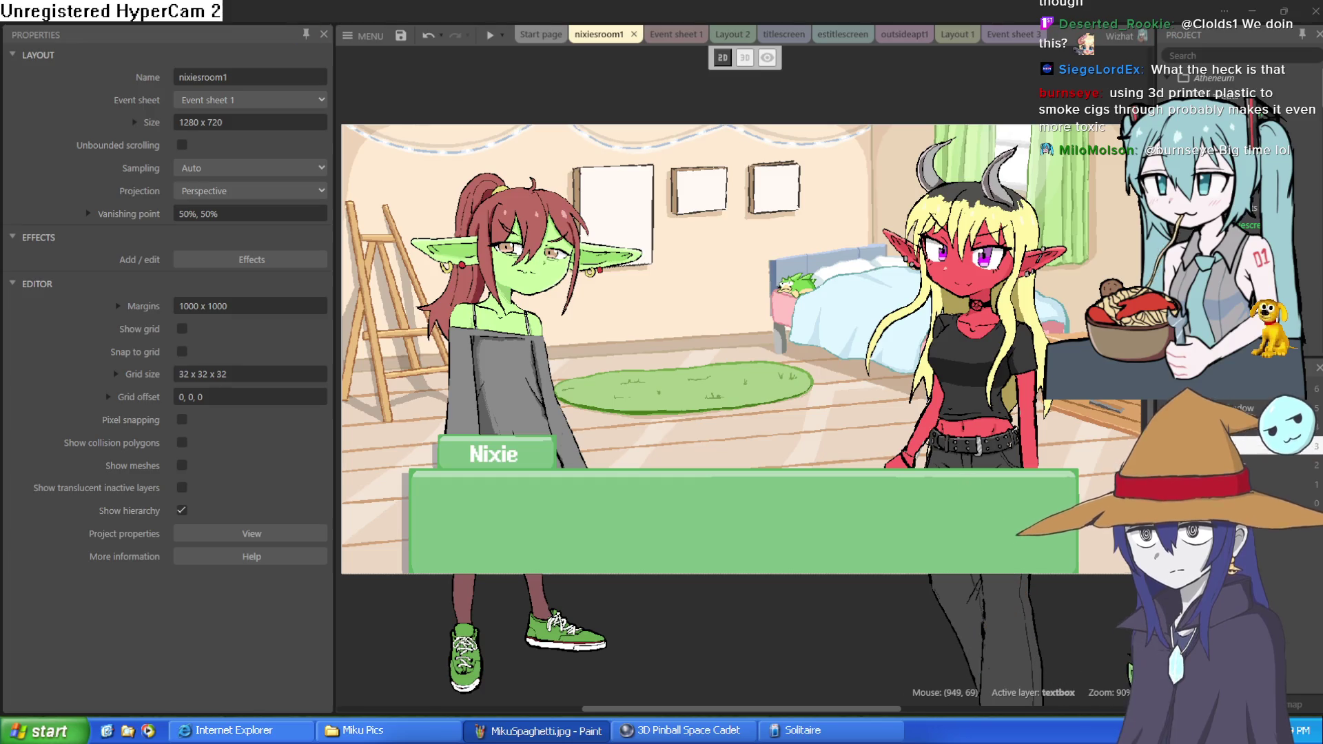
pyautogui.click(1252, 10)
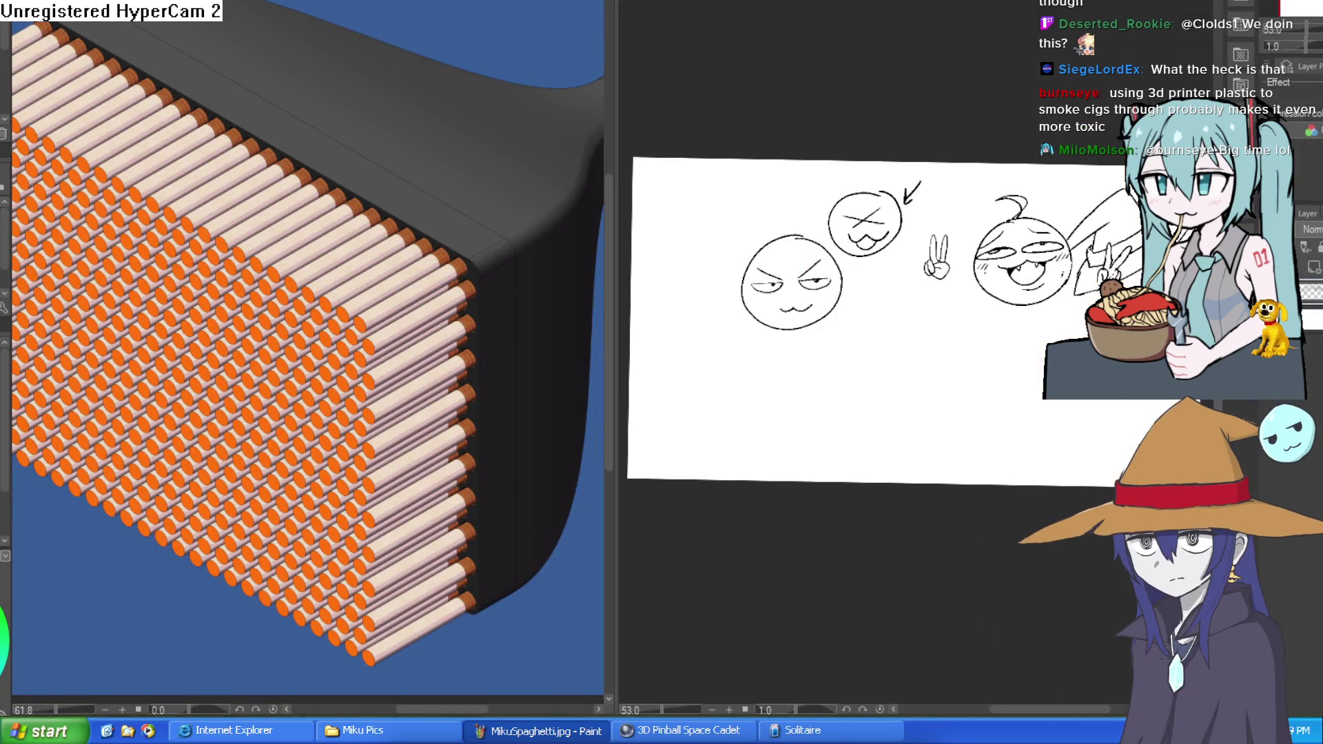
# Switch the right canvas to the character lineup and drag the splitter left to widen it
pyautogui.hotkey('ctrl', 'Tab')
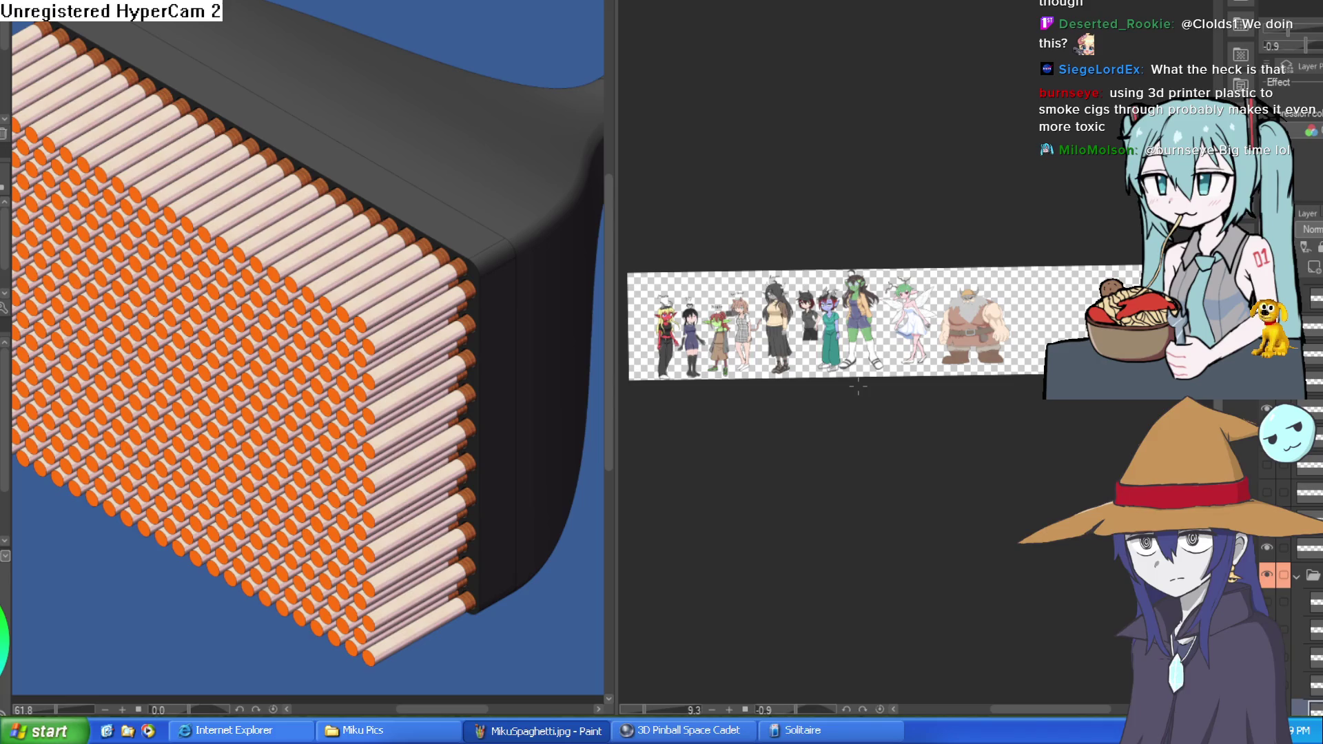
pyautogui.scroll(-3, 532, 295)
pyautogui.scroll(2, 416, 286)
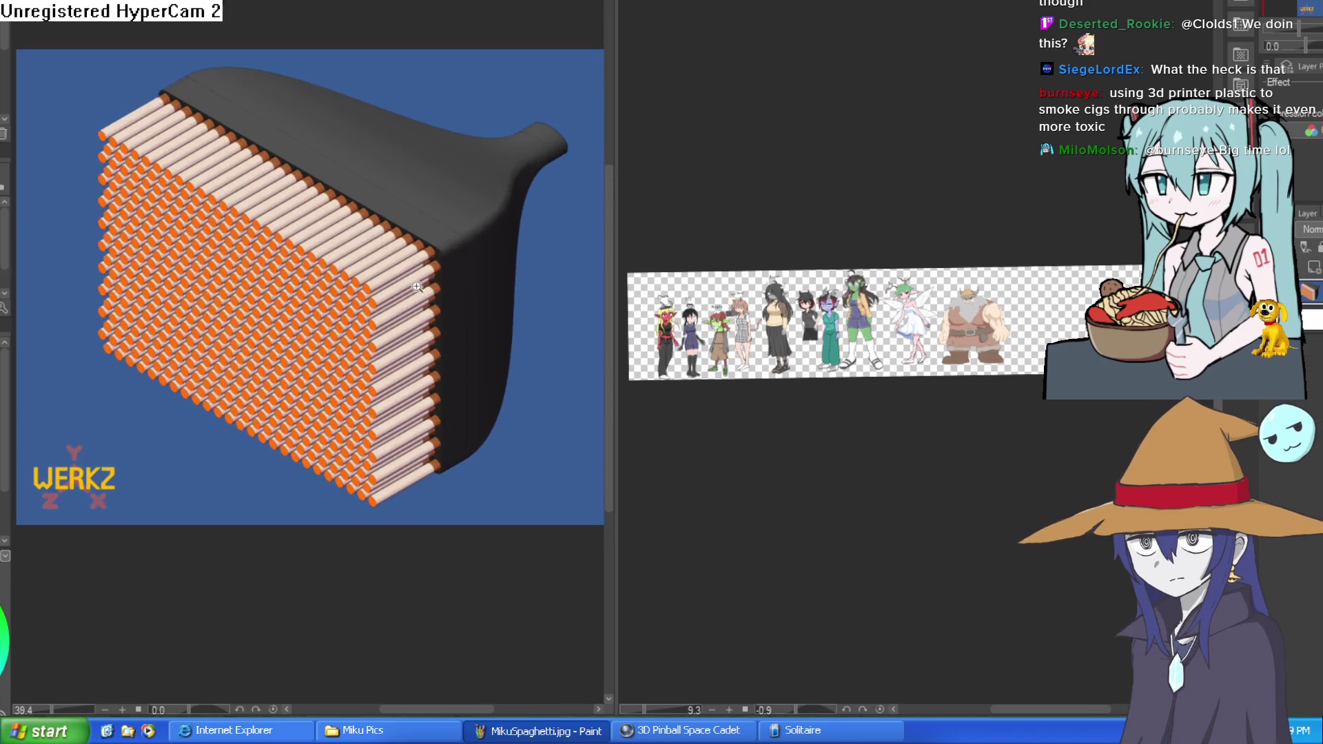
pyautogui.moveTo(615, 286)
pyautogui.mouseDown()
pyautogui.moveTo(546, 289)
pyautogui.moveTo(550, 267)
pyautogui.moveTo(447, 276)
pyautogui.mouseUp()
pyautogui.scroll(-2, 521, 289)
pyautogui.moveTo(658, 357)
pyautogui.mouseDown()
pyautogui.moveTo(635, 235)
pyautogui.moveTo(682, 227)
pyautogui.mouseUp()
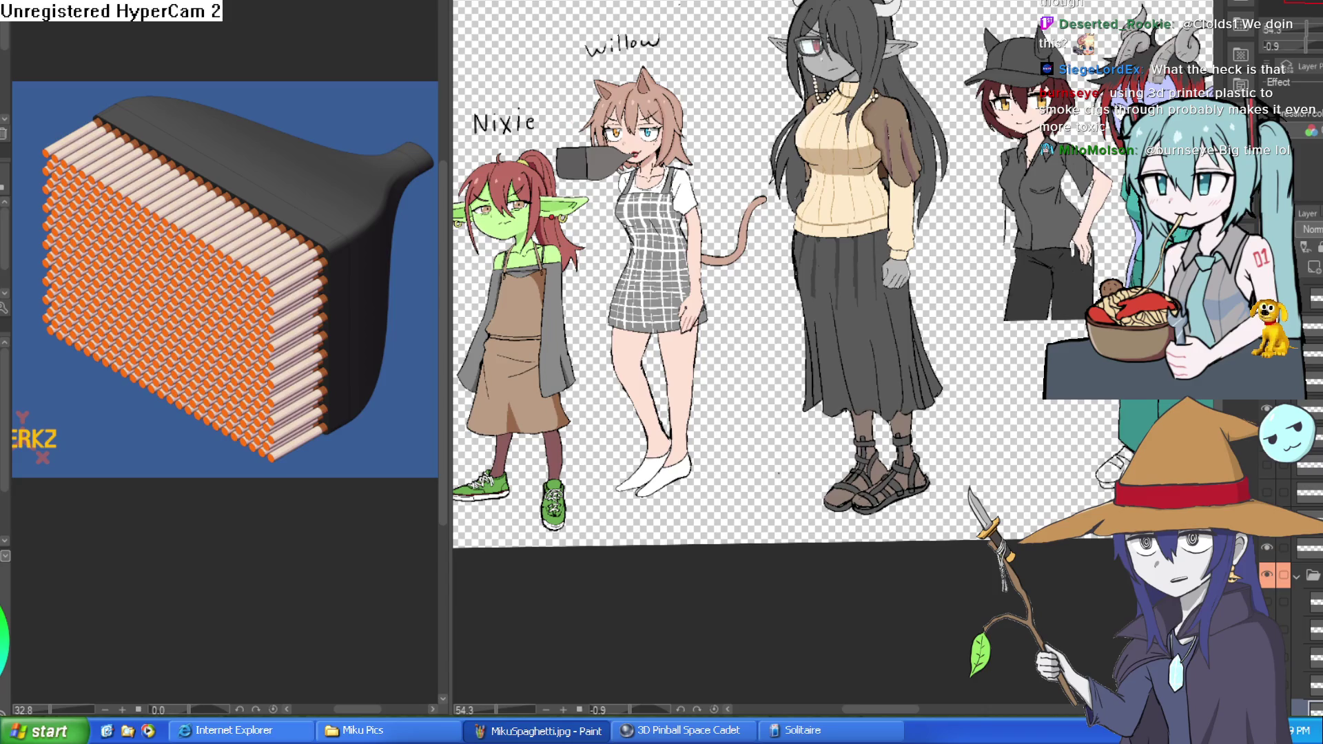
pyautogui.scroll(10, 678, 102)
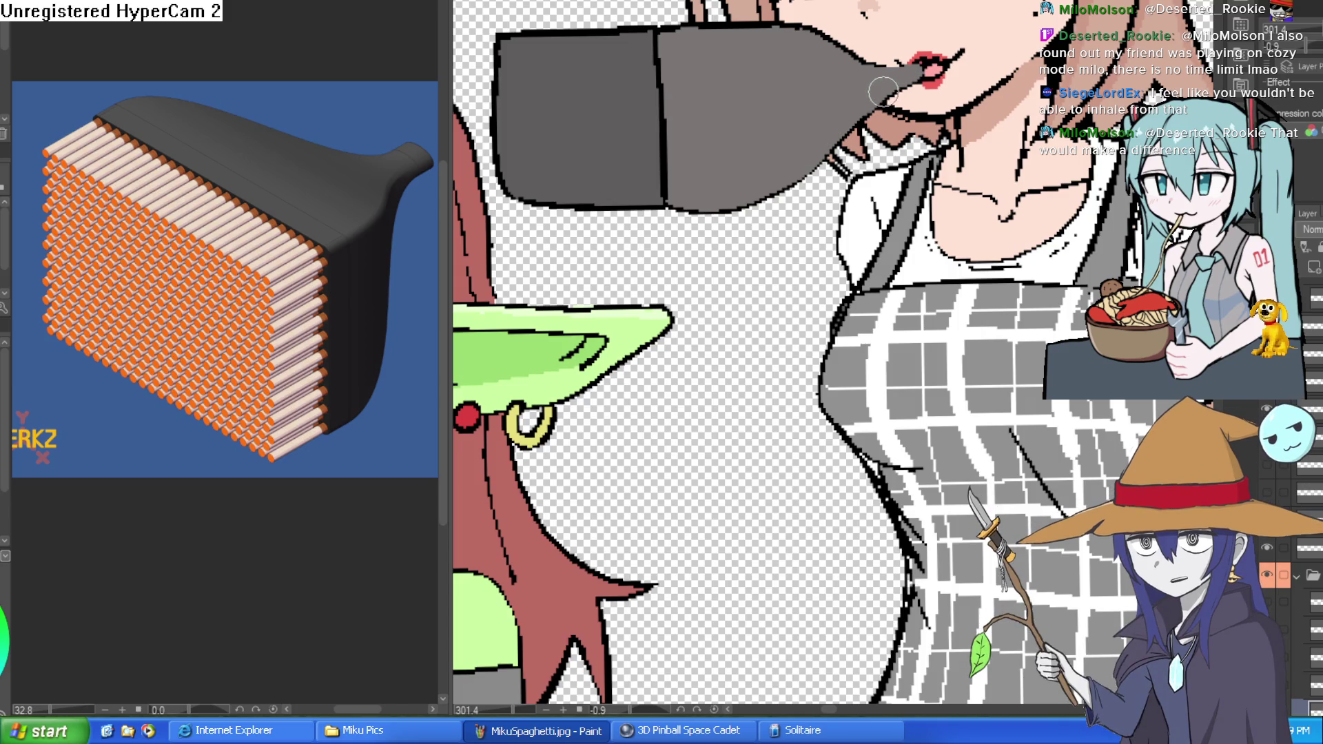
# Paint a white cigarette with an orange band coming out of the holder's end
pyautogui.moveTo(872, 99); pyautogui.dragTo(997, 44)
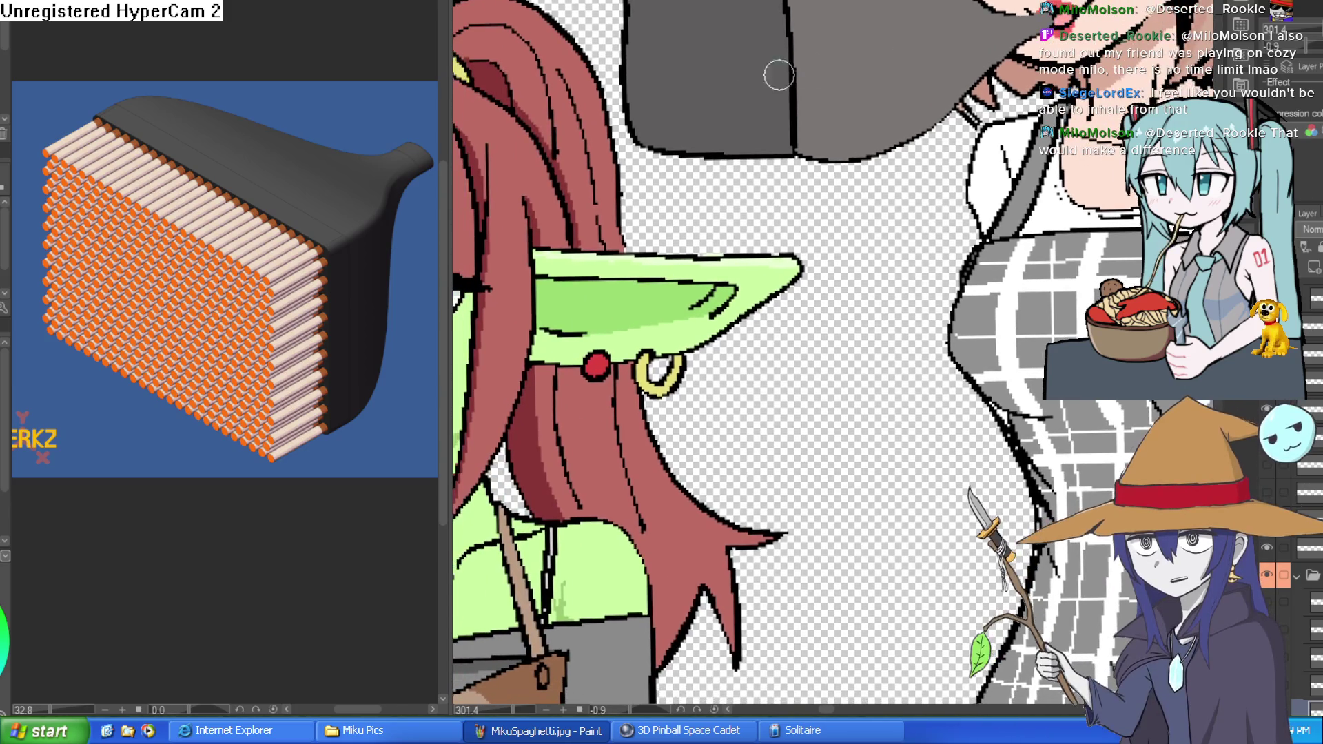
pyautogui.moveTo(749, 48); pyautogui.dragTo(608, 48)
pyautogui.moveTo(524, 258)
pyautogui.mouseDown()
pyautogui.moveTo(610, 182)
pyautogui.moveTo(568, 236)
pyautogui.mouseUp()
pyautogui.moveTo(610, 185); pyautogui.dragTo(626, 164)
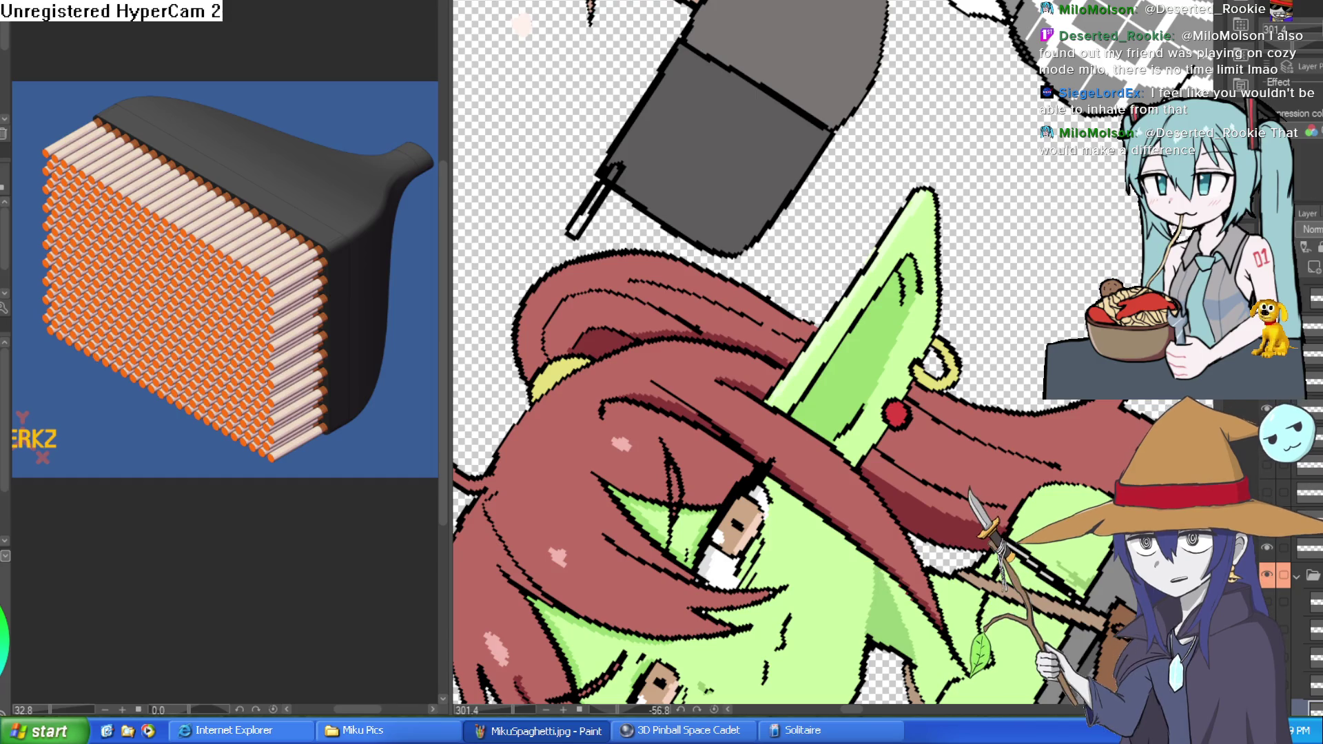
pyautogui.scroll(3, 593, 196)
pyautogui.moveTo(680, 112)
pyautogui.mouseDown()
pyautogui.moveTo(585, 213)
pyautogui.moveTo(536, 305)
pyautogui.mouseUp()
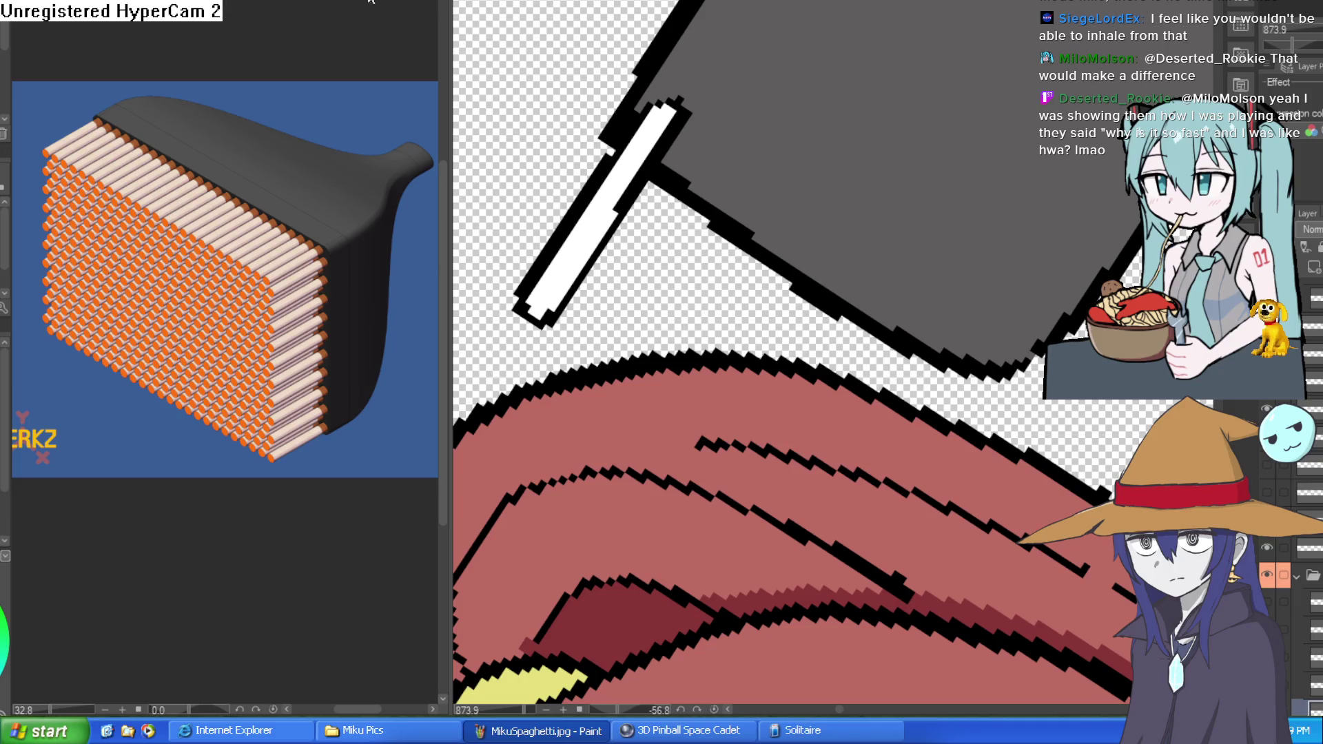
pyautogui.moveTo(625, 149)
pyautogui.mouseDown()
pyautogui.moveTo(642, 157)
pyautogui.moveTo(637, 127)
pyautogui.mouseUp()
pyautogui.scroll(-5, 702, 106)
# Level the view and lasso-select the new cigarette
pyautogui.moveTo(1046, 262); pyautogui.dragTo(977, 43)
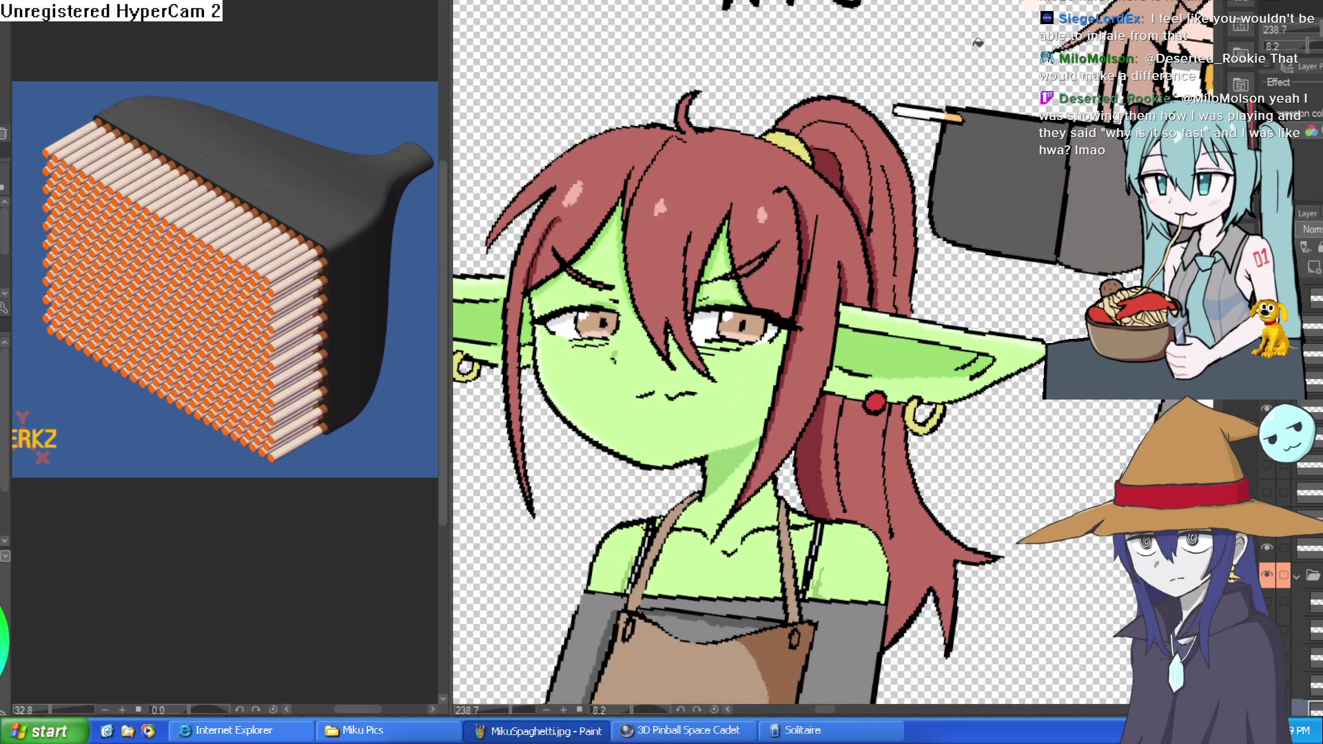
pyautogui.moveTo(977, 43)
pyautogui.mouseDown()
pyautogui.moveTo(974, 116)
pyautogui.moveTo(729, 133)
pyautogui.mouseUp()
pyautogui.scroll(4, 974, 116)
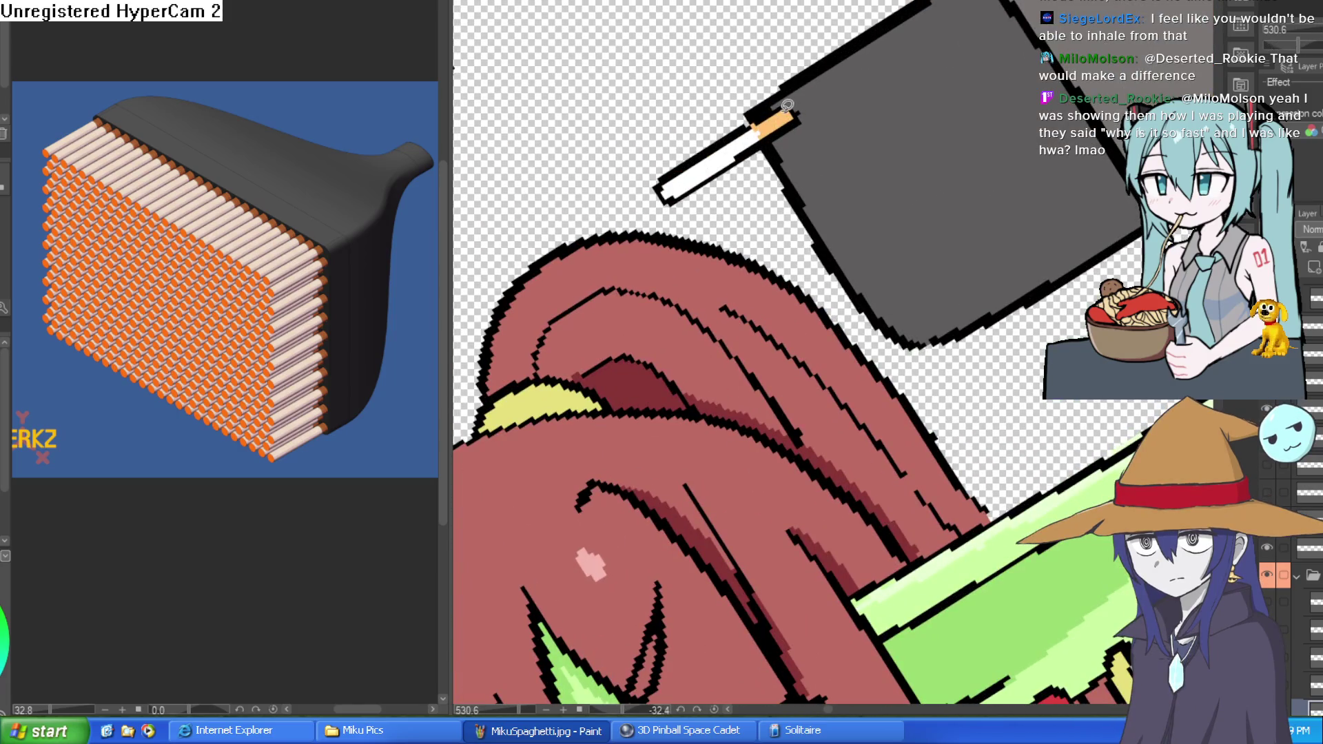
pyautogui.moveTo(654, 184)
pyautogui.mouseDown()
pyautogui.moveTo(679, 205)
pyautogui.moveTo(746, 155)
pyautogui.mouseUp()
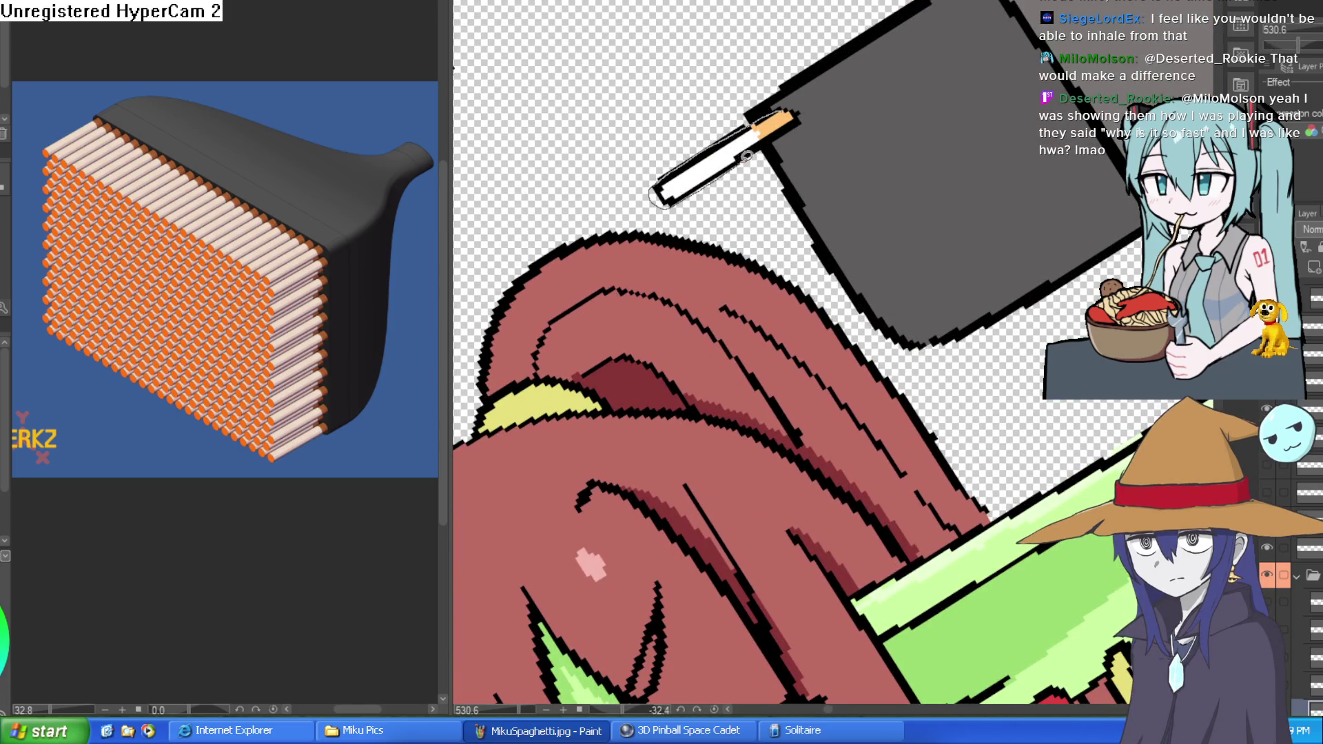
pyautogui.moveTo(801, 120); pyautogui.dragTo(802, 117)
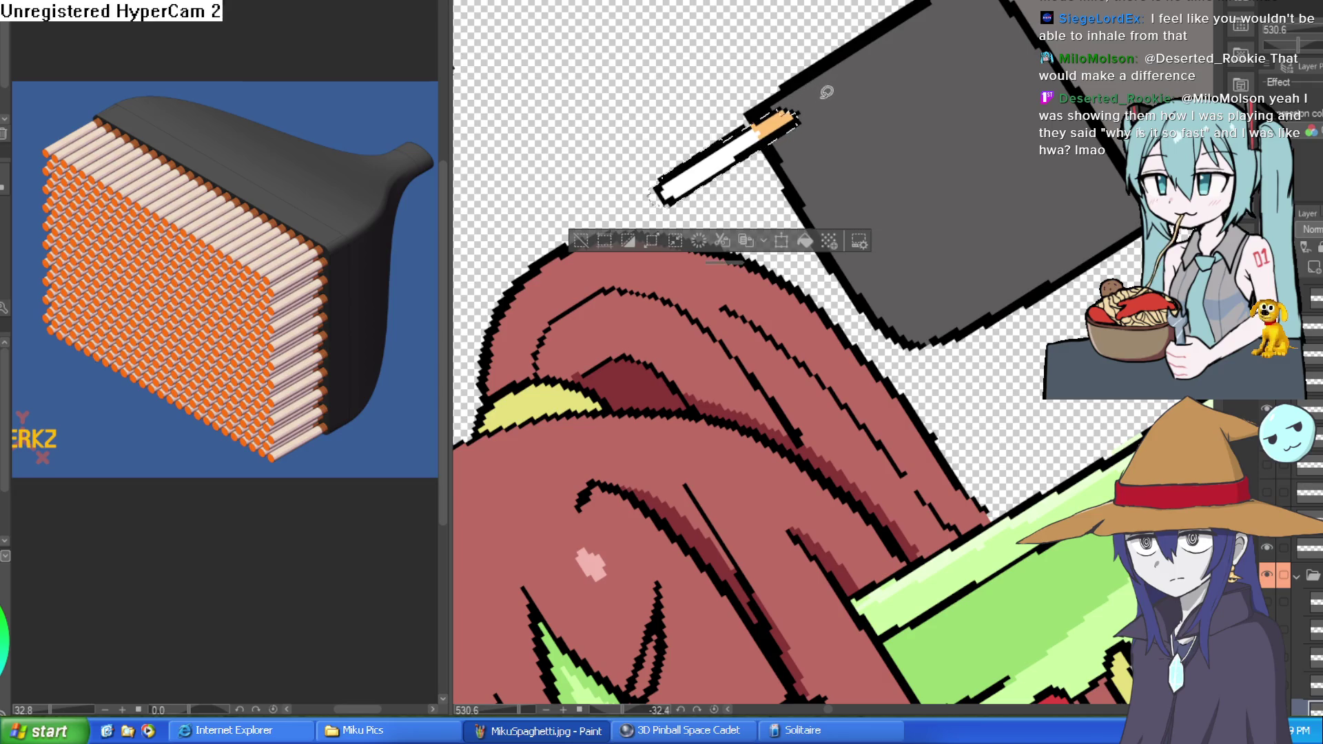
# Free-transform the cigarette slightly down and left, then deselect it
pyautogui.hotkey('ctrl', 't')
pyautogui.moveTo(831, 98); pyautogui.dragTo(808, 111)
pyautogui.click(731, 226)
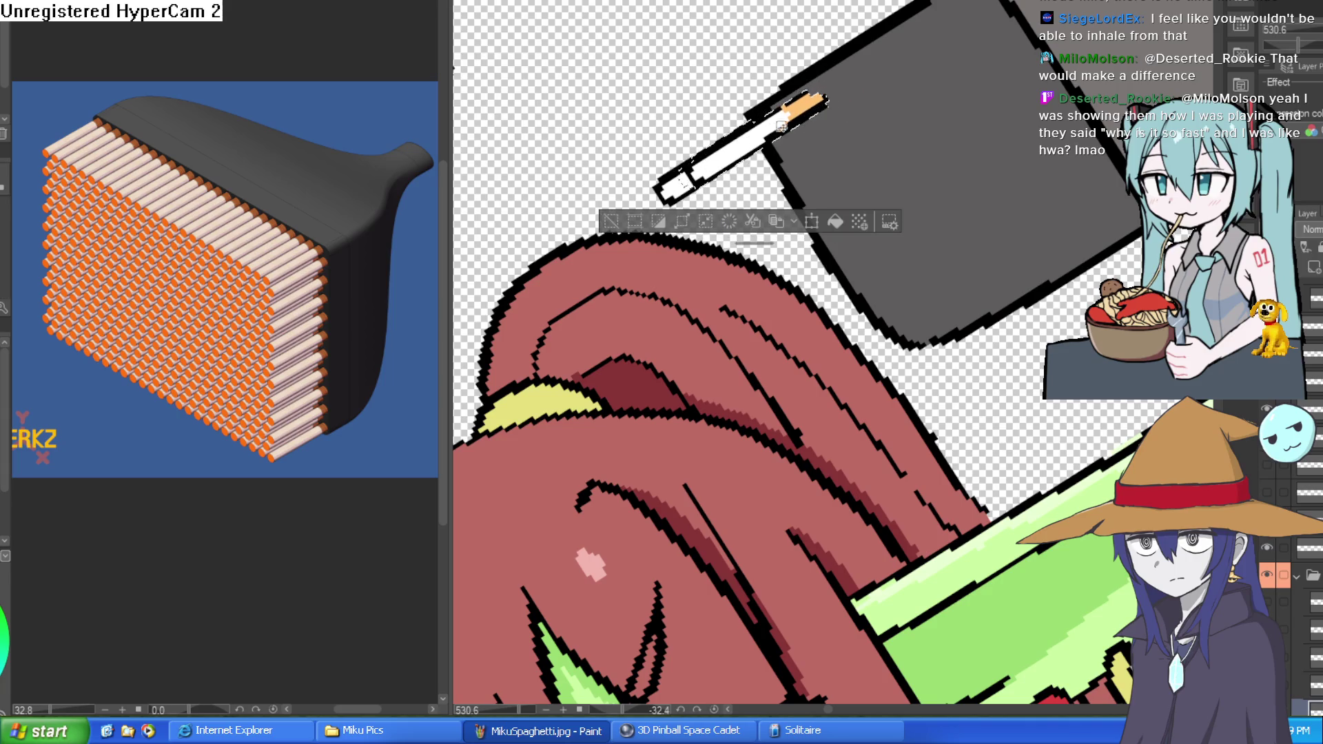
pyautogui.hotkey('ctrl', 'd')
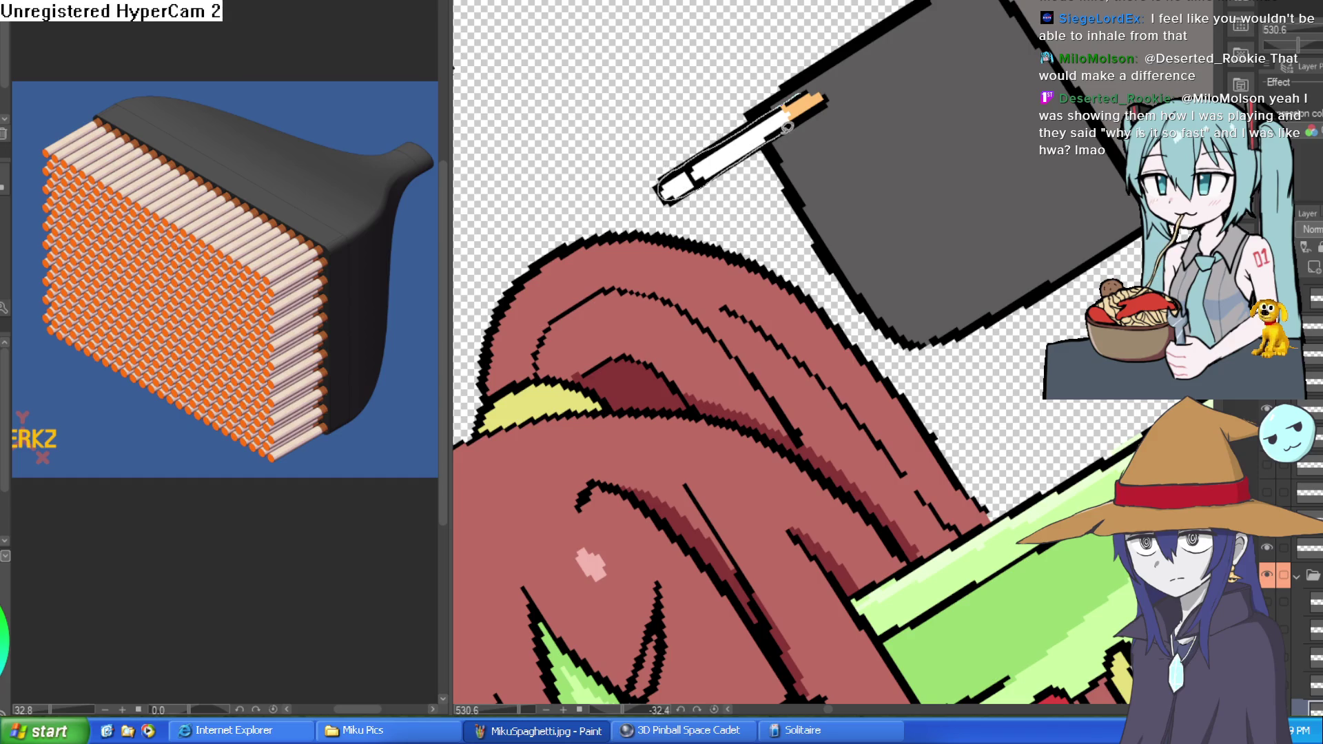
# Reselect the cigarette and nudge it up and right with Free Transform
pyautogui.moveTo(831, 94); pyautogui.dragTo(829, 91)
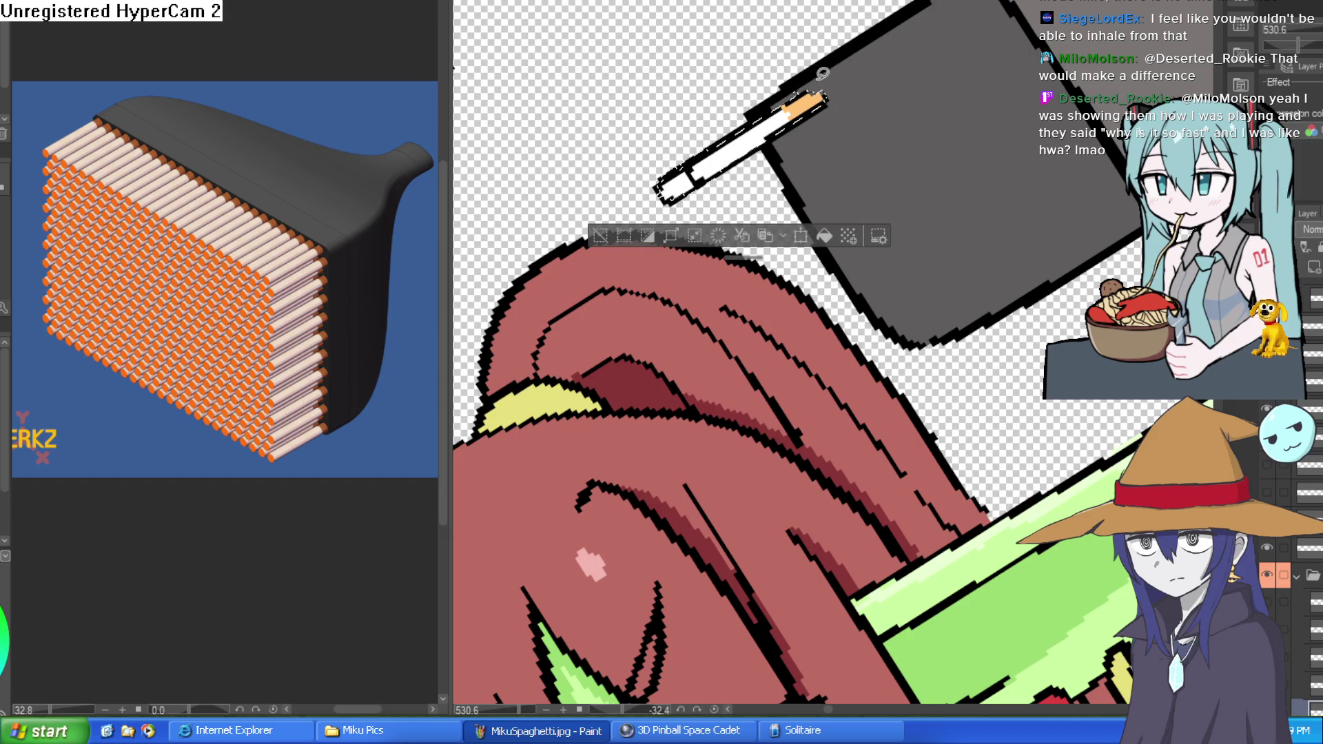
pyautogui.hotkey('ctrl', 't')
pyautogui.moveTo(801, 127)
pyautogui.mouseDown()
pyautogui.moveTo(856, 88)
pyautogui.moveTo(802, 128)
pyautogui.mouseUp()
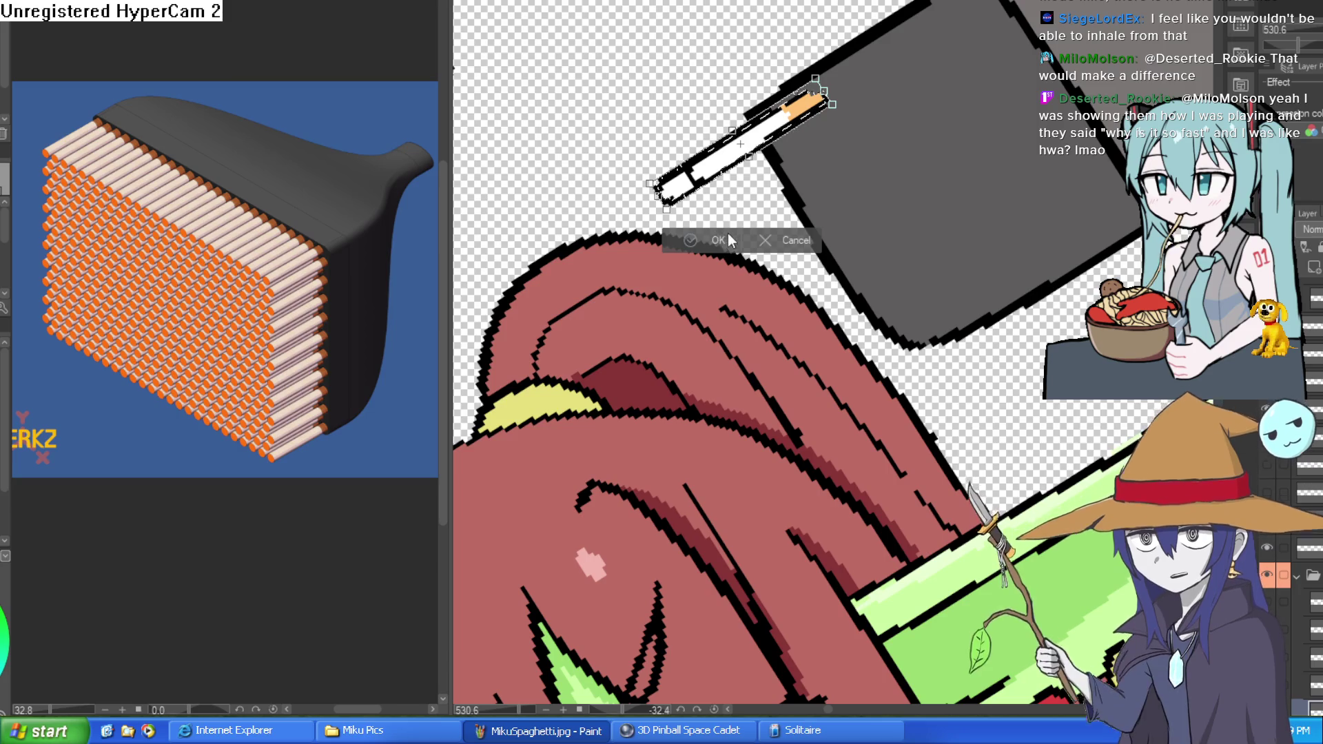
pyautogui.click(786, 245)
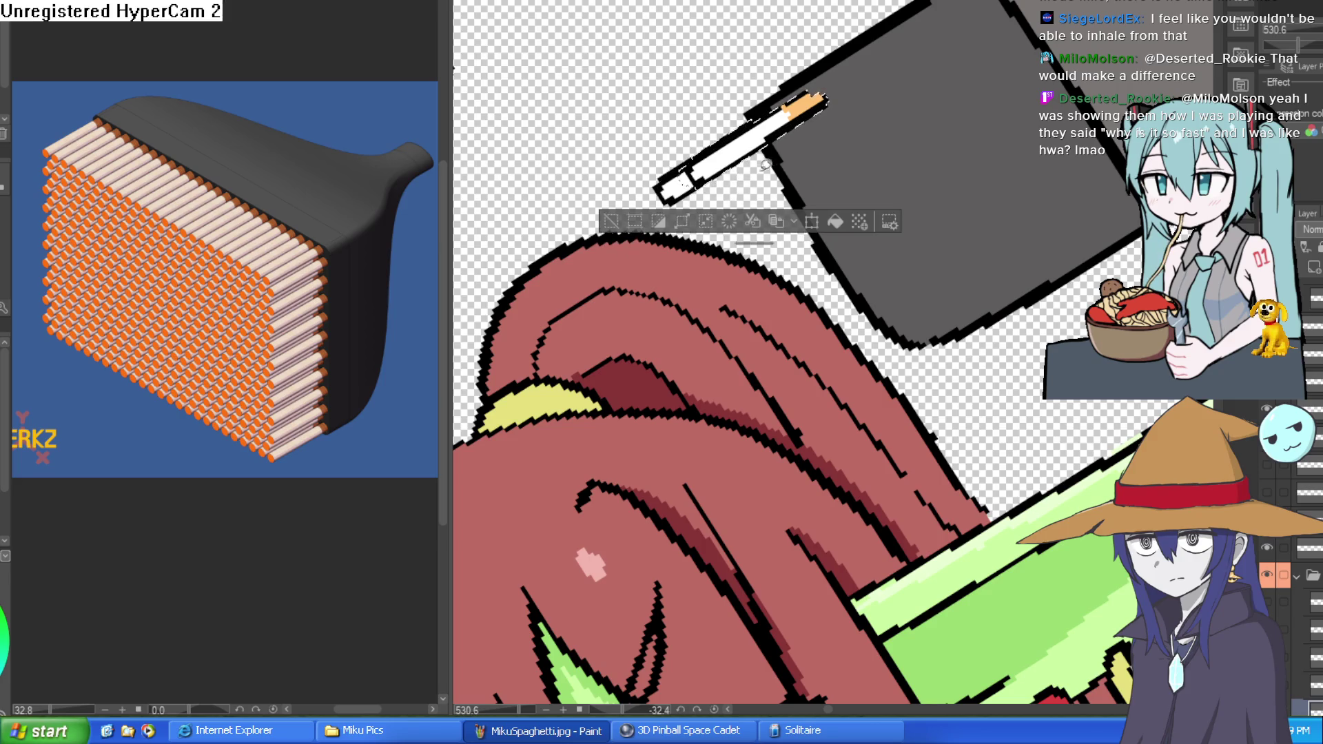
pyautogui.hotkey('ctrl', 't')
pyautogui.moveTo(799, 125); pyautogui.dragTo(813, 114)
pyautogui.click(749, 208)
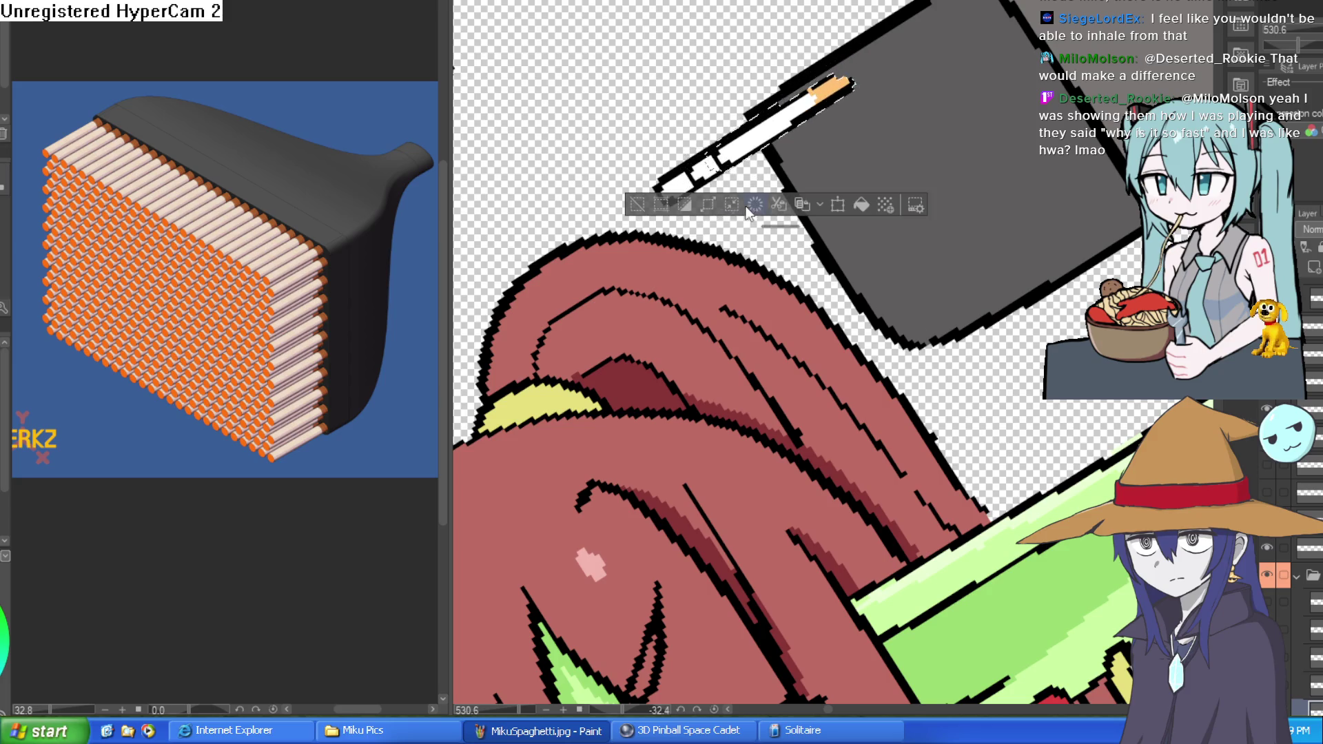
pyautogui.click(637, 206)
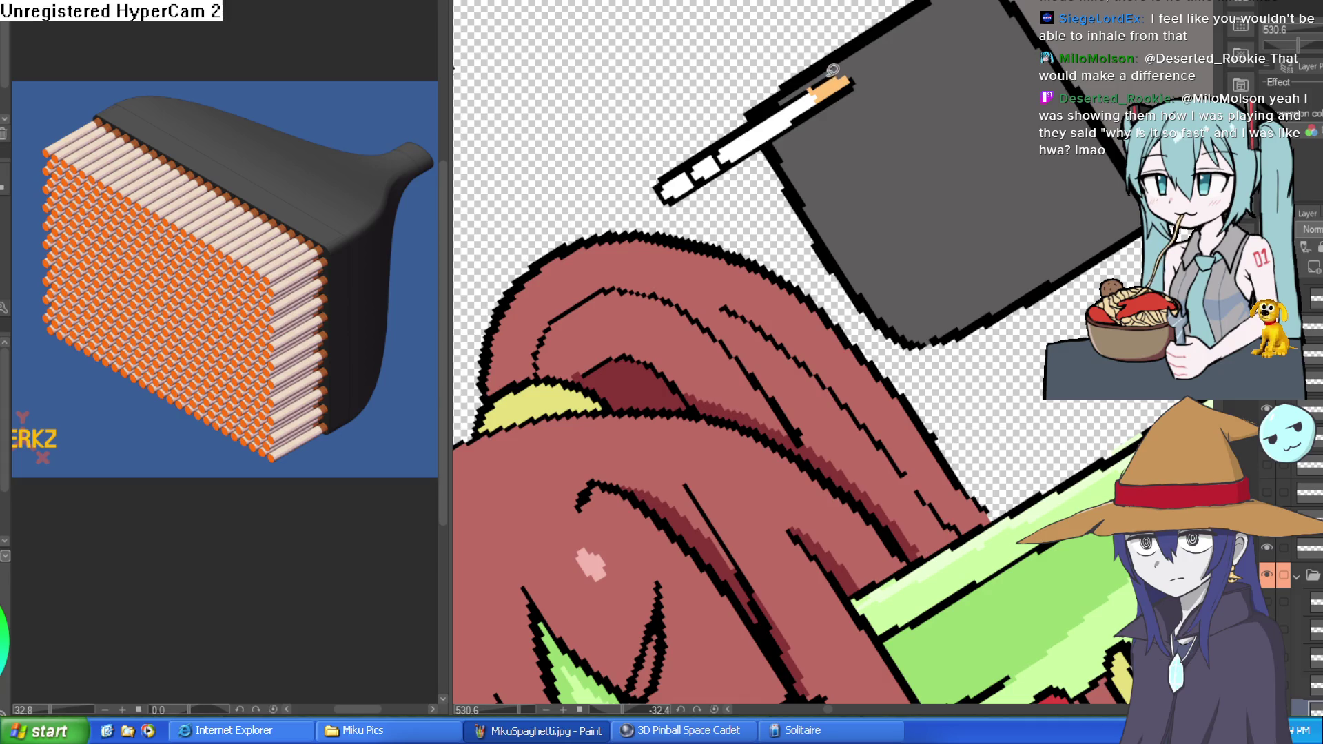
pyautogui.hotkey('ctrl', 'z')
pyautogui.hotkey('ctrl', 'z')
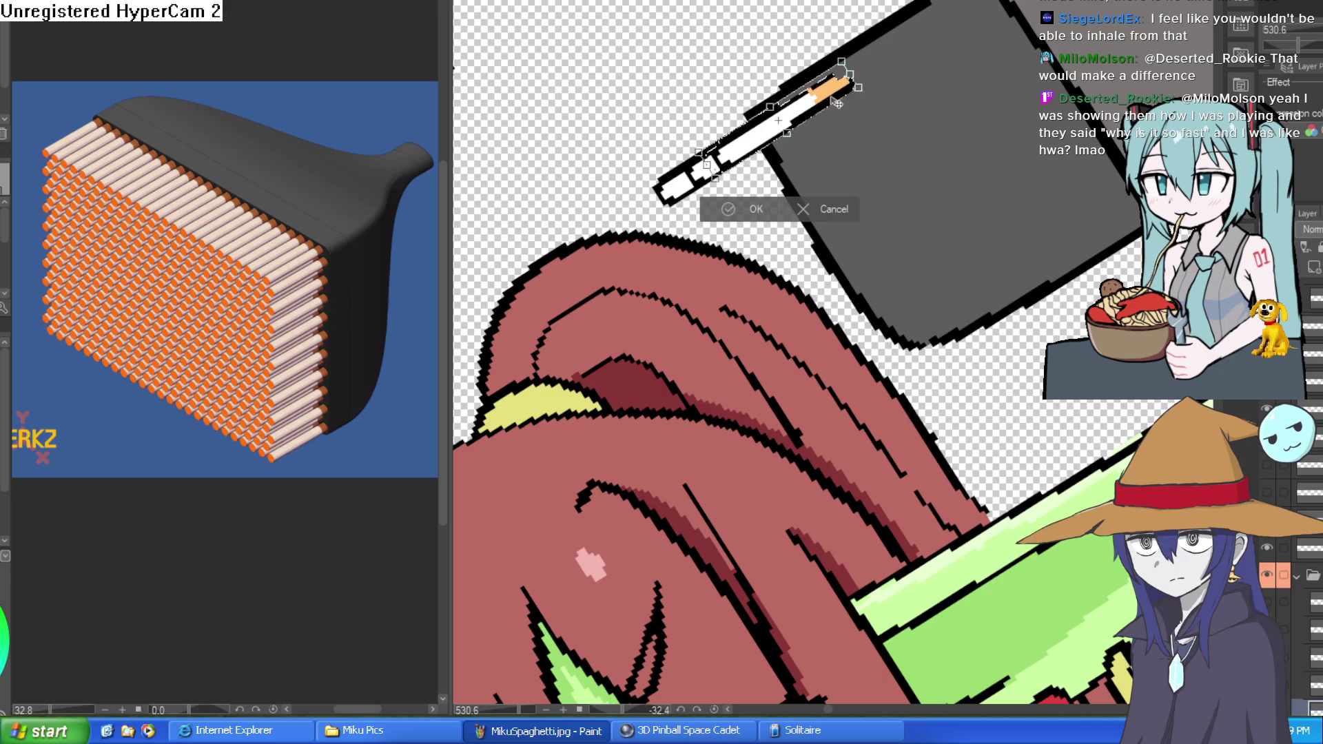
pyautogui.click(773, 193)
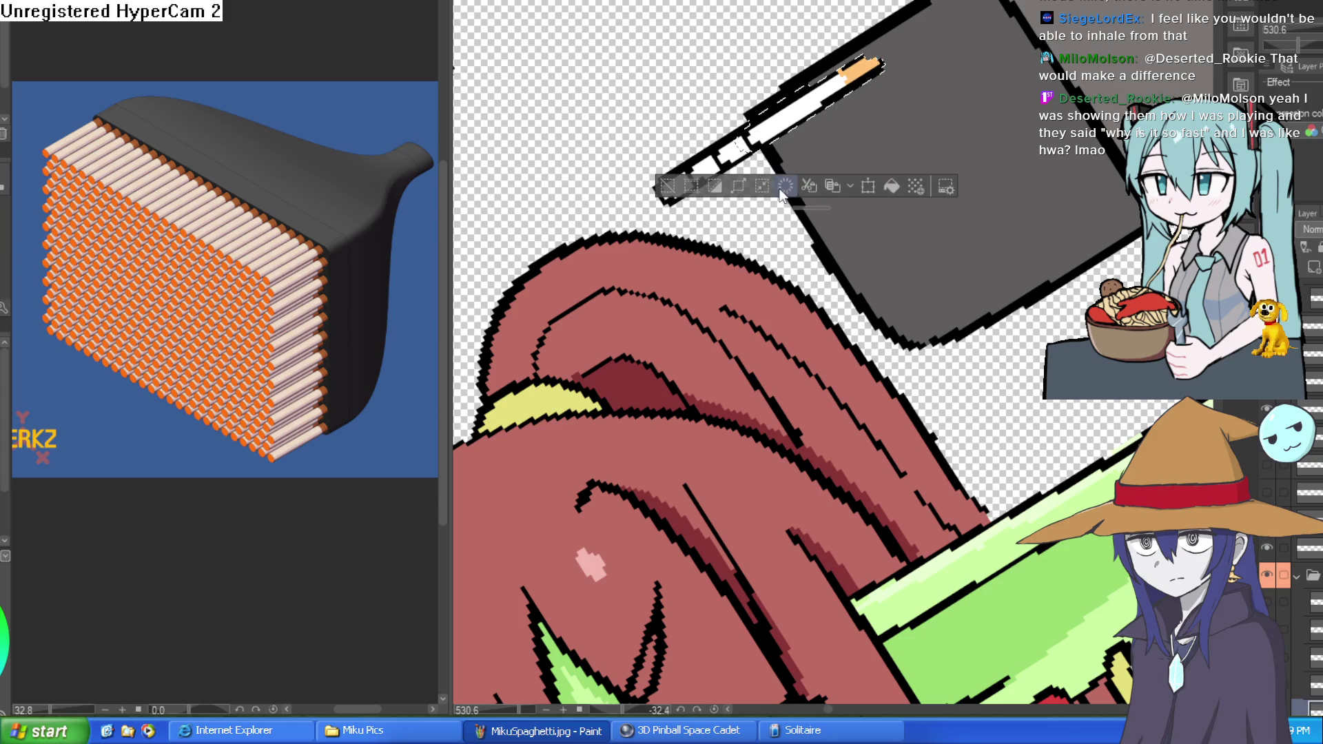
# Extend the cigarette along its diagonal with repeated transforms toward the speech bubble's top
pyautogui.click(784, 187)
pyautogui.moveTo(857, 84); pyautogui.dragTo(878, 75)
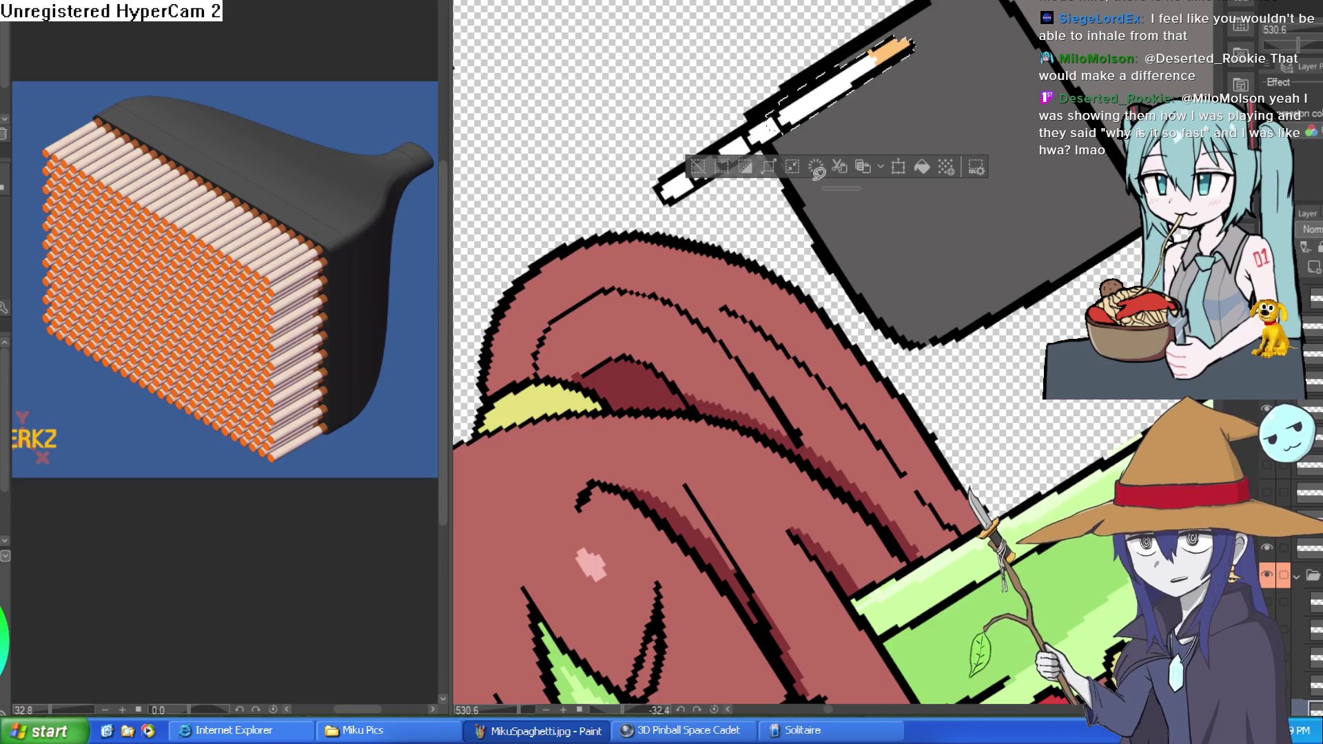
pyautogui.click(898, 167)
pyautogui.moveTo(894, 74); pyautogui.dragTo(920, 44)
pyautogui.click(847, 151)
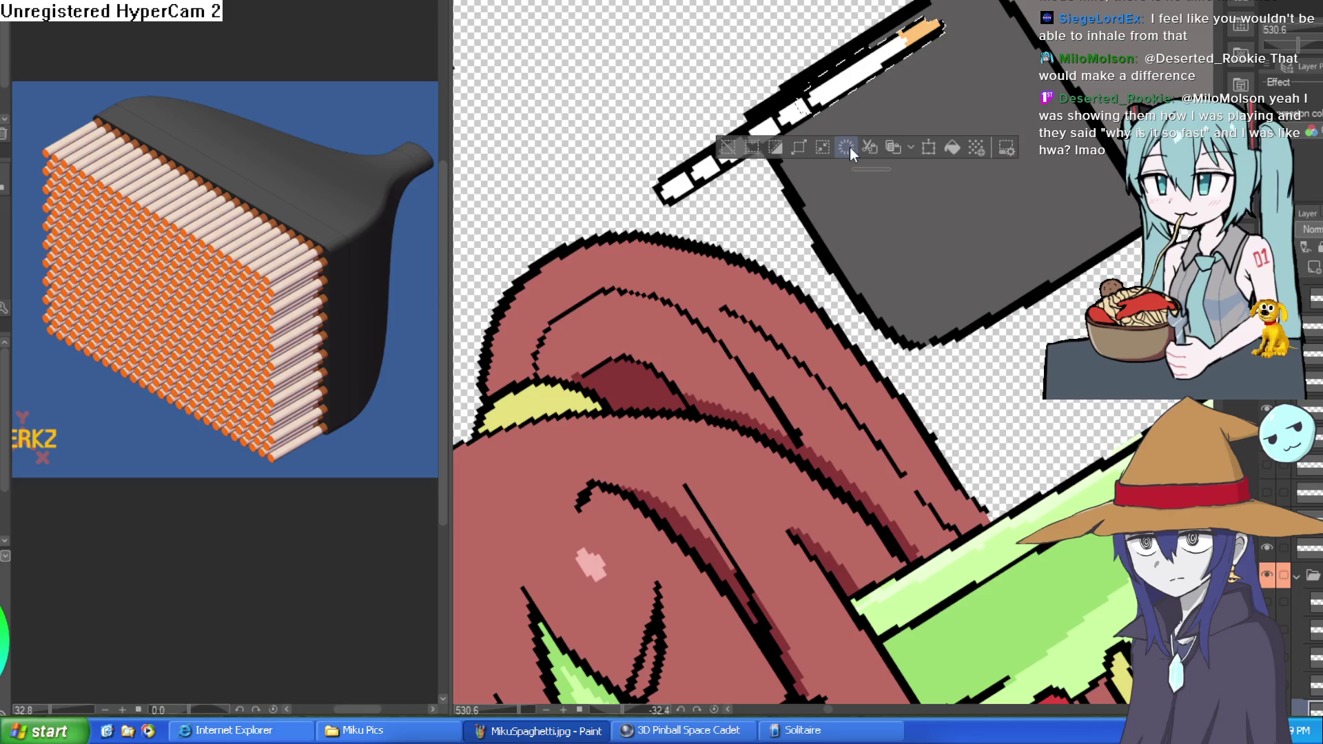
pyautogui.click(846, 148)
pyautogui.moveTo(868, 75); pyautogui.dragTo(903, 61)
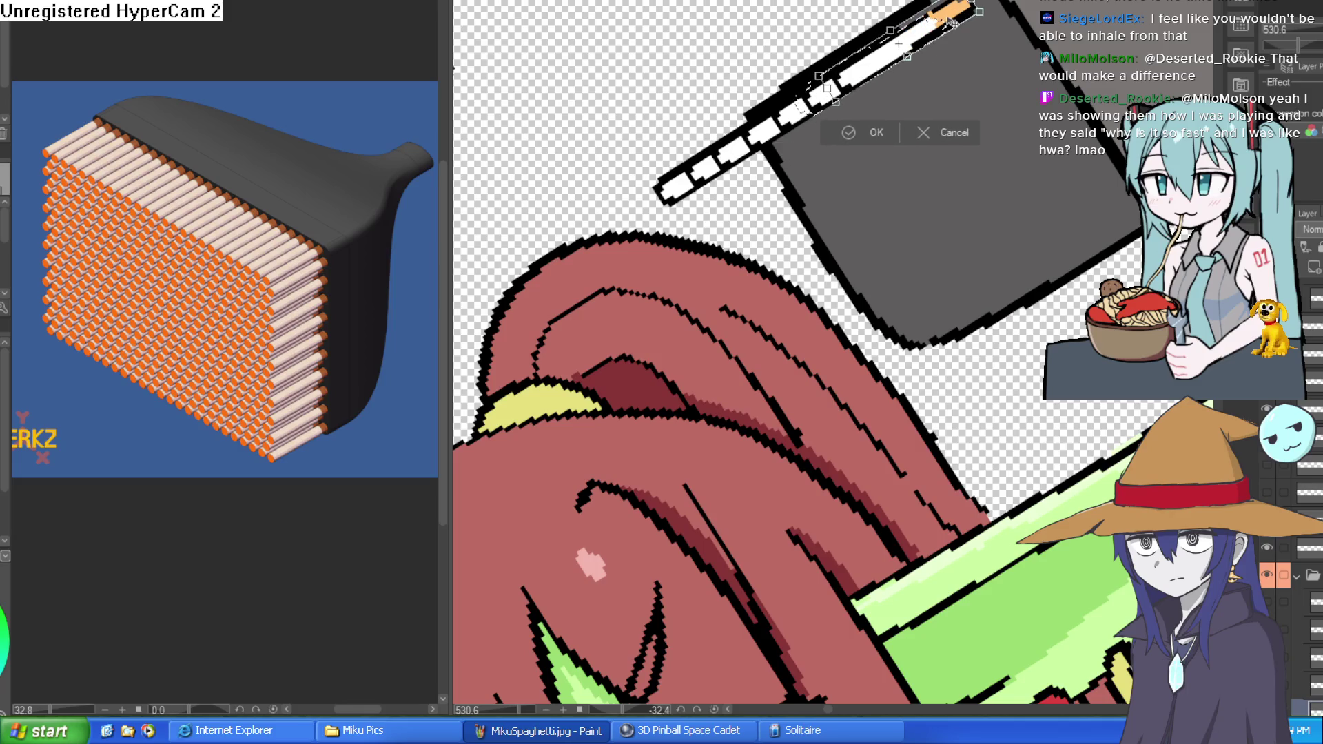
pyautogui.click(868, 134)
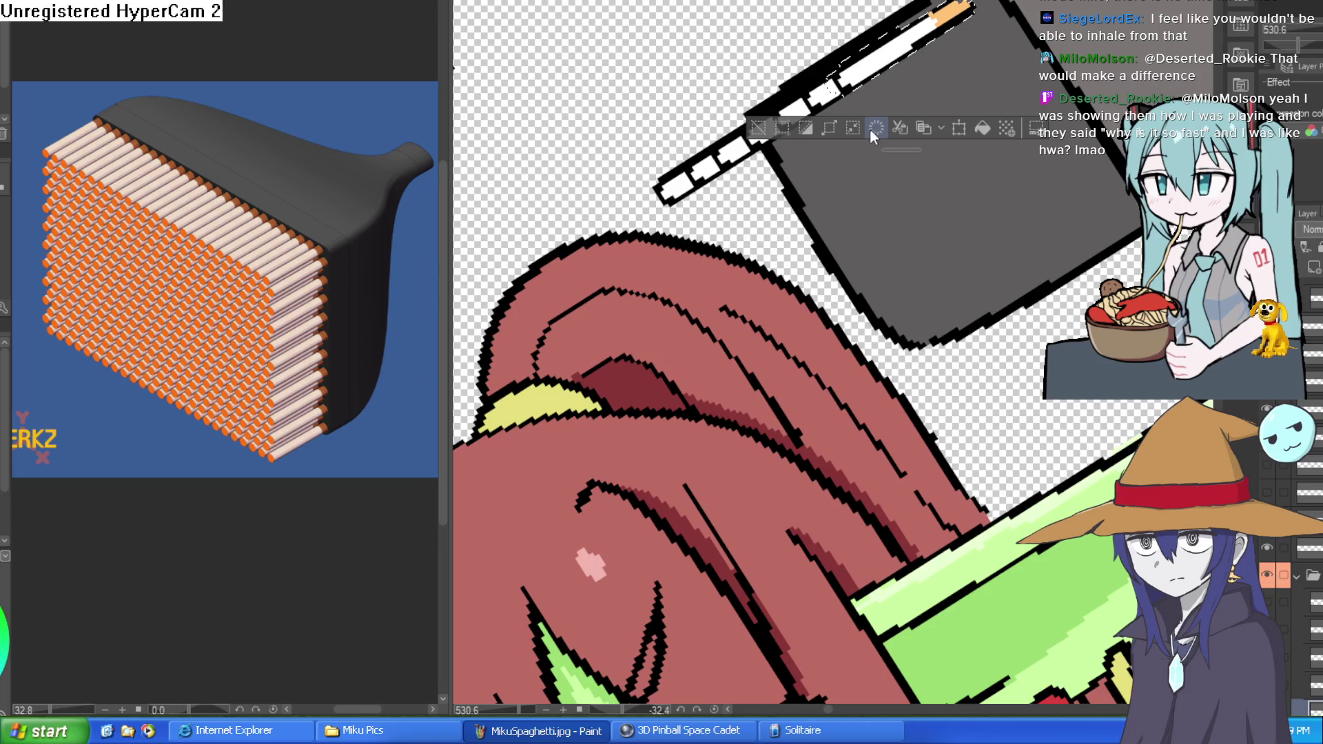
pyautogui.click(873, 126)
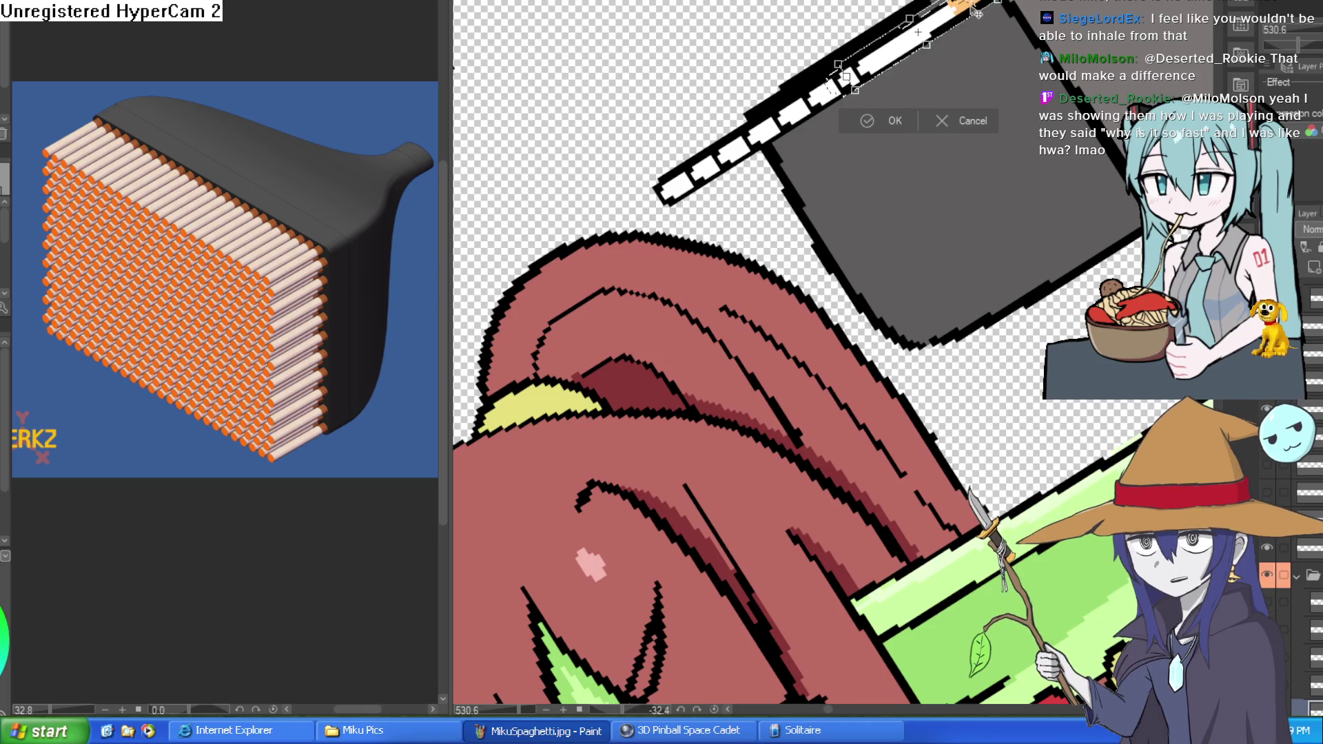
pyautogui.click(888, 121)
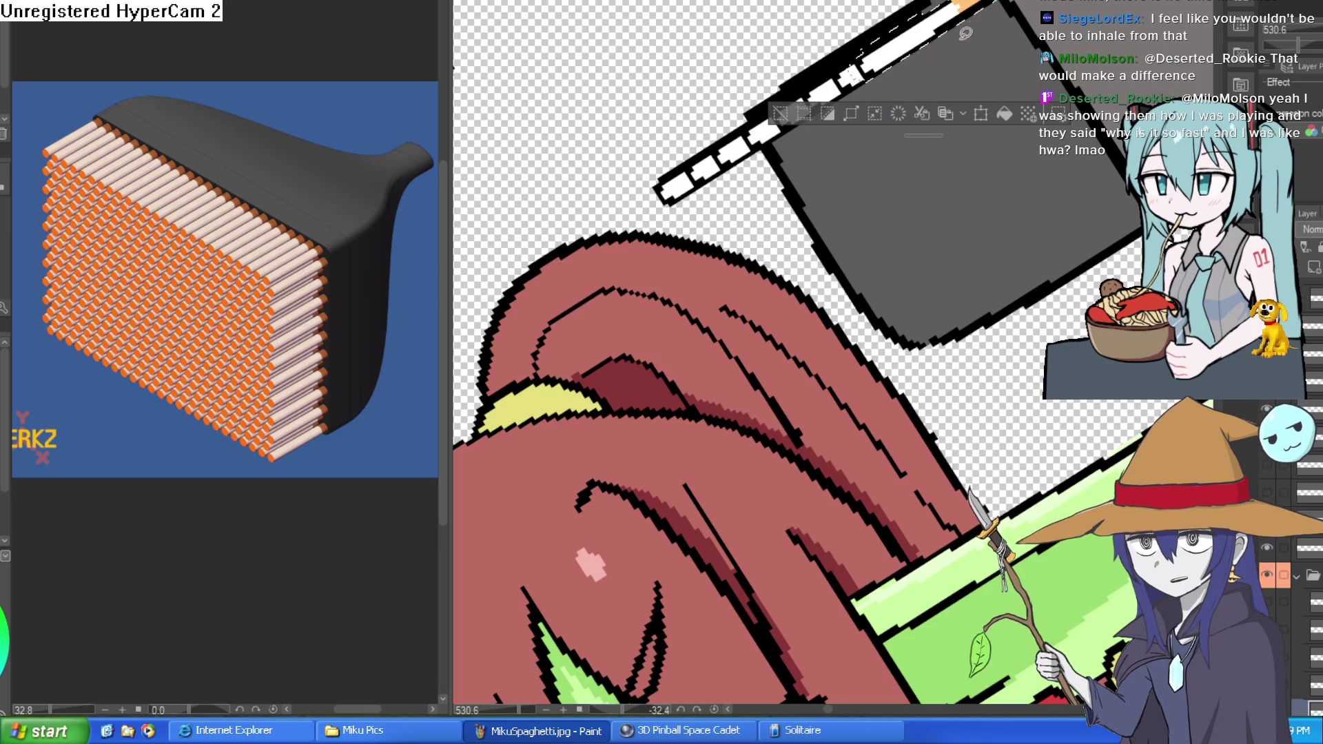
pyautogui.click(779, 113)
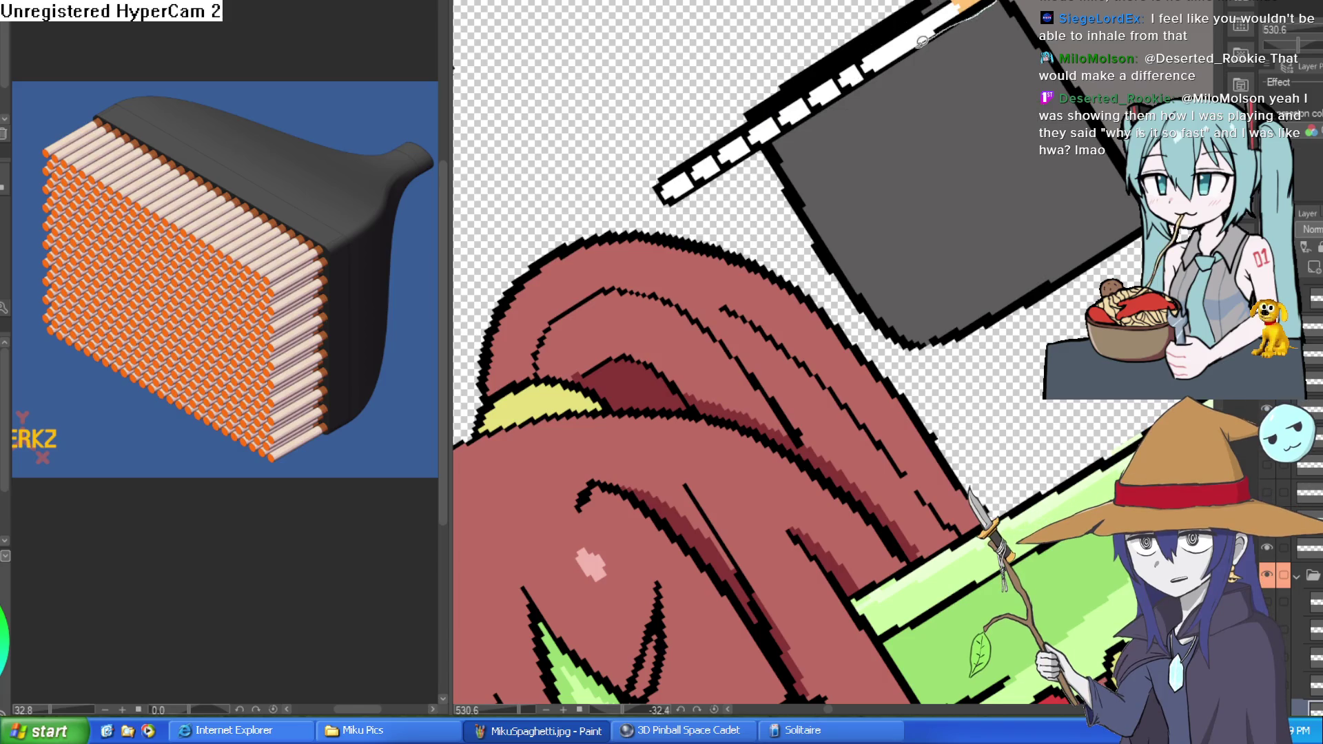
# Select the long cigarette and level the view, then cancel further transforms and undo
pyautogui.moveTo(699, 151); pyautogui.dragTo(944, 3)
pyautogui.moveTo(896, 103); pyautogui.dragTo(983, 209)
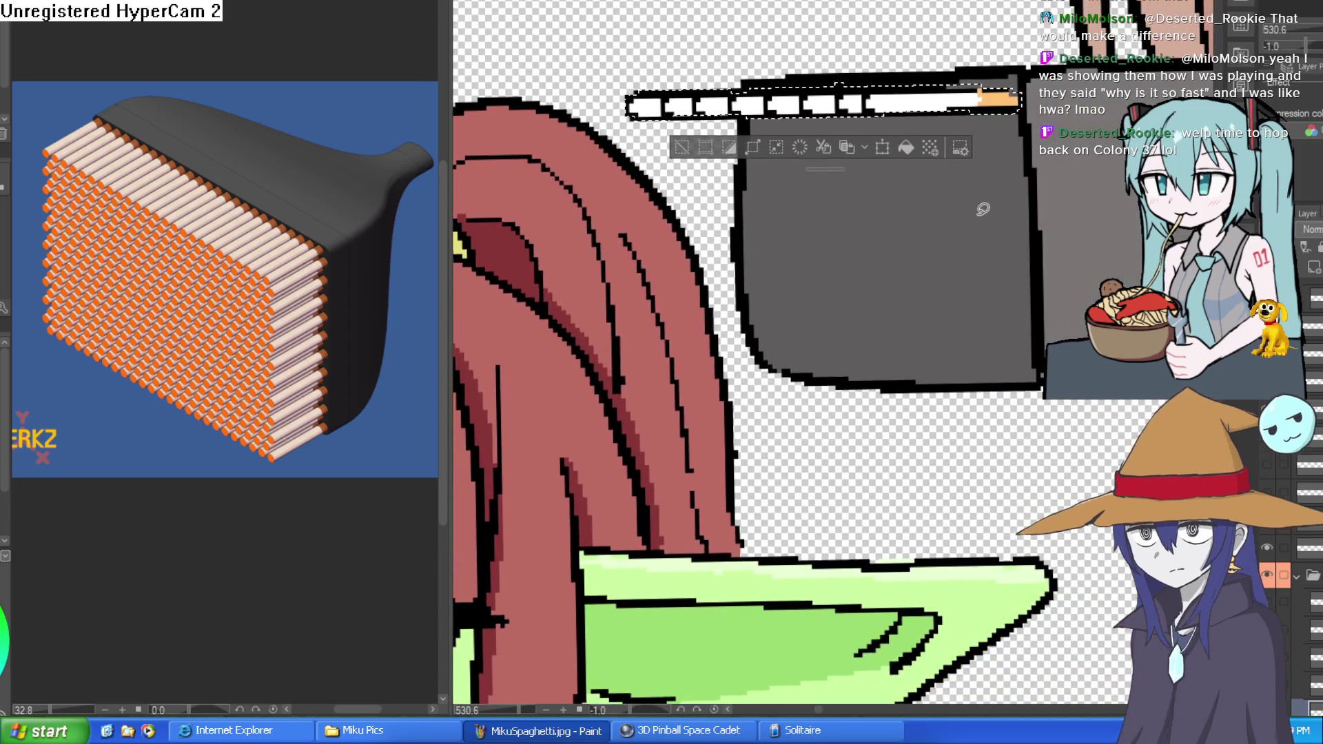
pyautogui.hotkey('ctrl', 't')
pyautogui.moveTo(961, 106); pyautogui.dragTo(973, 124)
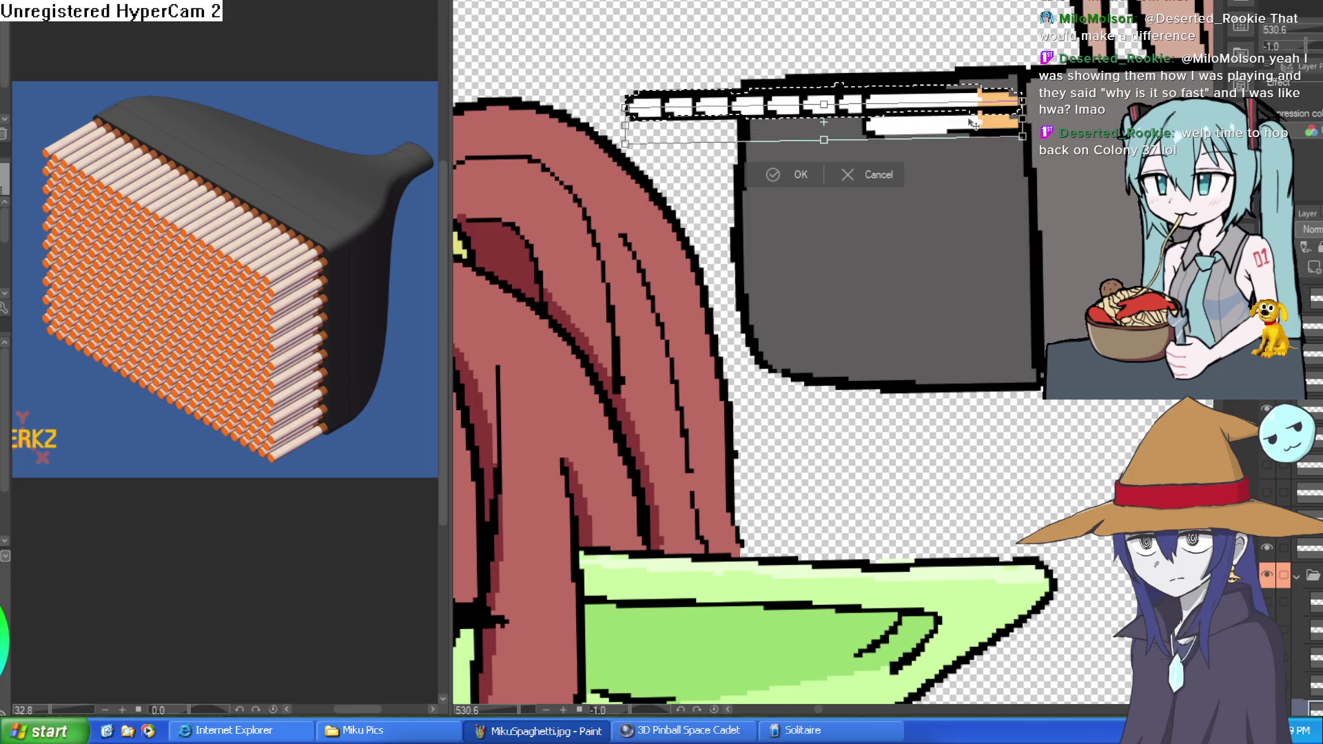
pyautogui.hotkey('ctrl', 'z')
pyautogui.press('Escape')
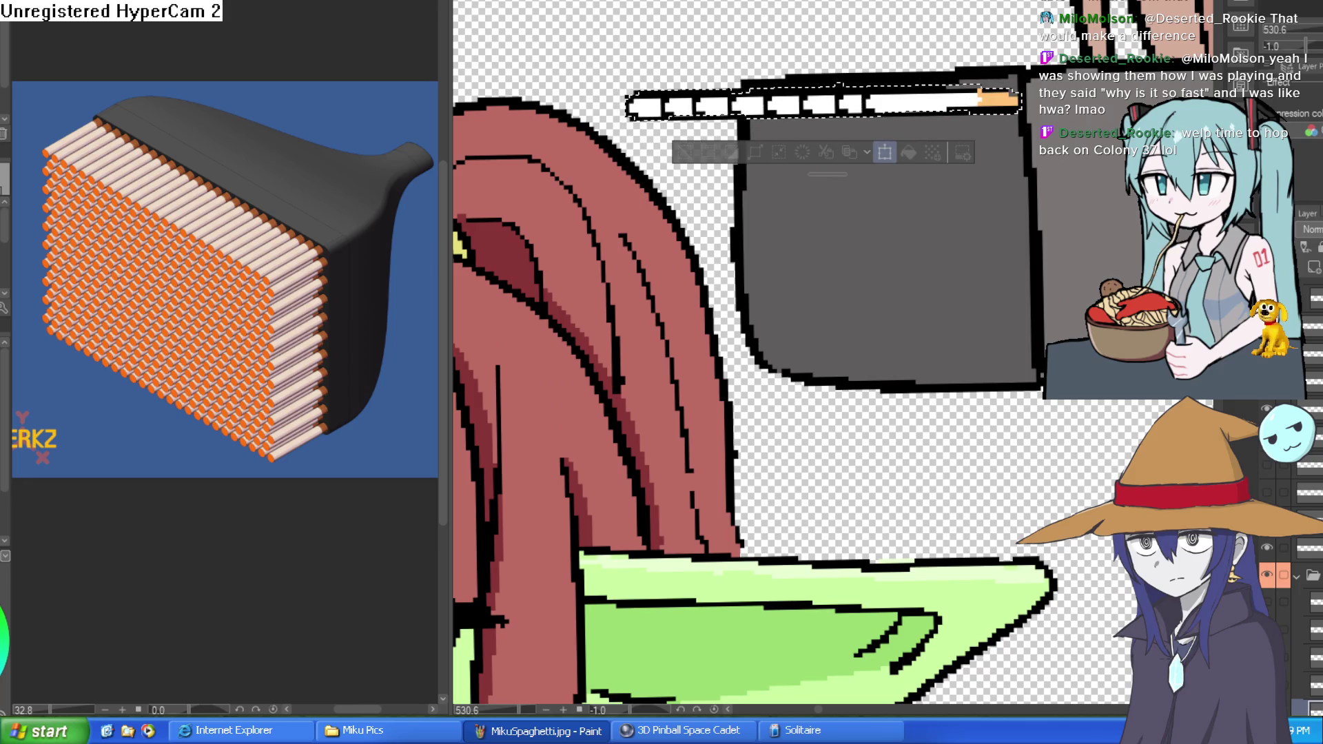
pyautogui.hotkey('ctrl', 't')
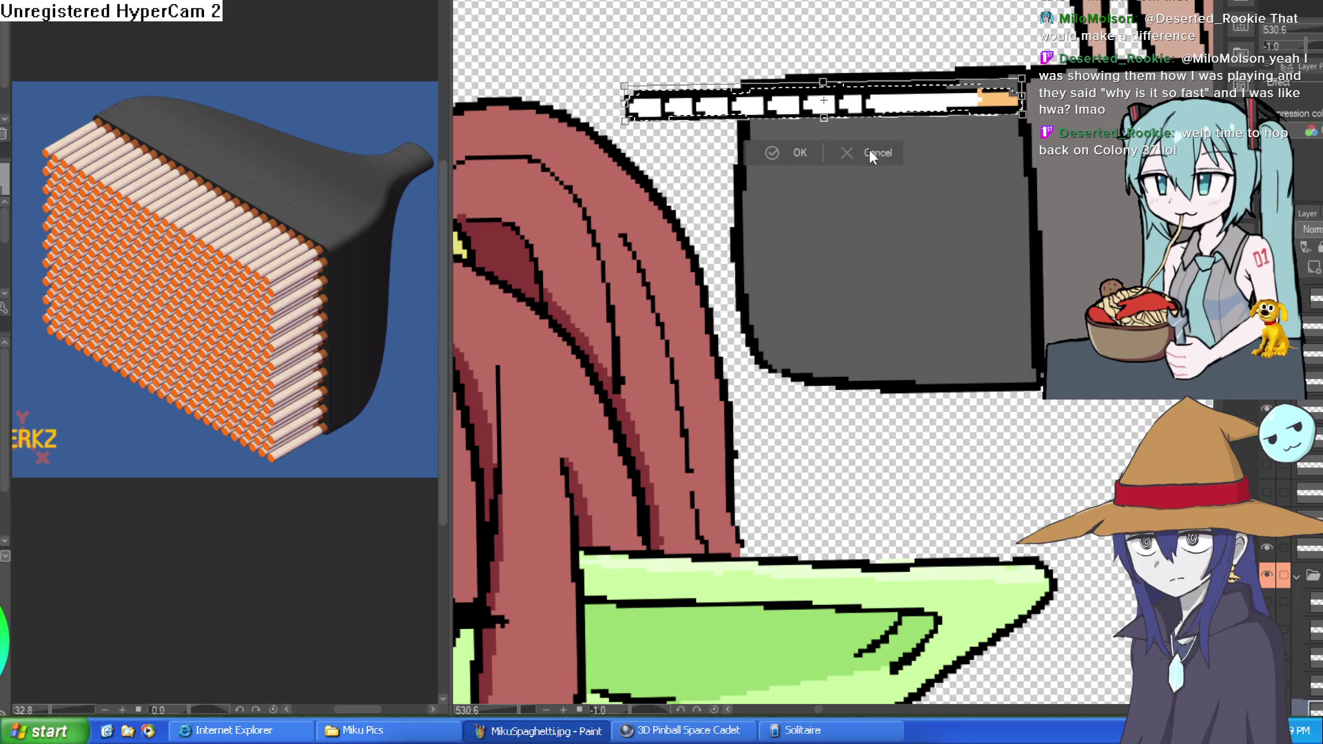
pyautogui.click(873, 151)
pyautogui.scroll(-3, 1295, 482)
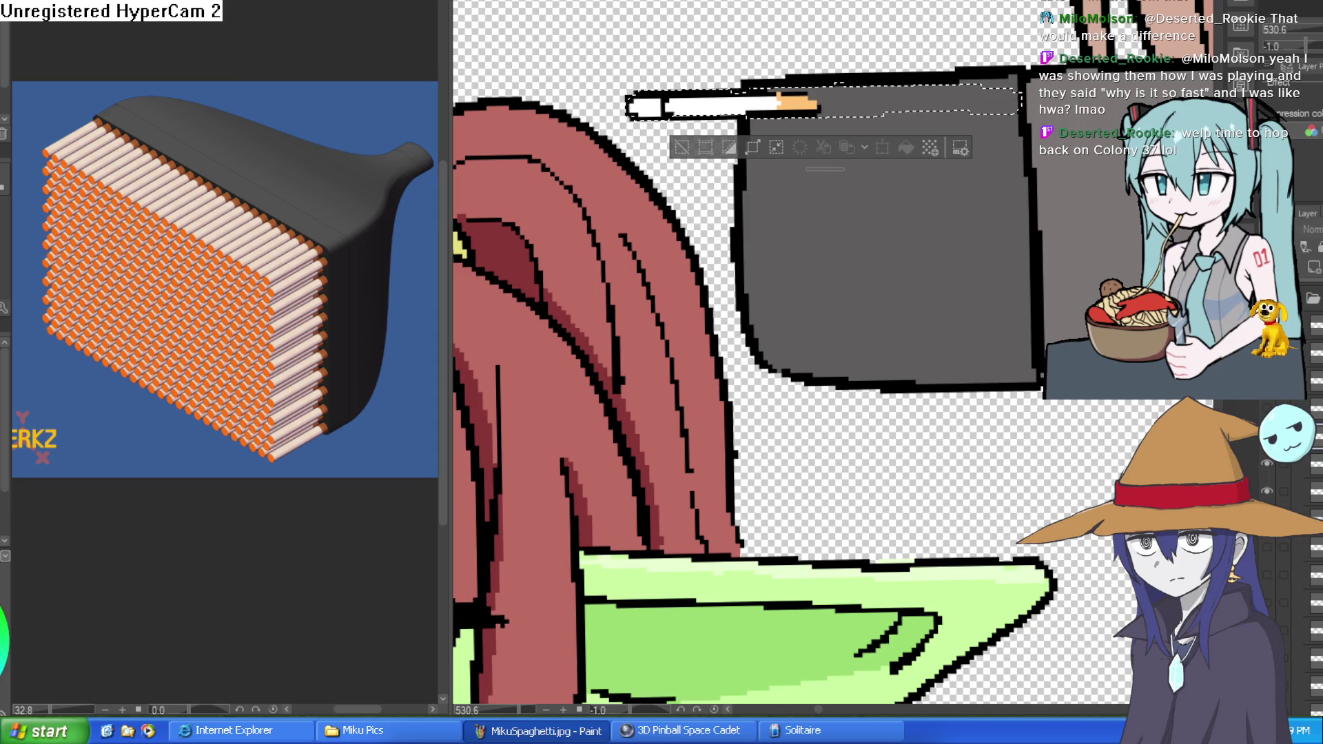
pyautogui.hotkey('ctrl', 'z')
pyautogui.hotkey('ctrl', 'z')
pyautogui.hotkey('ctrl', 'z')
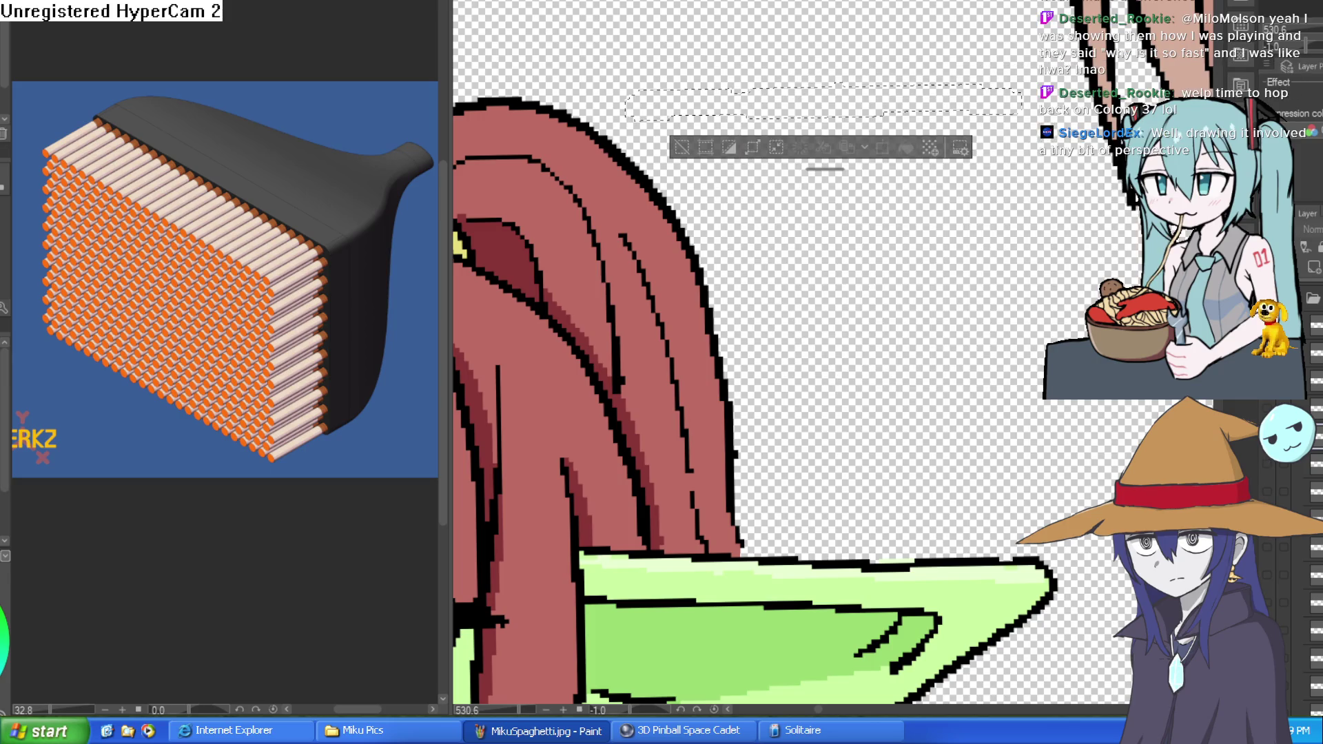
# Restore the long cigarette and paste a copy as a second row beneath it
pyautogui.hotkey('ctrl', 'y')
pyautogui.hotkey('ctrl', 'y')
pyautogui.hotkey('ctrl', 'y')
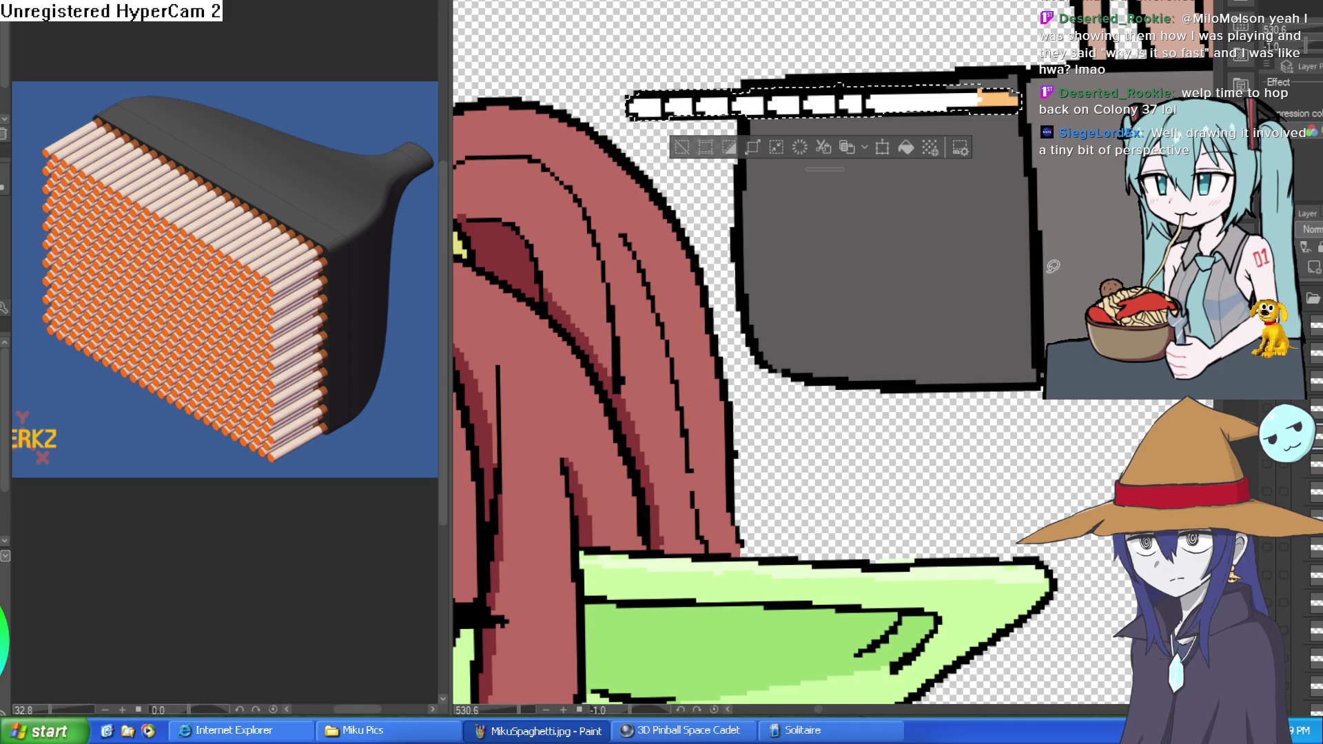
pyautogui.hotkey('ctrl', 'c')
pyautogui.hotkey('ctrl', 'v')
pyautogui.hotkey('ctrl', 't')
pyautogui.moveTo(951, 110); pyautogui.dragTo(964, 140)
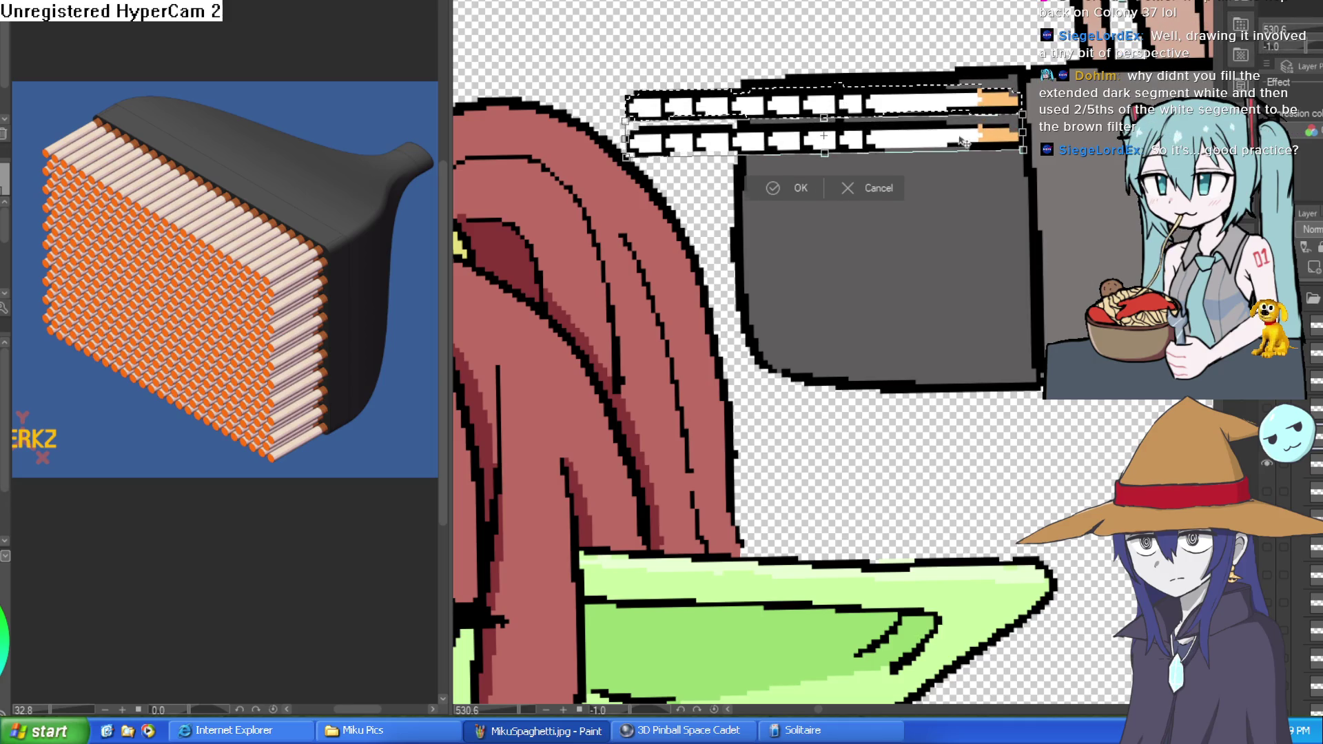
pyautogui.click(800, 183)
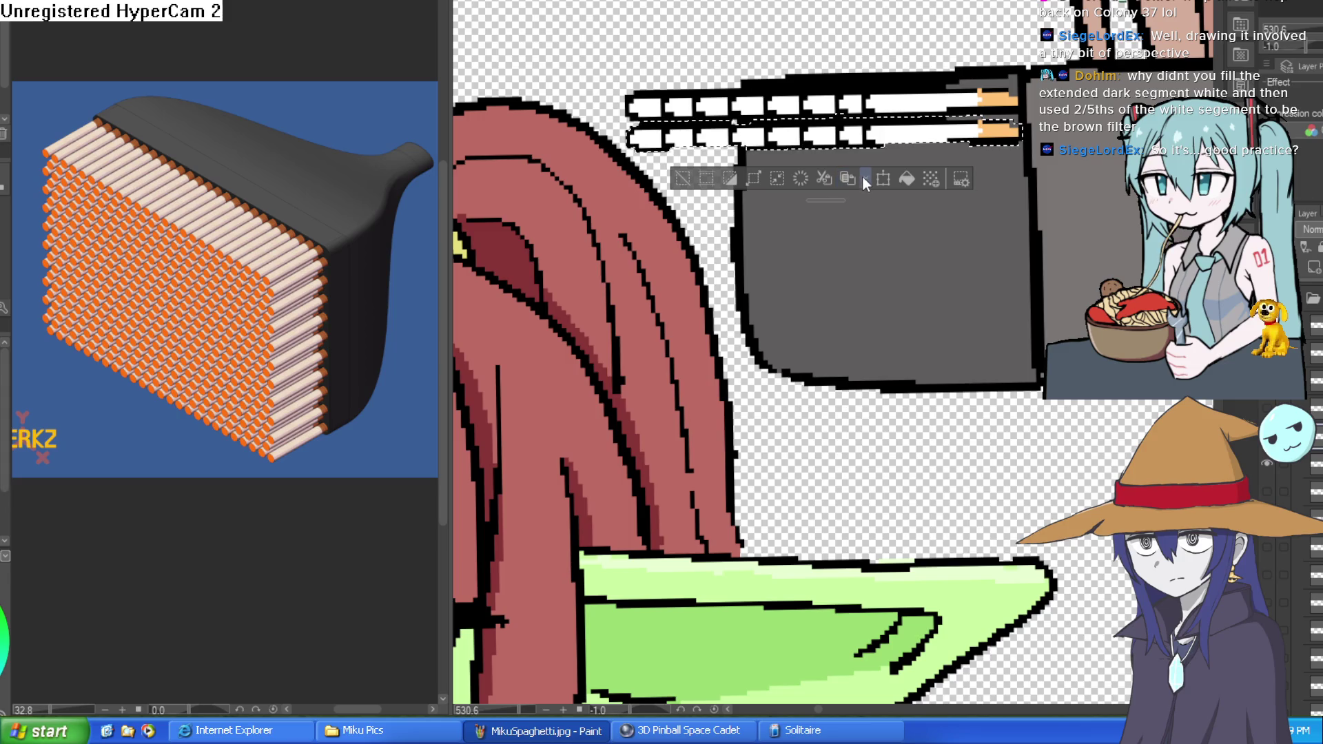
pyautogui.click(866, 177)
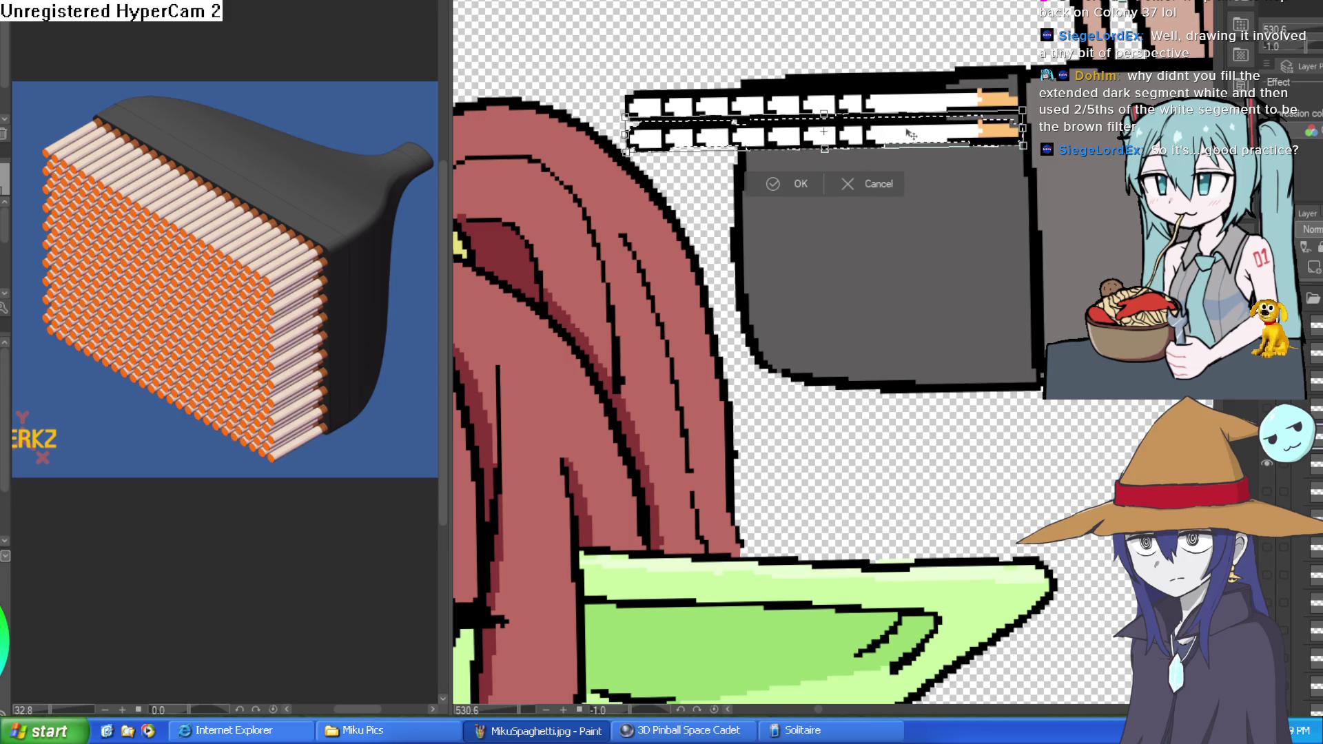
pyautogui.click(870, 185)
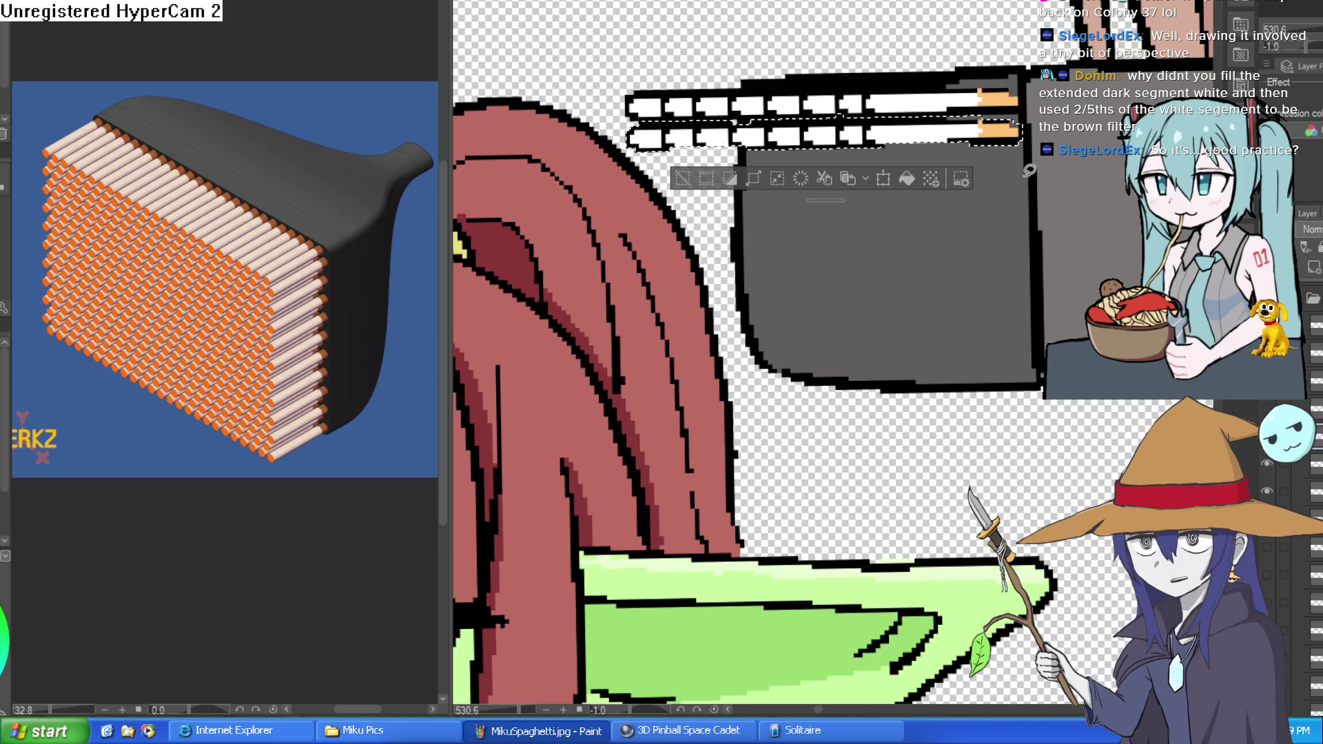
# Paste third and fourth cigarette rows, each directly below the previous one
pyautogui.hotkey('ctrl', 'c')
pyautogui.hotkey('ctrl', 'v')
pyautogui.hotkey('ctrl', 't')
pyautogui.moveTo(958, 147); pyautogui.dragTo(954, 177)
pyautogui.click(797, 217)
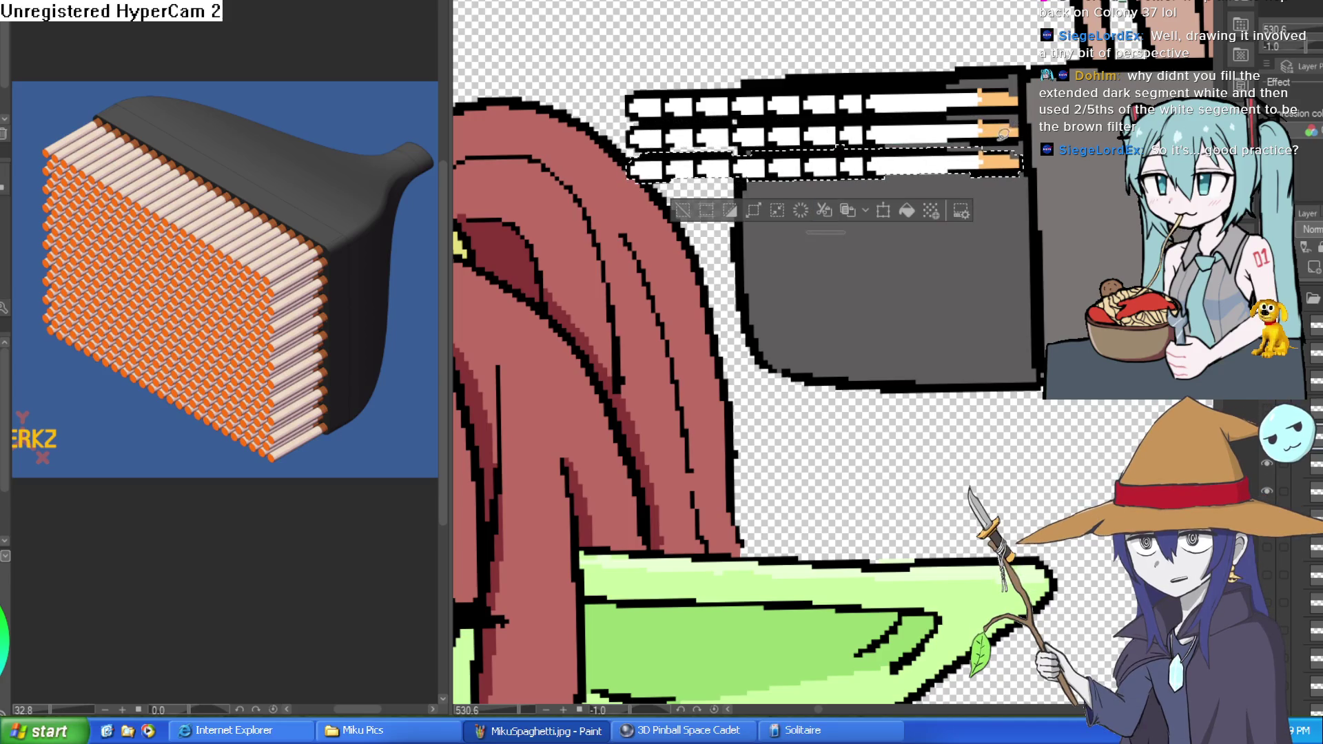
pyautogui.hotkey('ctrl', 'c')
pyautogui.hotkey('ctrl', 'v')
pyautogui.hotkey('ctrl', 't')
pyautogui.moveTo(981, 166); pyautogui.dragTo(981, 195)
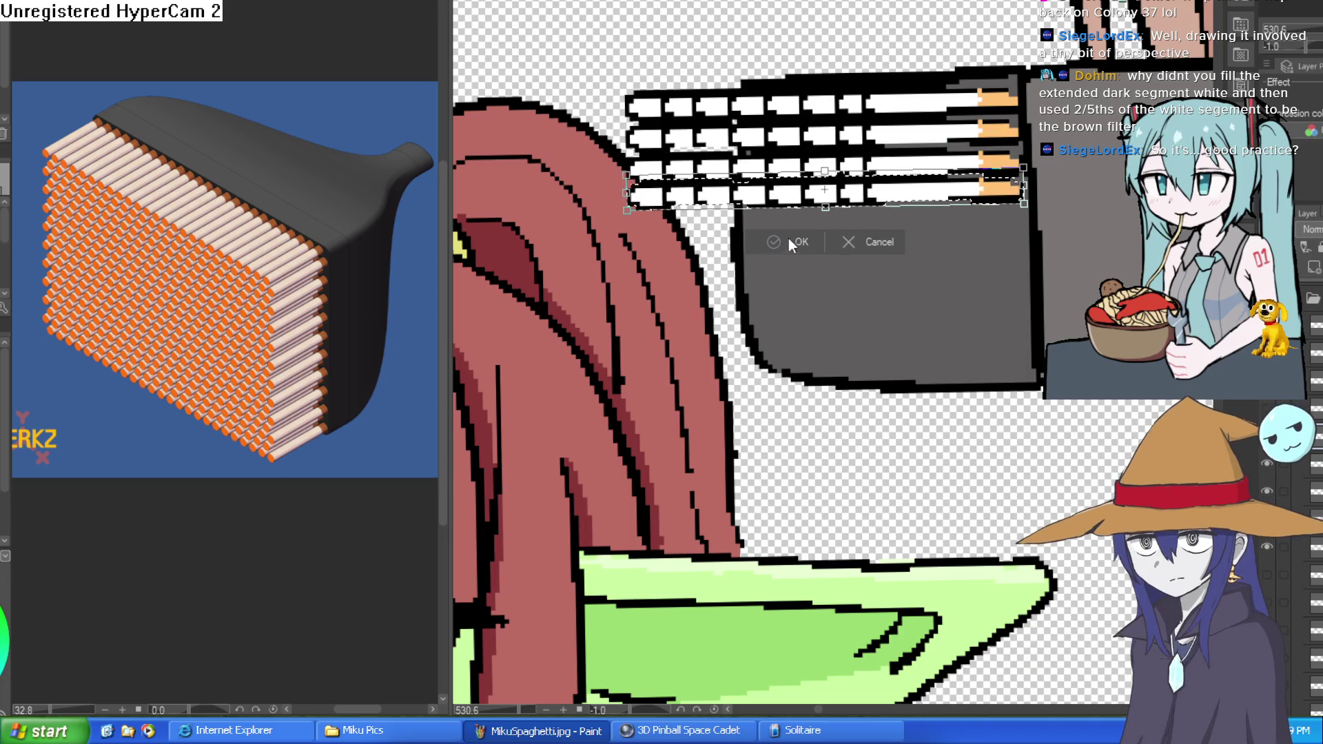
pyautogui.press('Return')
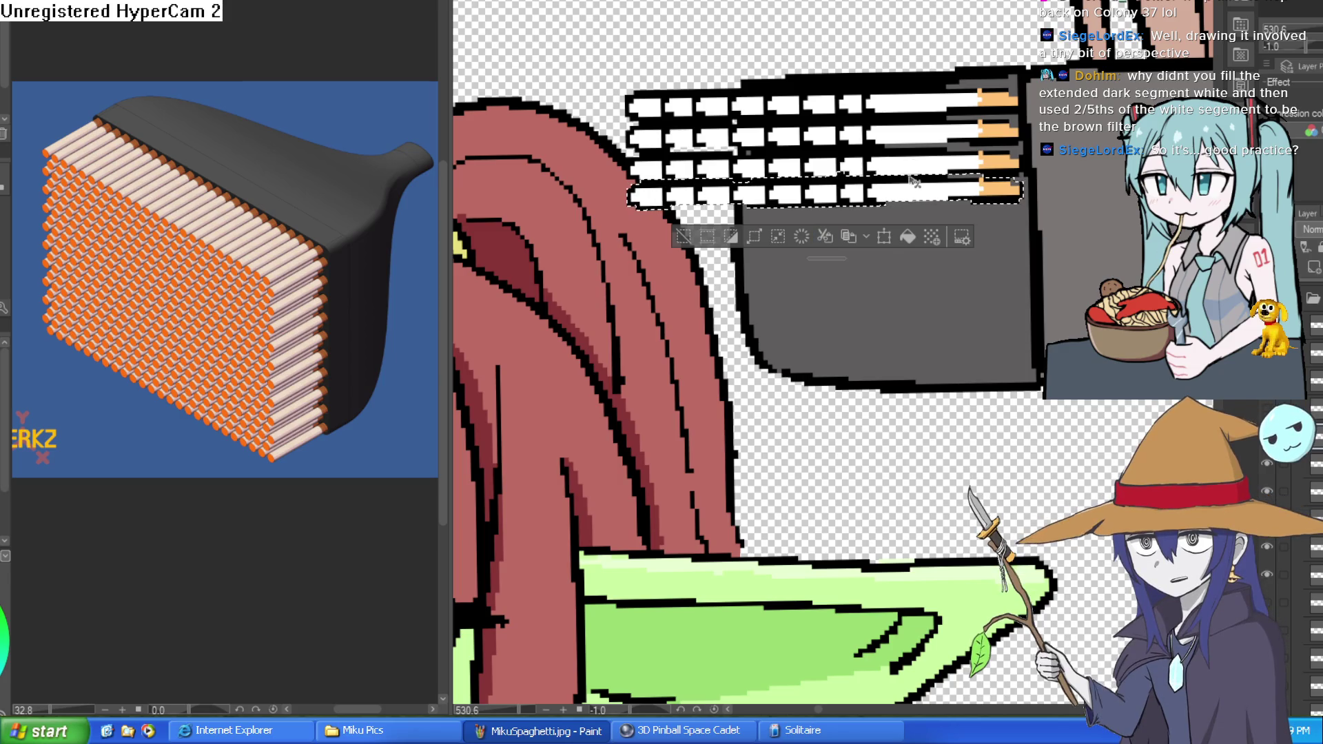
# Add a fifth cigarette row at the bottom and commit its position
pyautogui.hotkey('ctrl', 'c')
pyautogui.hotkey('ctrl', 'v')
pyautogui.hotkey('ctrl', 't')
pyautogui.moveTo(957, 198); pyautogui.dragTo(956, 225)
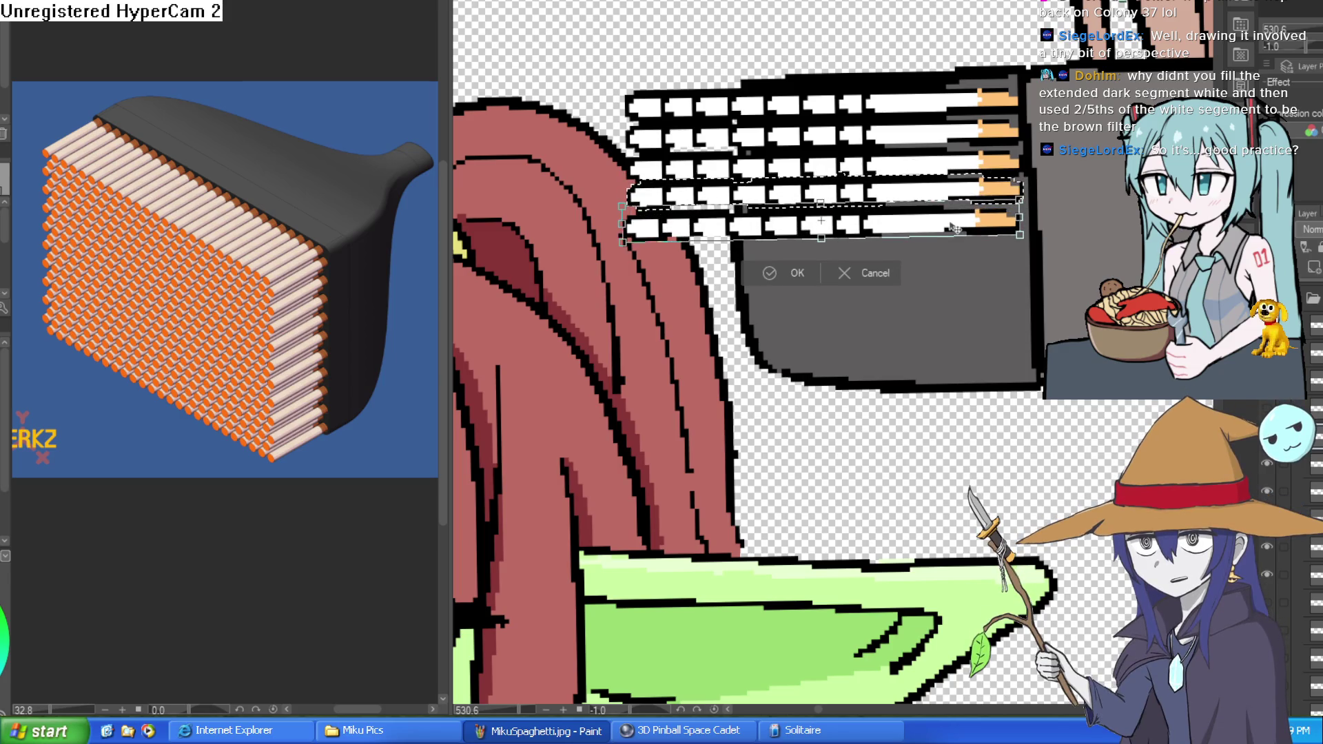
pyautogui.press('Return')
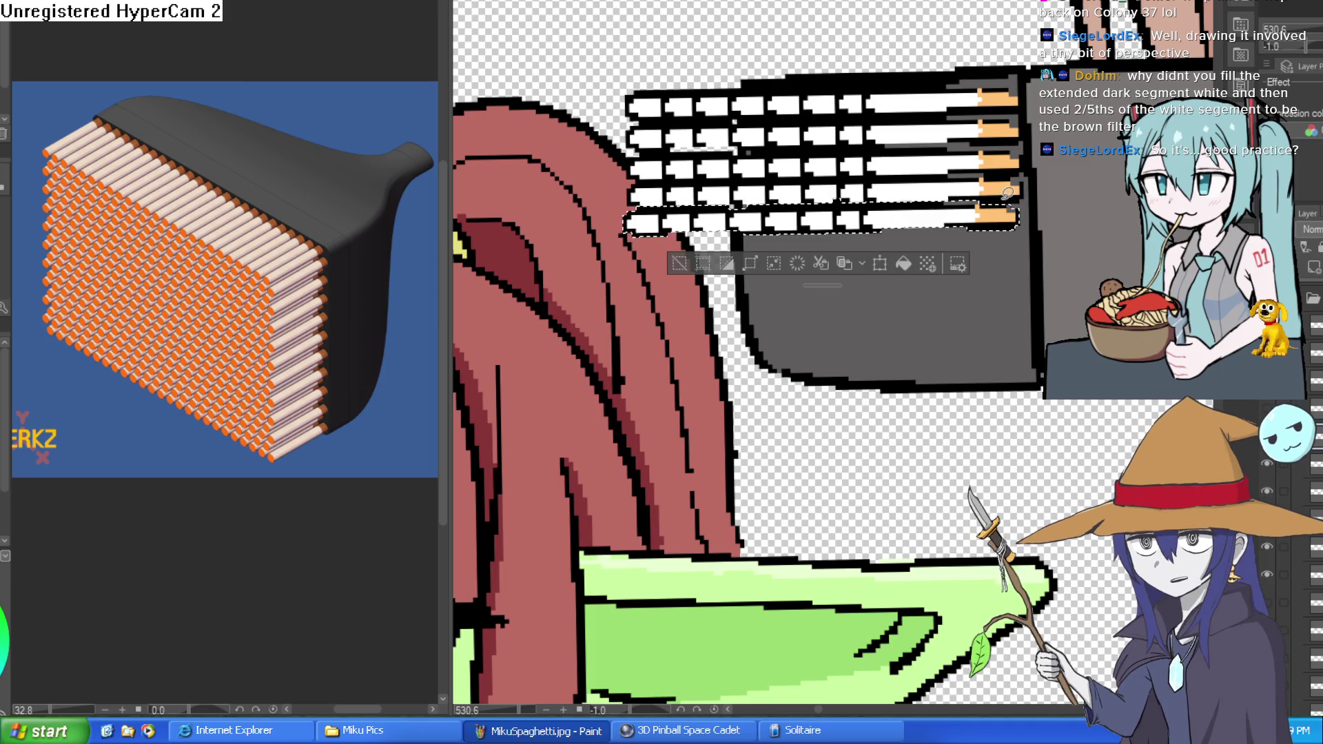
pyautogui.hotkey('ctrl', 't')
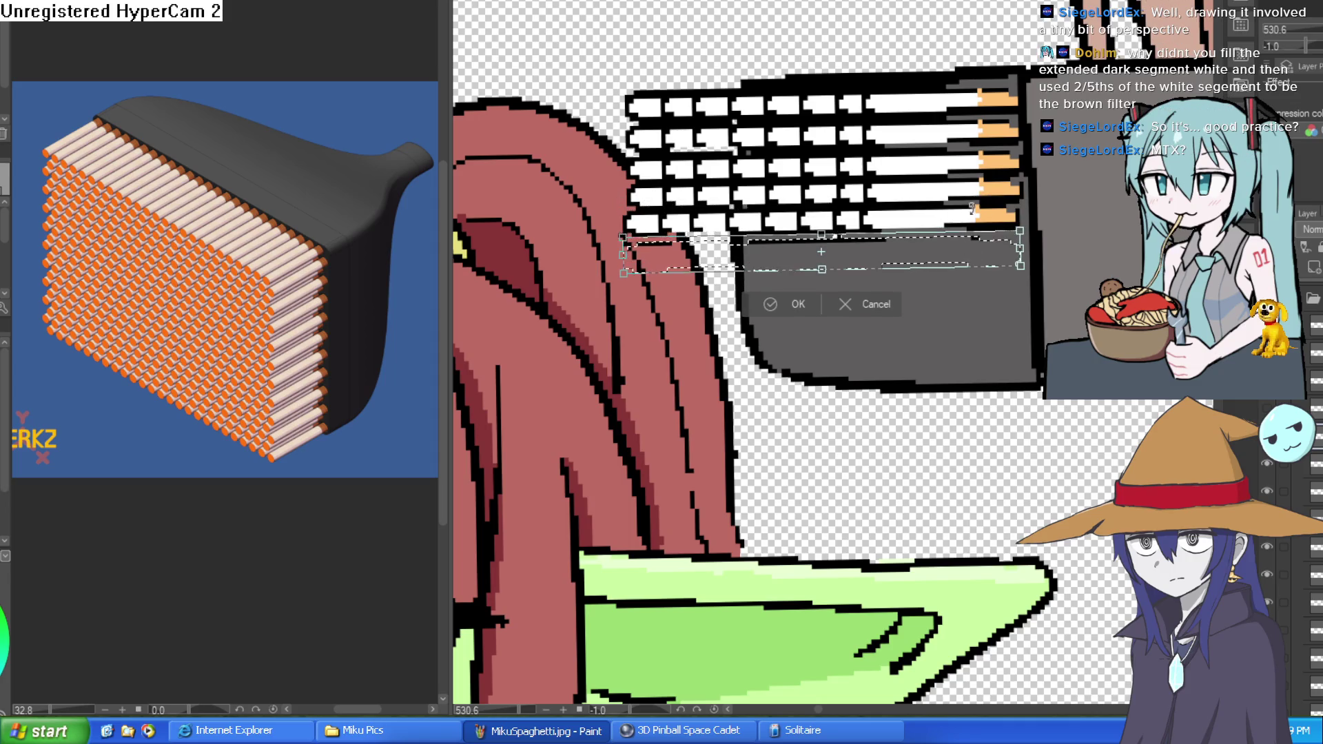
pyautogui.press('Return')
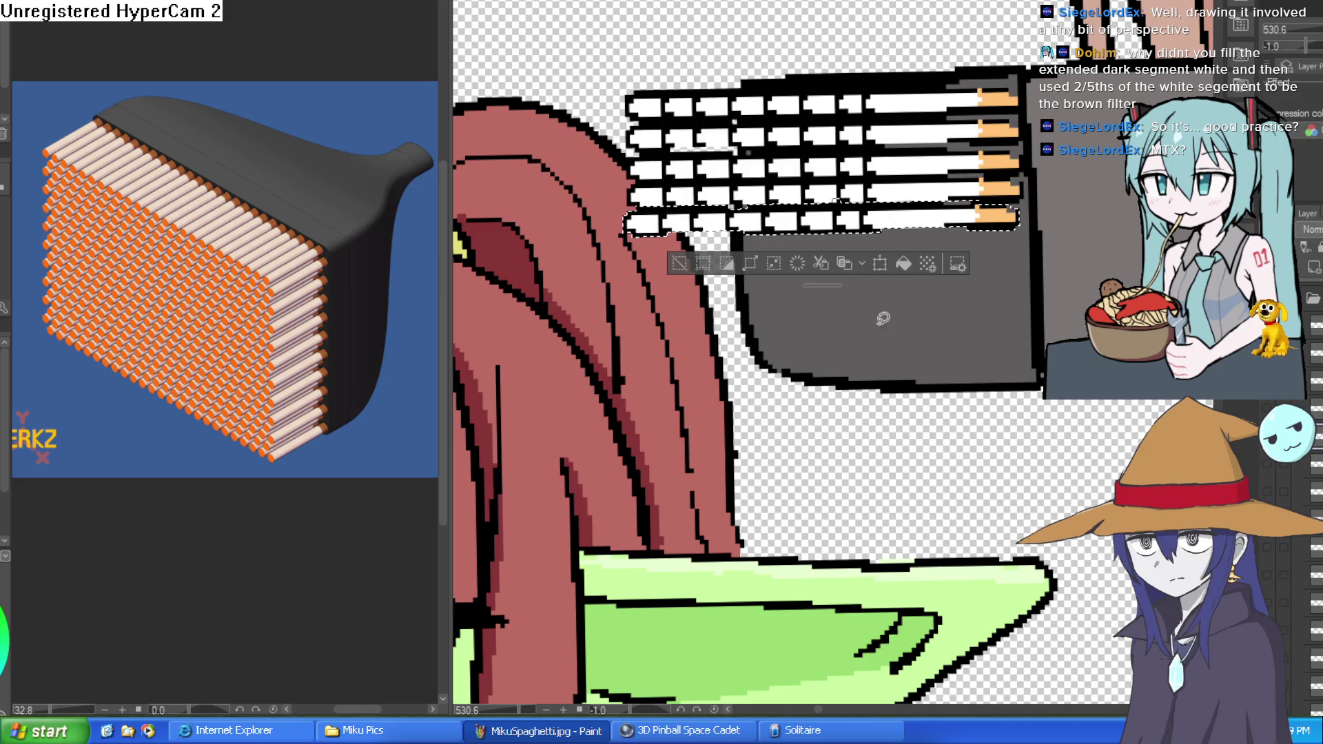
# Select all five cigarette rows and paste a duplicate stack below, making about ten rows
pyautogui.click(679, 210)
pyautogui.moveTo(627, 94); pyautogui.dragTo(620, 221)
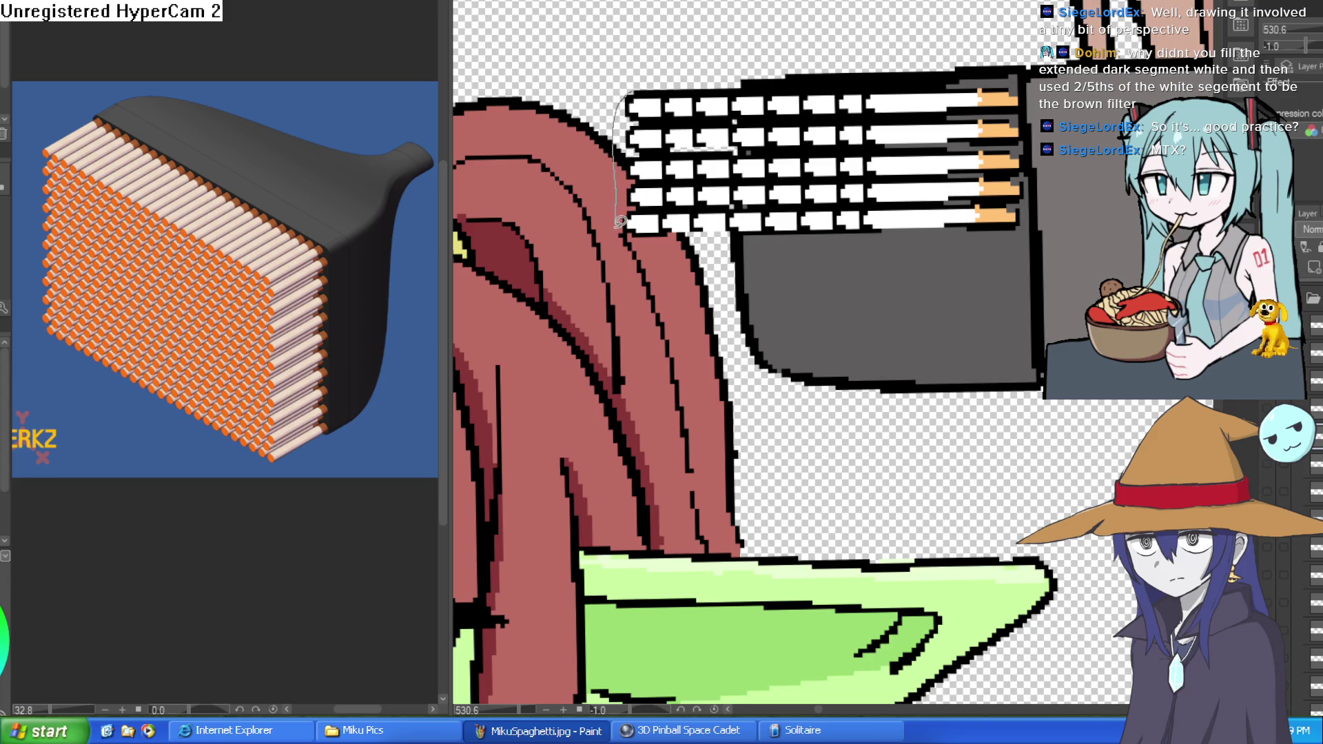
pyautogui.moveTo(999, 226)
pyautogui.mouseDown()
pyautogui.moveTo(1026, 166)
pyautogui.moveTo(1020, 97)
pyautogui.moveTo(959, 79)
pyautogui.moveTo(663, 63)
pyautogui.mouseUp()
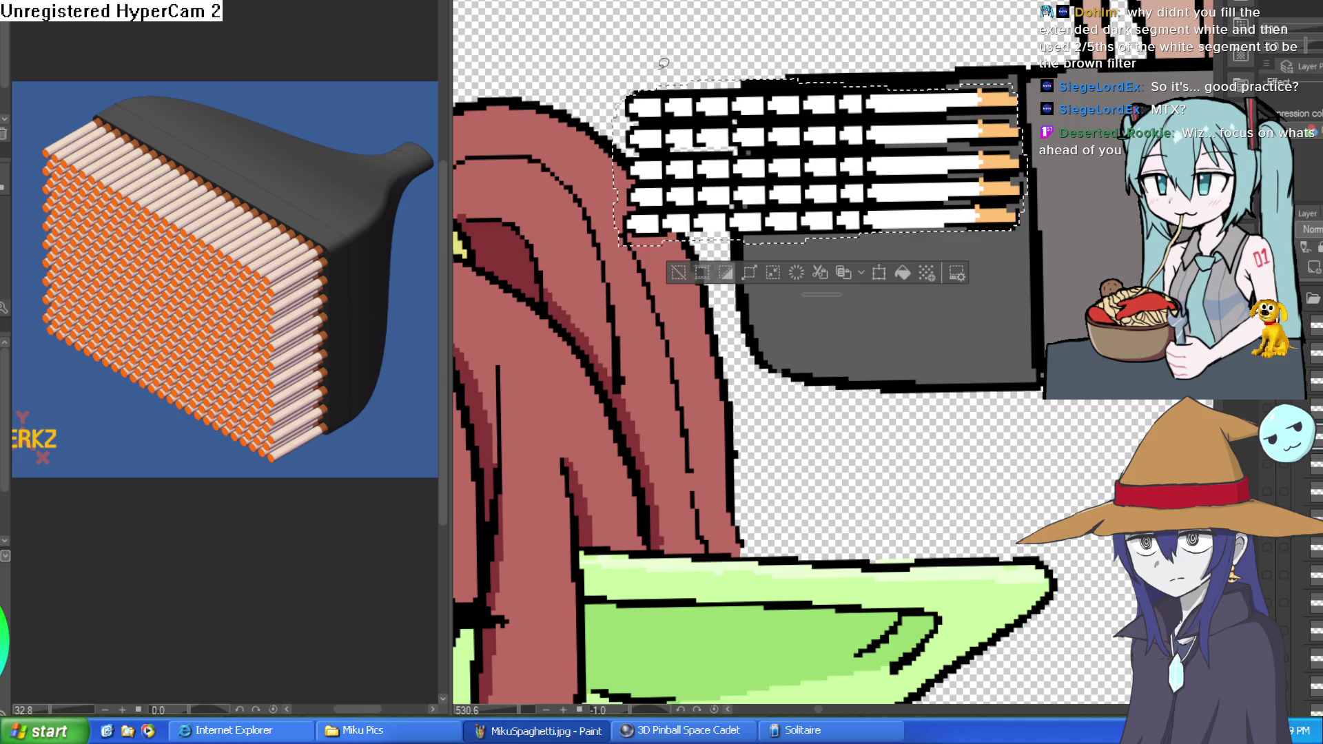
pyautogui.hotkey('ctrl', 'c')
pyautogui.hotkey('ctrl', 'v')
pyautogui.hotkey('ctrl', 't')
pyautogui.moveTo(963, 124); pyautogui.dragTo(959, 295)
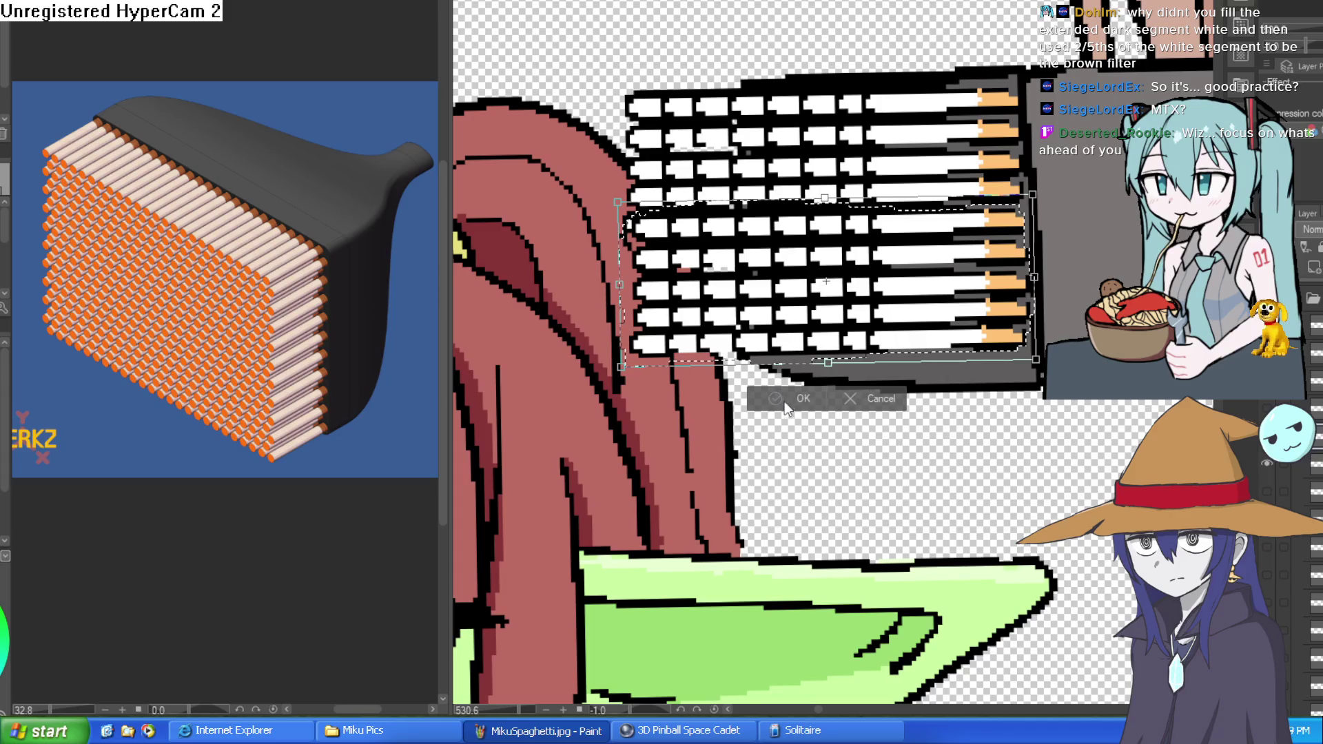
pyautogui.press('Return')
pyautogui.scroll(-5, 869, 418)
pyautogui.scroll(-3, 870, 418)
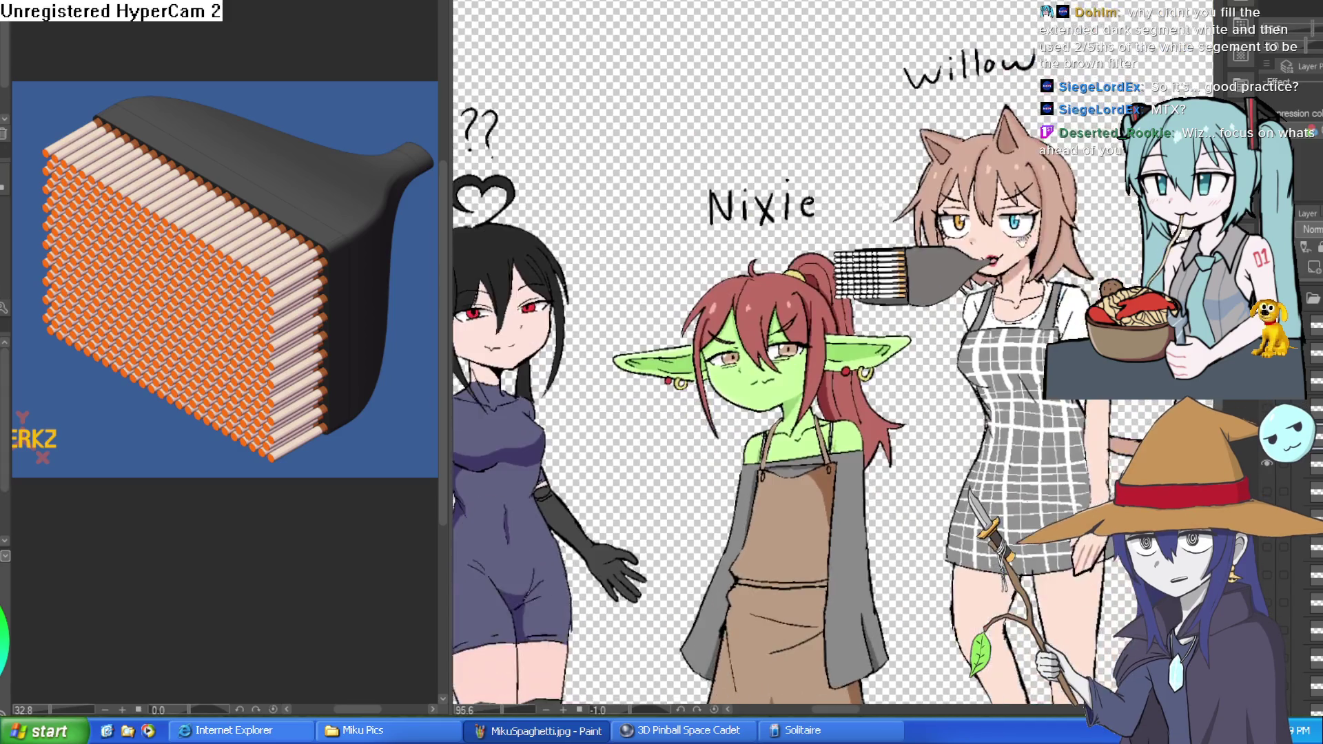
pyautogui.scroll(1, 1027, 228)
pyautogui.scroll(3, 1066, 166)
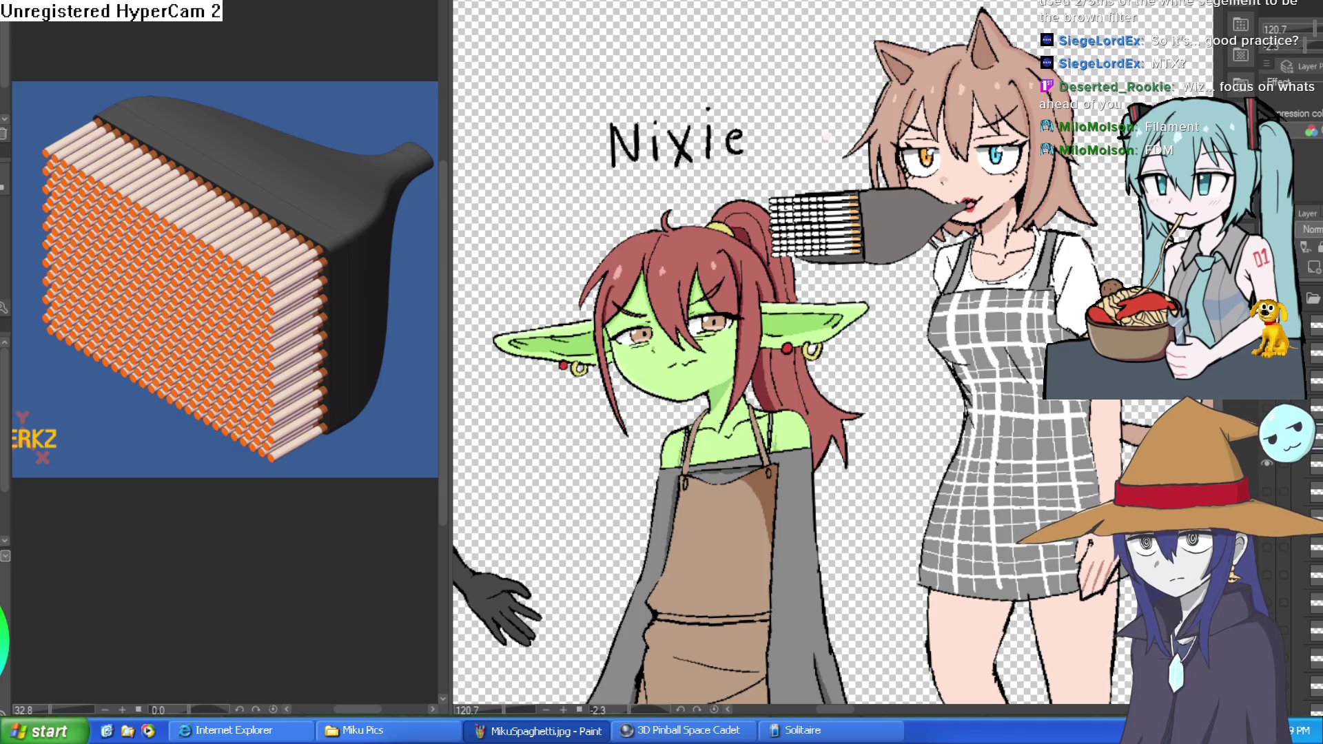
pyautogui.scroll(5, 861, 228)
pyautogui.moveTo(861, 228); pyautogui.dragTo(921, 22)
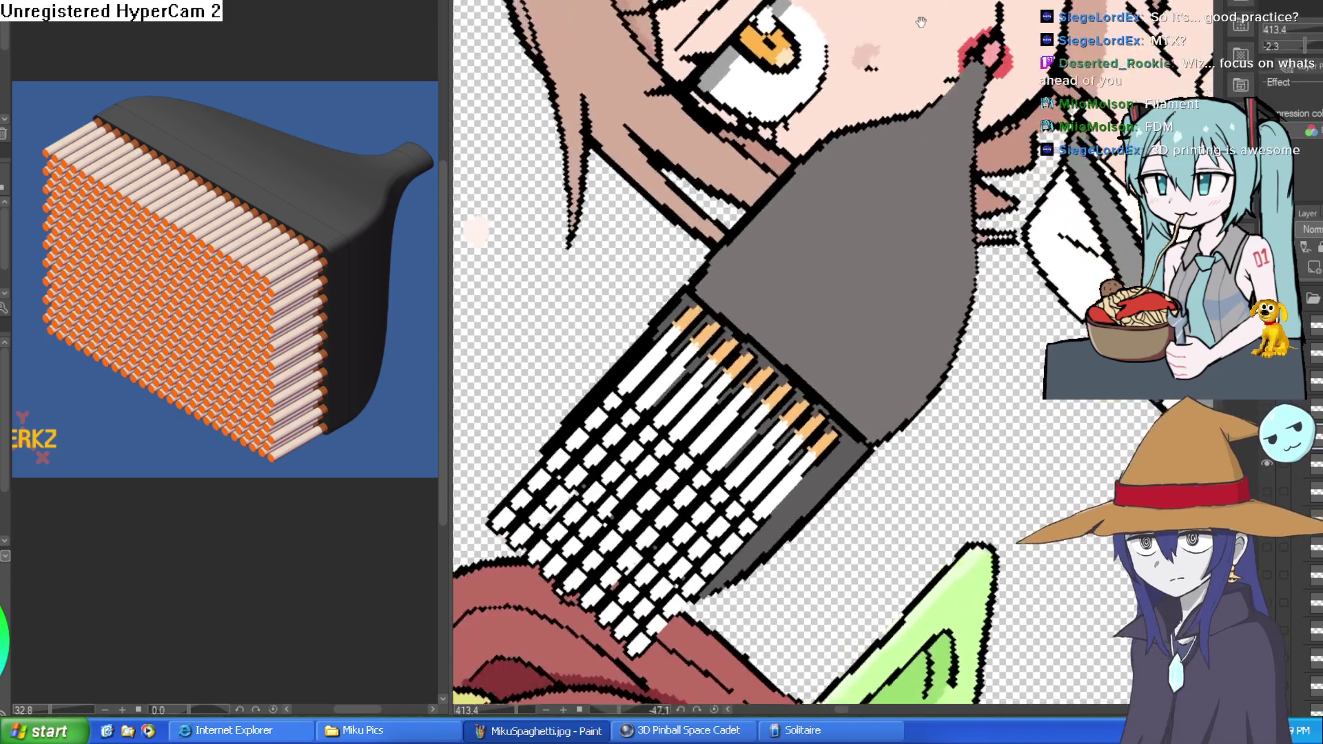
# Turn the canvas upright and sketch the outline of Willow's raised arm
pyautogui.scroll(-4, 965, 162)
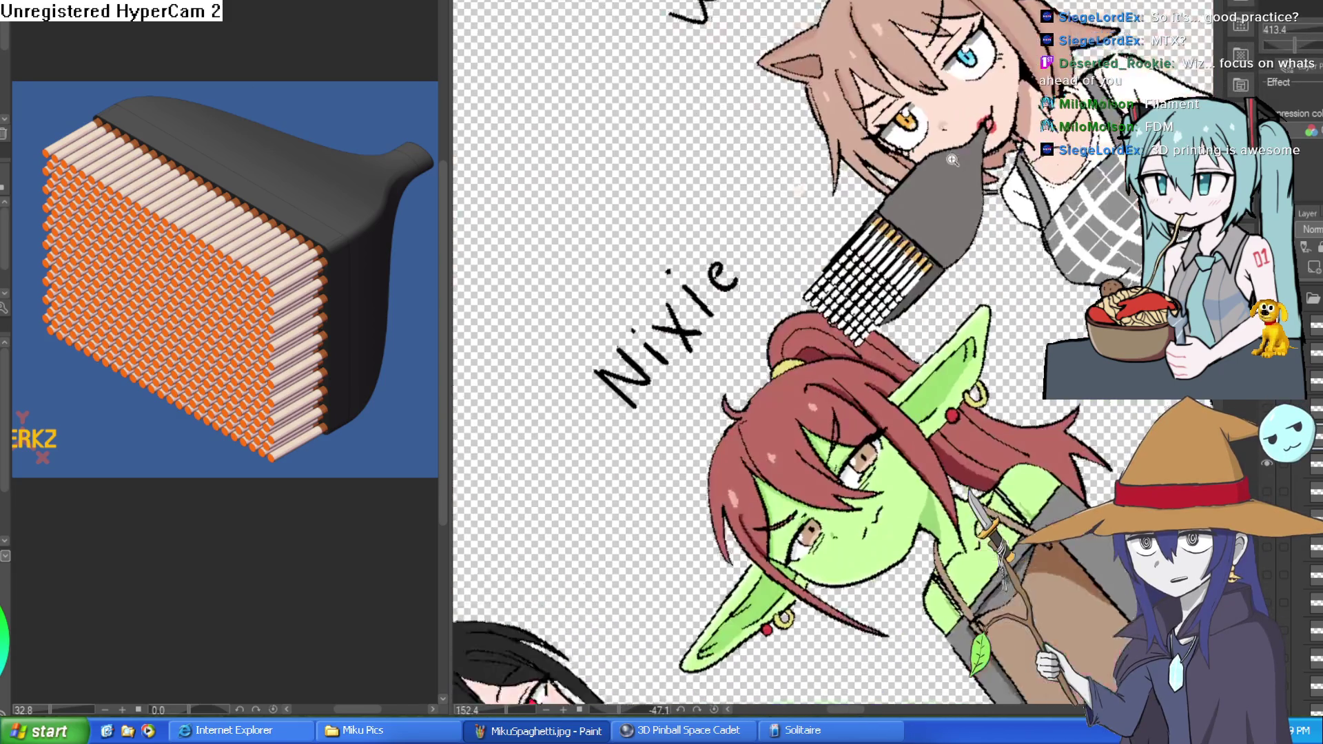
pyautogui.moveTo(952, 160)
pyautogui.mouseDown()
pyautogui.moveTo(919, 245)
pyautogui.moveTo(1038, 208)
pyautogui.mouseUp()
pyautogui.scroll(2, 937, 193)
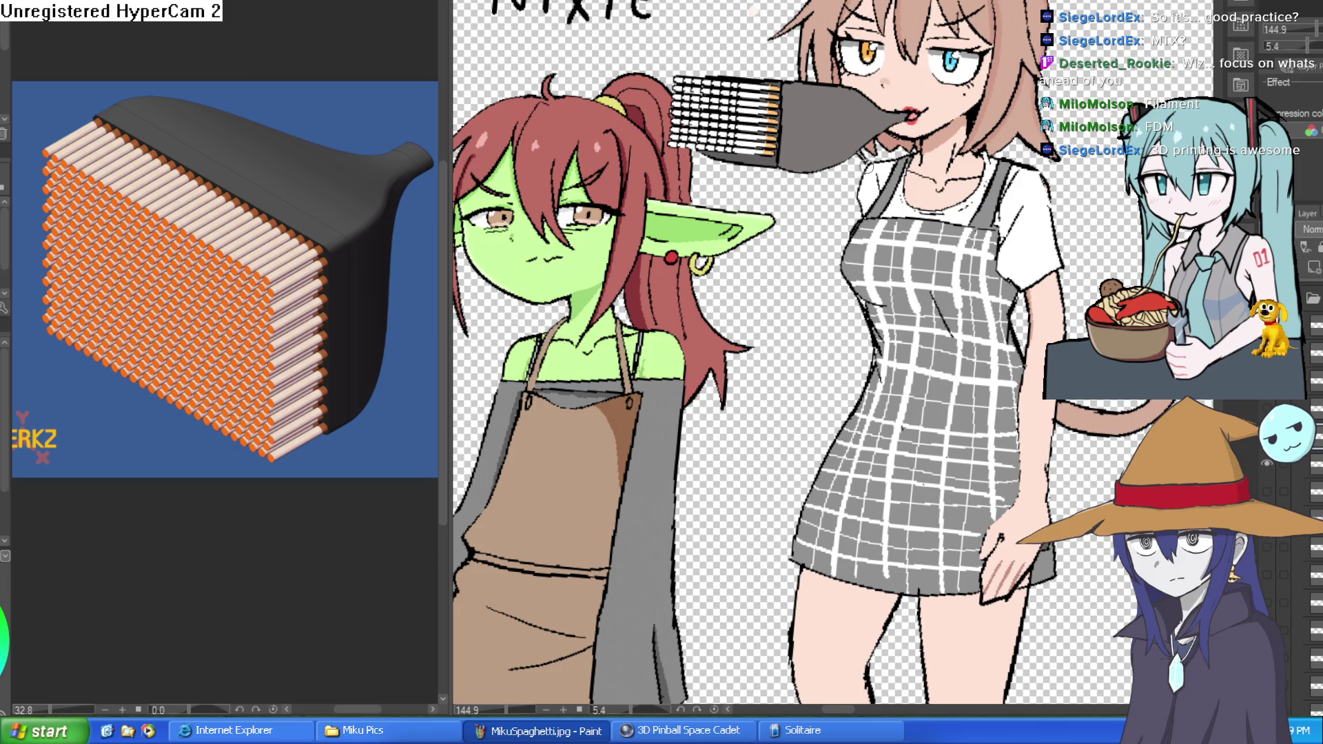
pyautogui.moveTo(837, 227)
pyautogui.mouseDown()
pyautogui.moveTo(795, 314)
pyautogui.moveTo(799, 176)
pyautogui.moveTo(756, 207)
pyautogui.moveTo(765, 318)
pyautogui.moveTo(799, 358)
pyautogui.moveTo(851, 293)
pyautogui.mouseUp()
pyautogui.moveTo(800, 259); pyautogui.dragTo(801, 333)
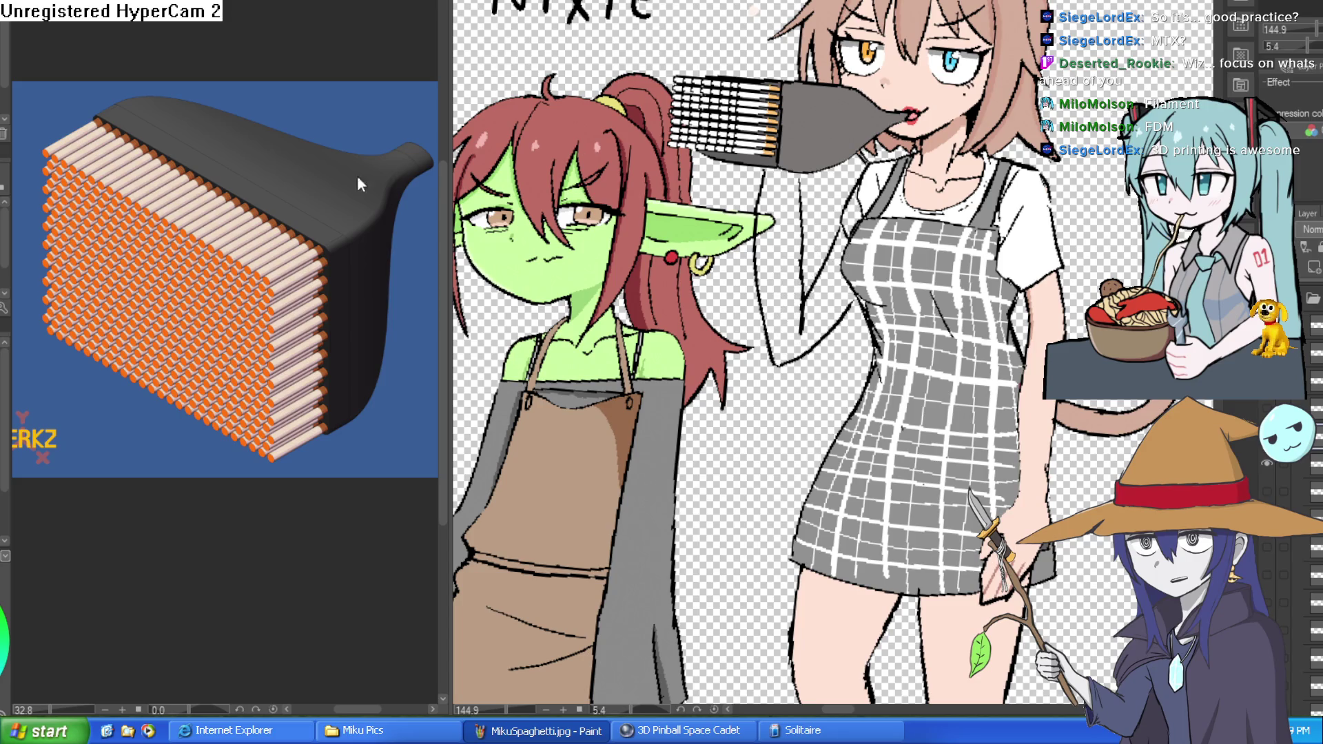
pyautogui.scroll(3, 784, 235)
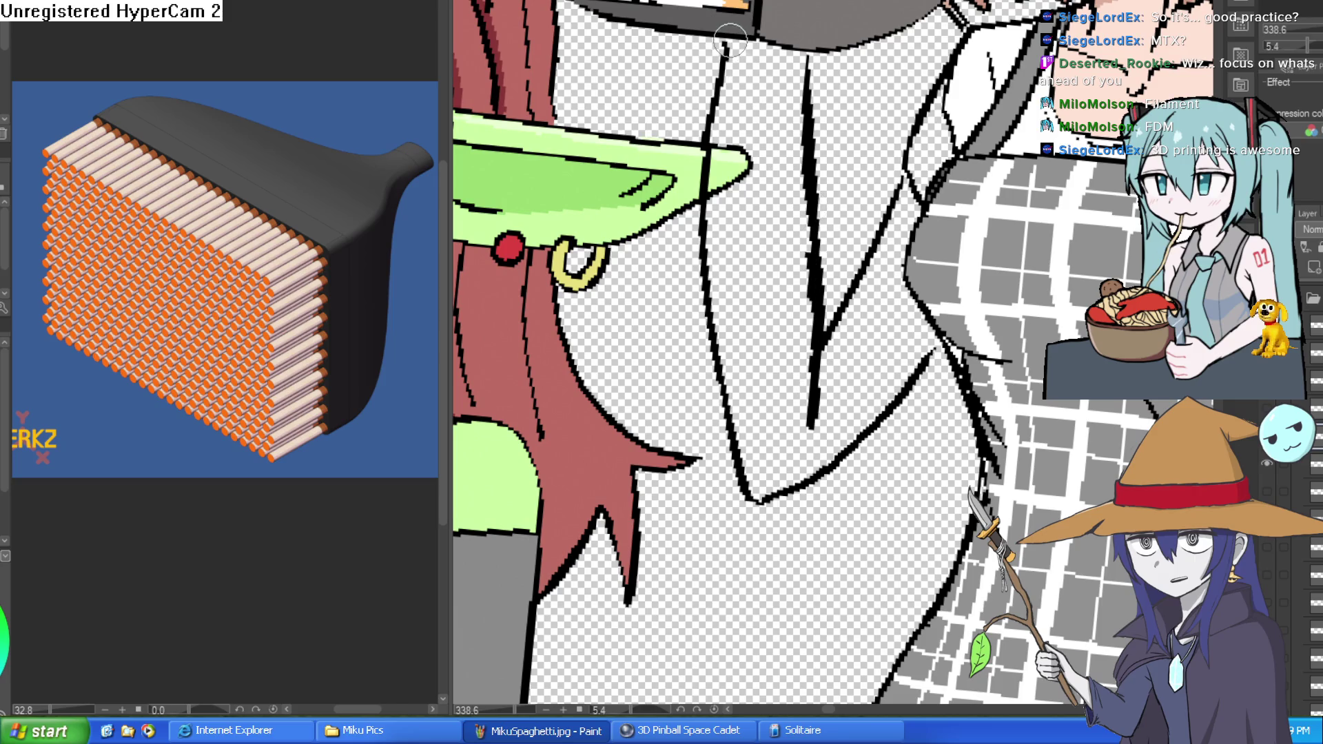
pyautogui.moveTo(728, 41)
pyautogui.mouseDown()
pyautogui.moveTo(741, 482)
pyautogui.moveTo(807, 496)
pyautogui.moveTo(954, 330)
pyautogui.mouseUp()
# Redraw the arm as one bold line, erase excess thickness, and zoom to fit
pyautogui.moveTo(1039, 302); pyautogui.dragTo(901, 302)
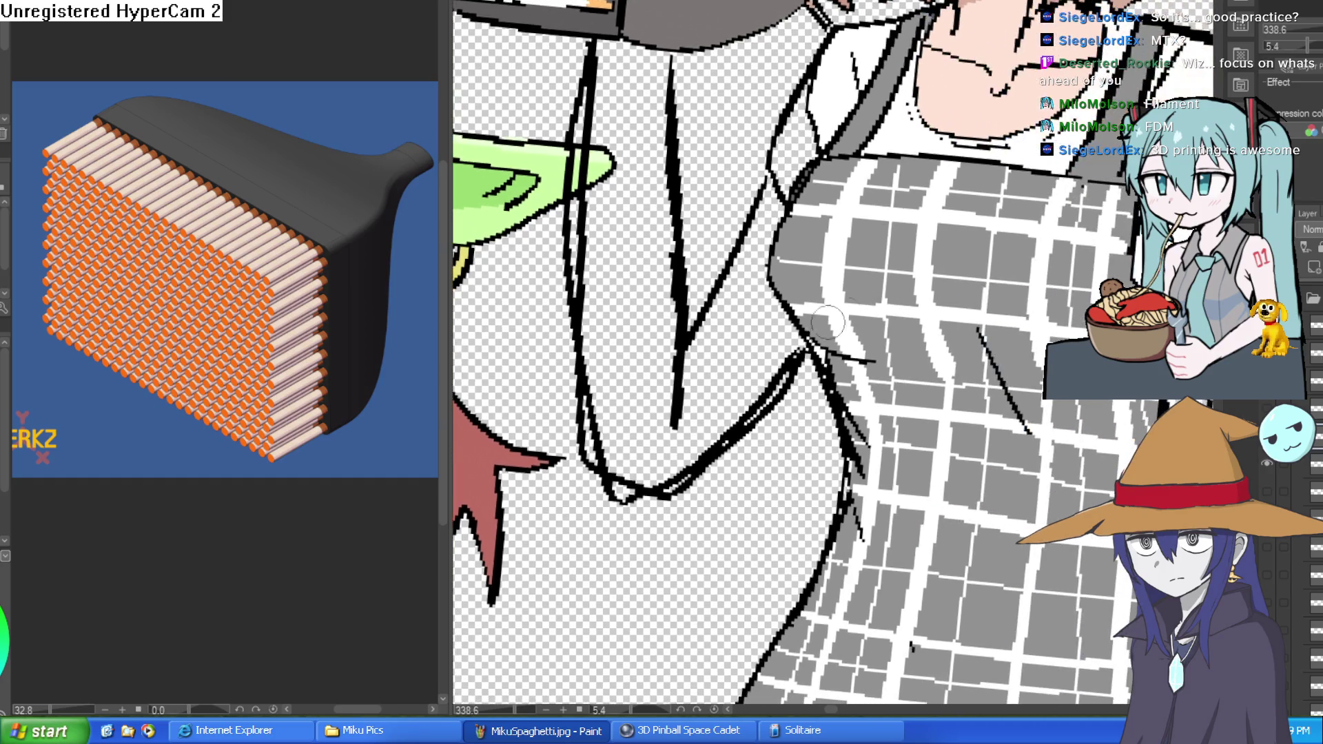
pyautogui.moveTo(605, 452)
pyautogui.mouseDown()
pyautogui.moveTo(566, 227)
pyautogui.moveTo(576, 77)
pyautogui.mouseUp()
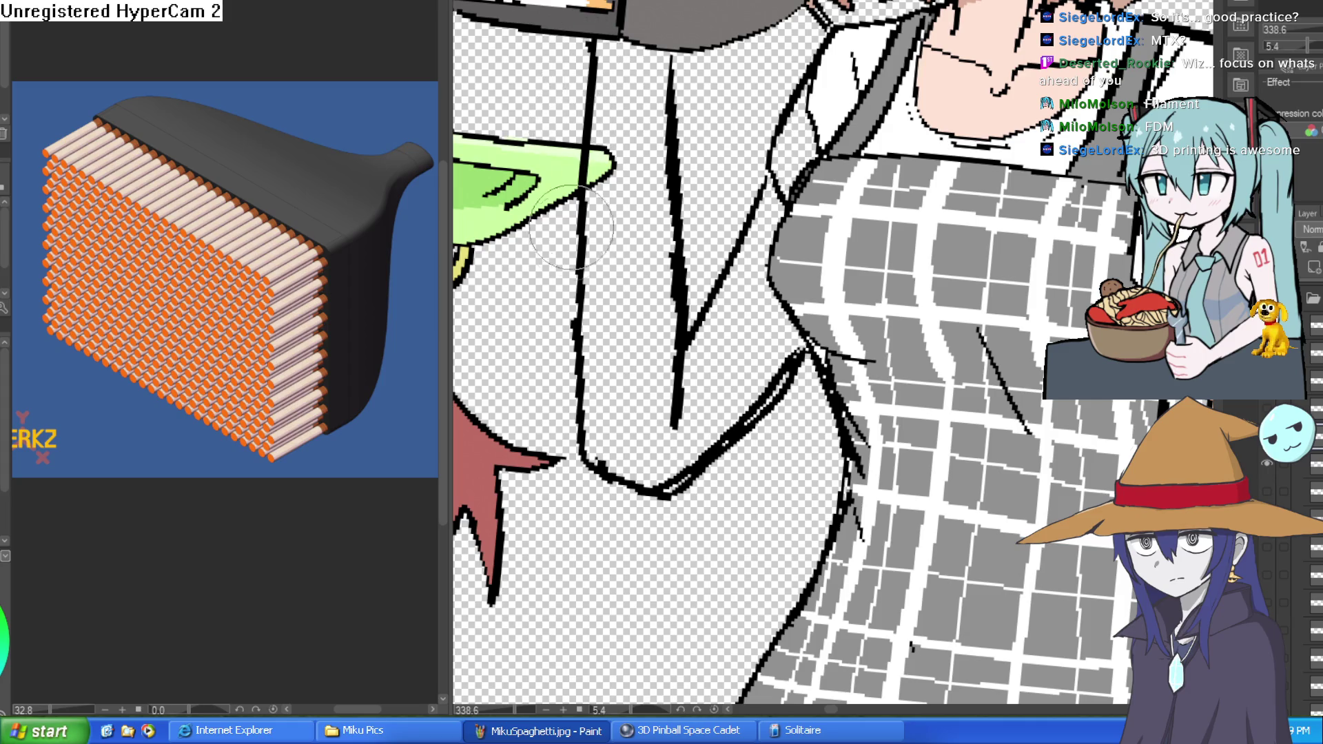
pyautogui.moveTo(668, 304)
pyautogui.mouseDown()
pyautogui.moveTo(682, 414)
pyautogui.moveTo(661, 483)
pyautogui.moveTo(791, 357)
pyautogui.mouseUp()
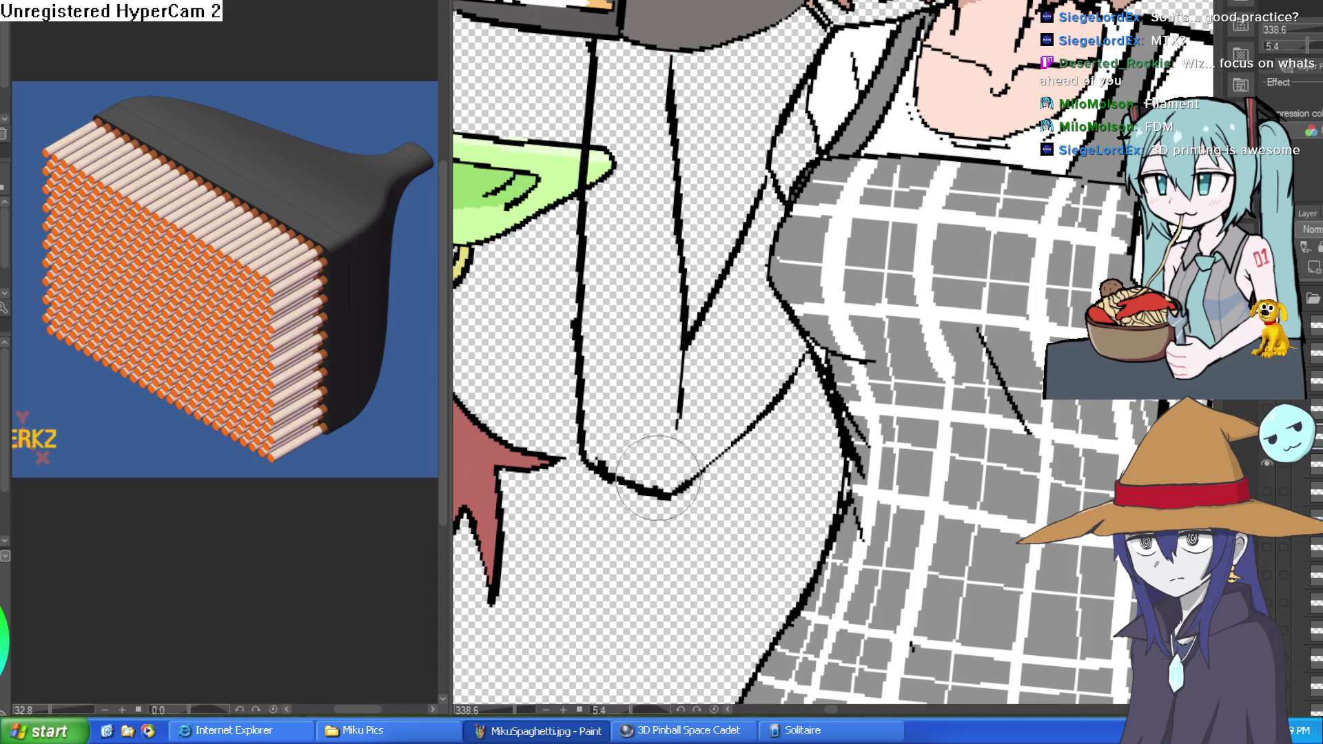
pyautogui.hotkey('ctrl', '0')
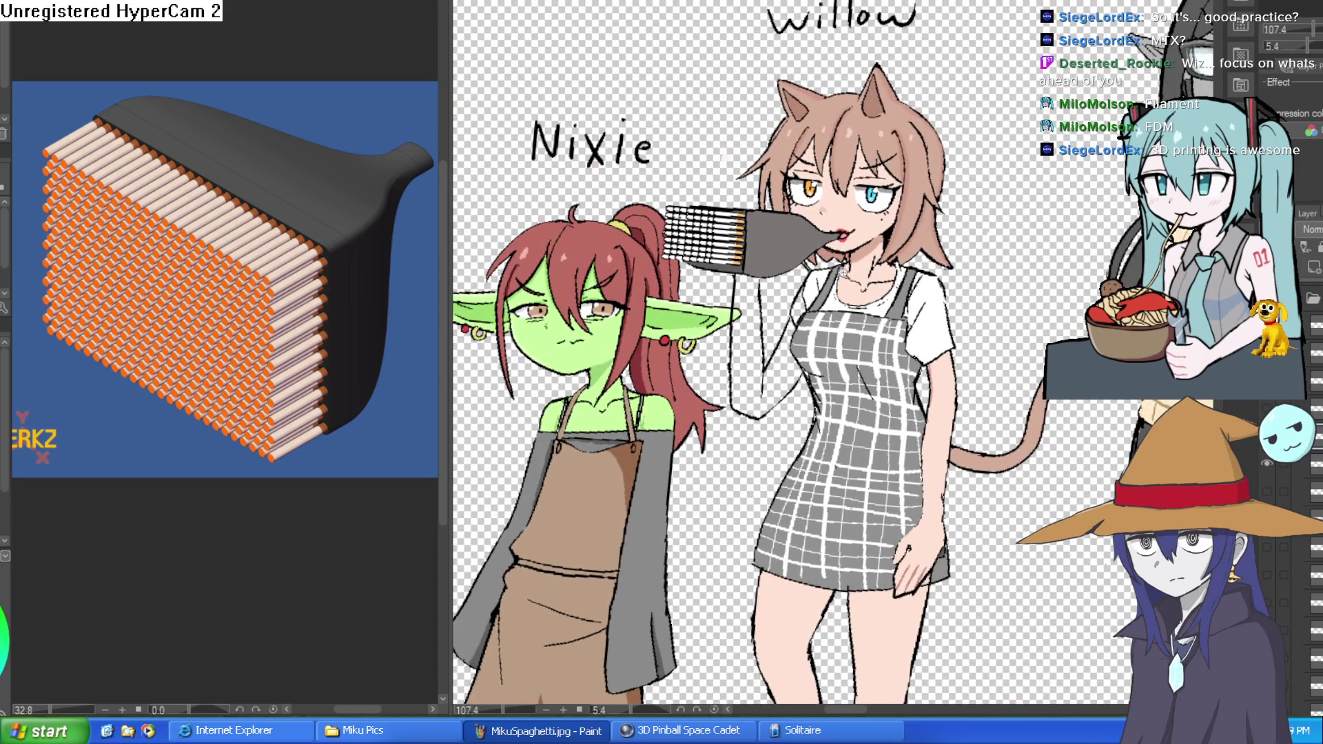
# Fill Willow's raised arm with skin colour
pyautogui.scroll(5, 842, 271)
pyautogui.scroll(3, 631, 282)
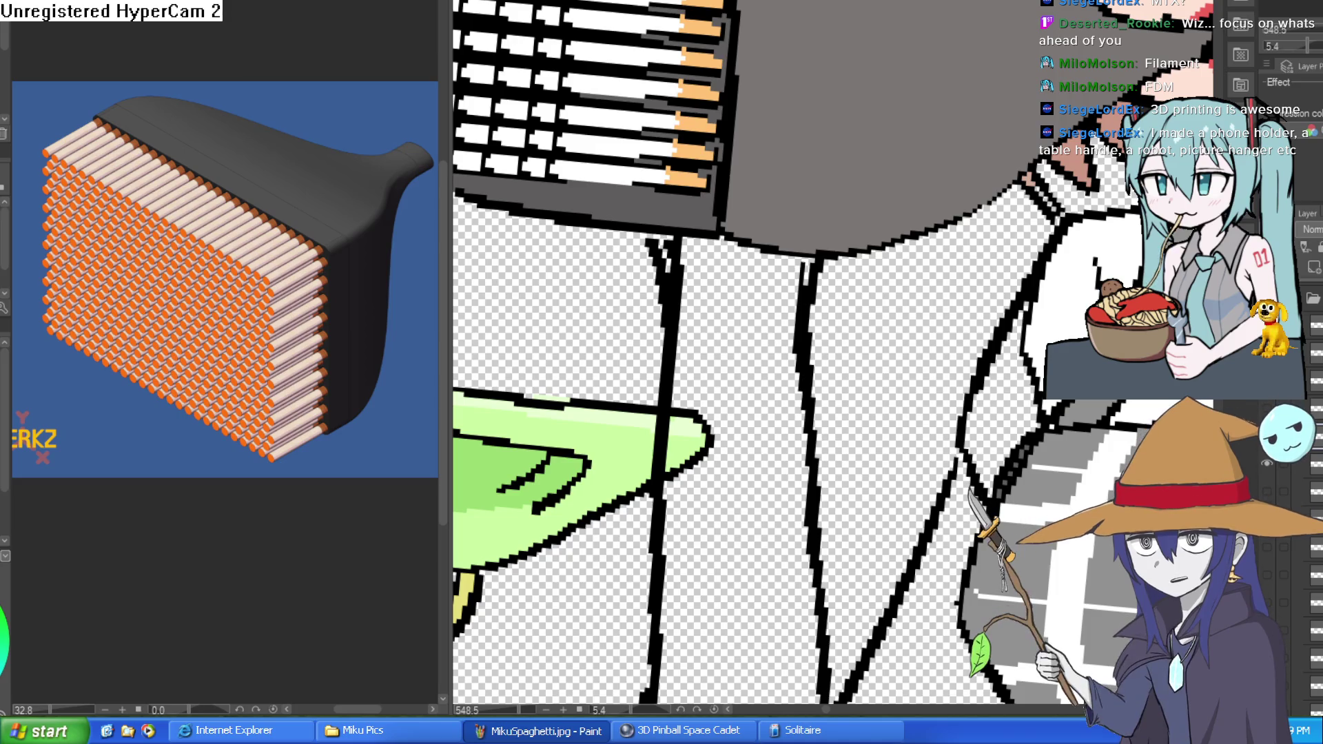
pyautogui.scroll(-5, 833, 351)
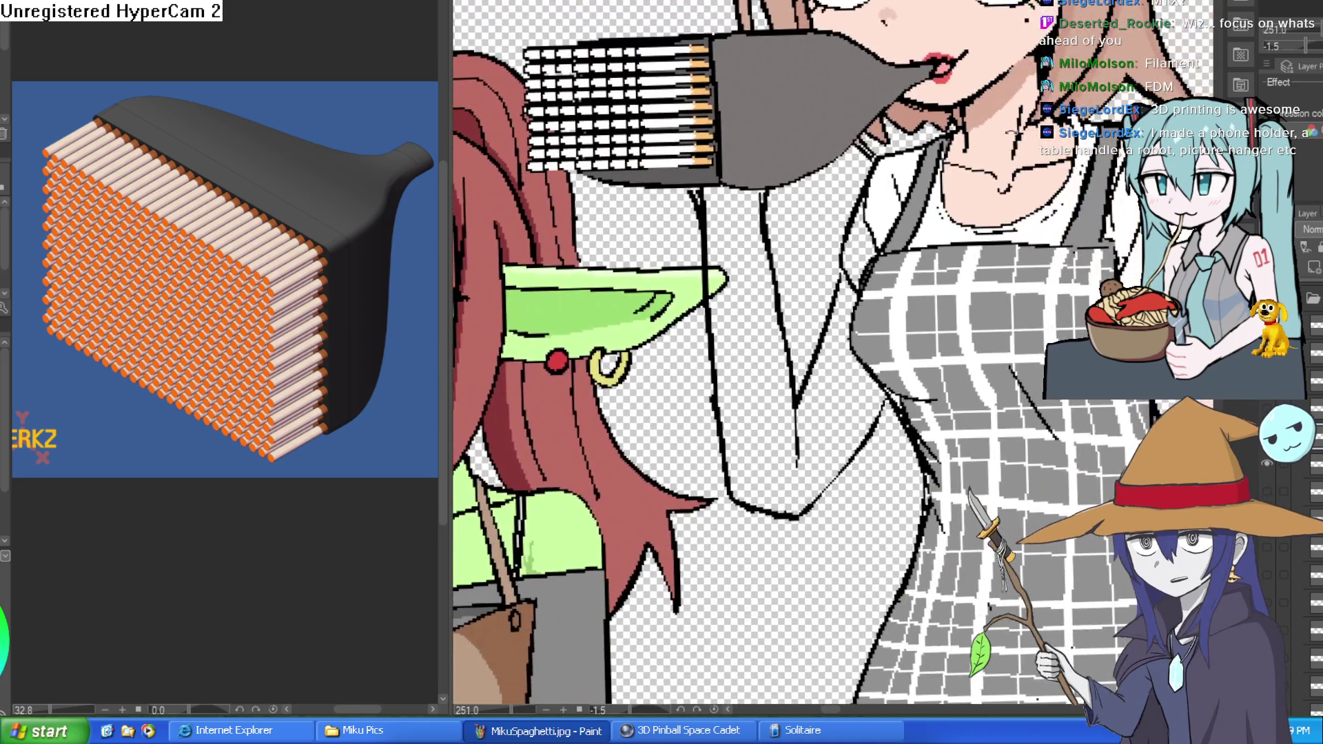
pyautogui.moveTo(826, 413); pyautogui.dragTo(799, 441)
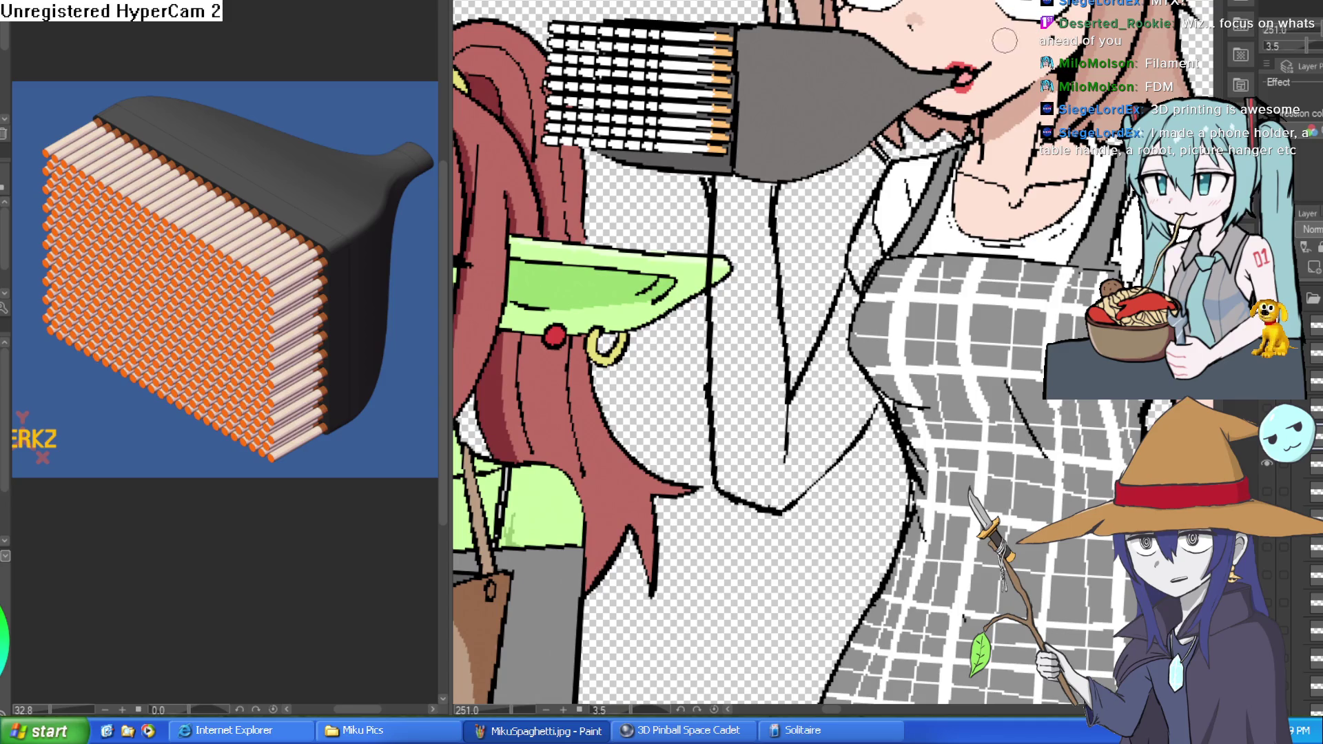
pyautogui.click(839, 366)
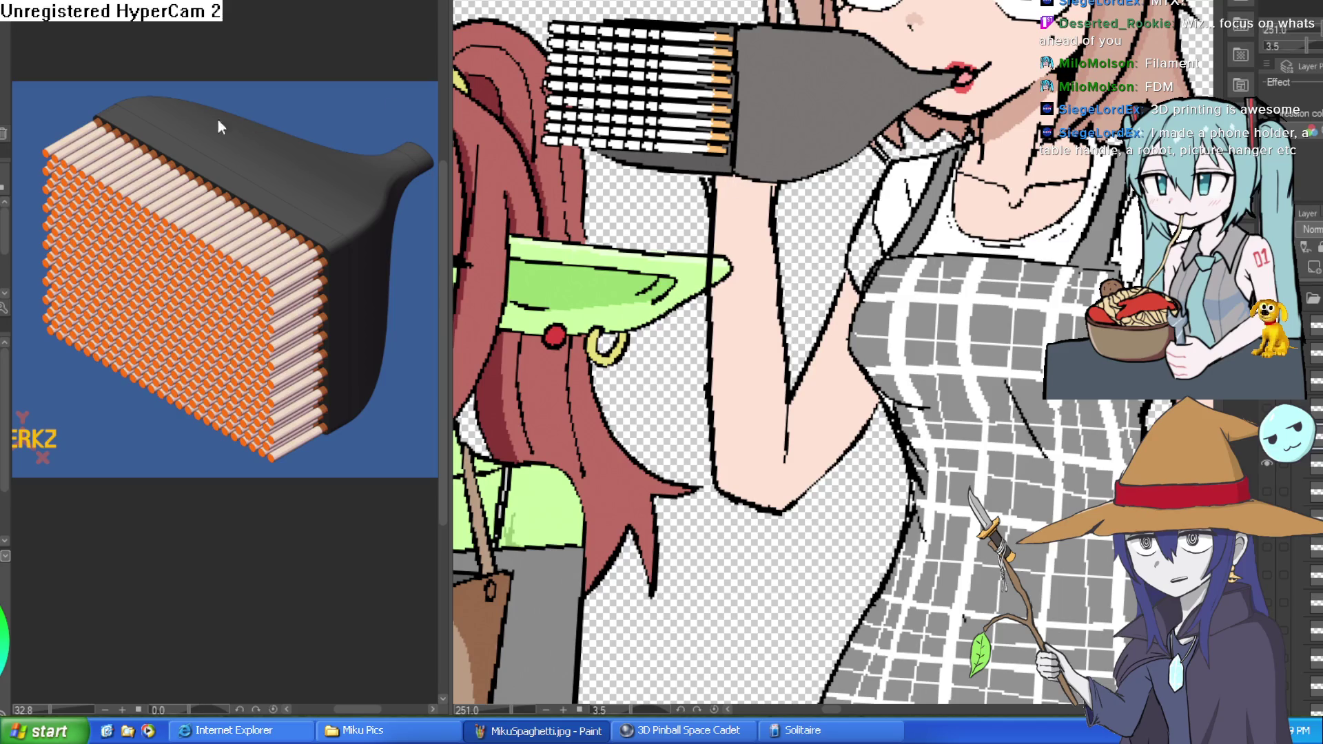
# Paint over stray pixels at the arm's top edge and the overlapping ear tip, and whiten the gap beside the apron
pyautogui.scroll(2, 802, 273)
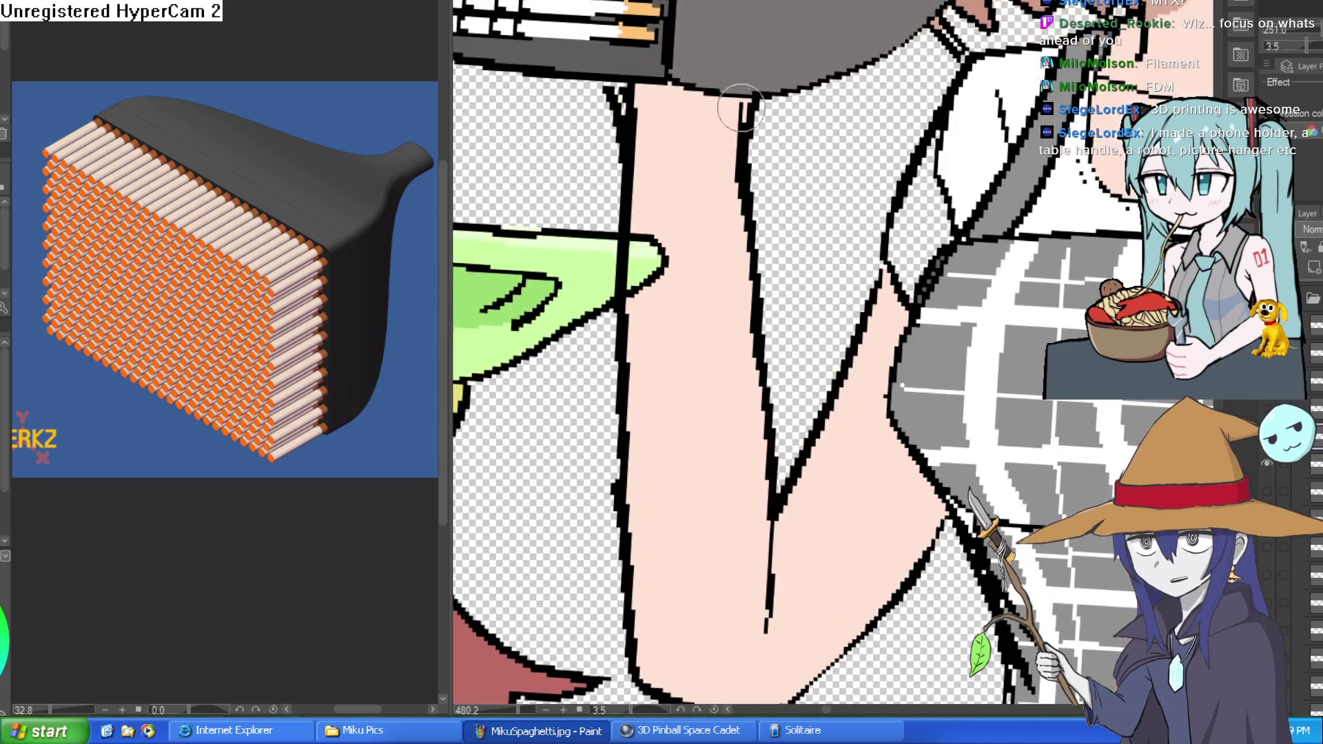
pyautogui.moveTo(624, 89)
pyautogui.mouseDown()
pyautogui.moveTo(637, 172)
pyautogui.moveTo(623, 89)
pyautogui.mouseUp()
pyautogui.moveTo(661, 258); pyautogui.dragTo(647, 294)
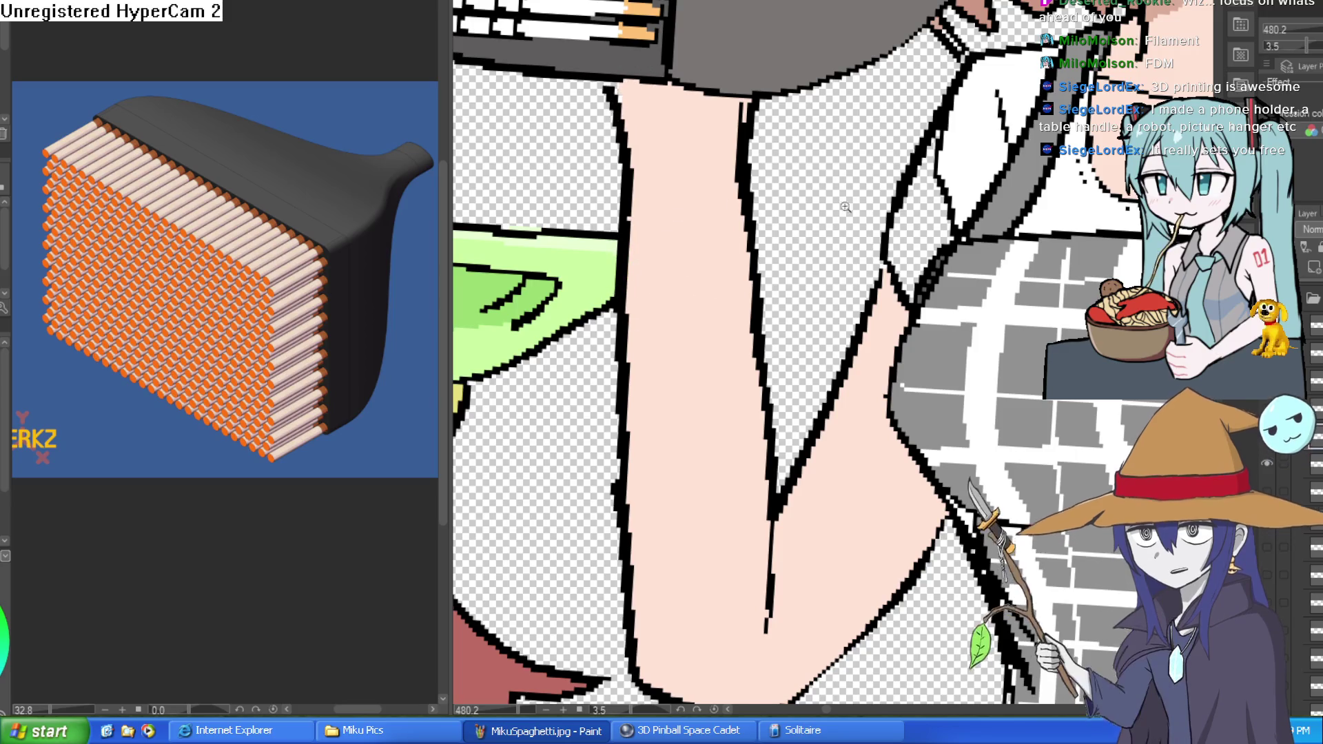
pyautogui.scroll(-3, 989, 162)
pyautogui.scroll(2, 989, 162)
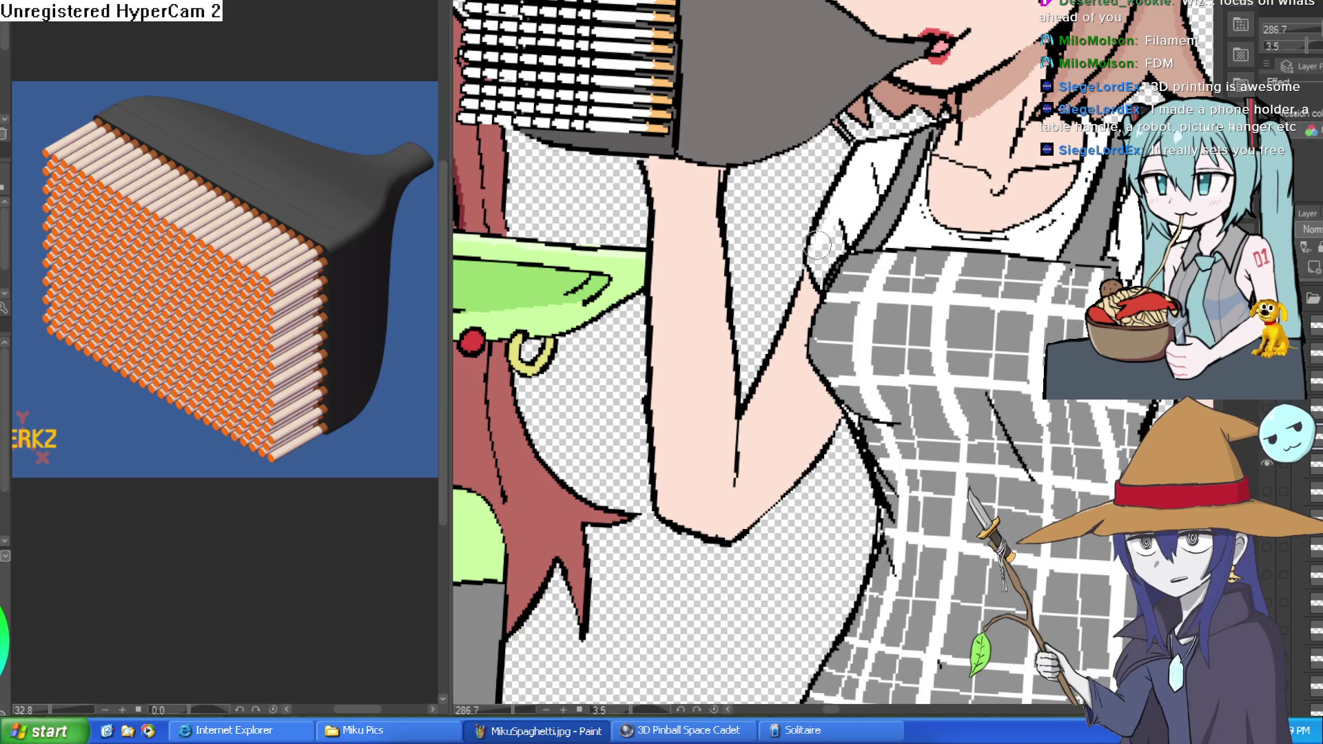
pyautogui.moveTo(816, 257)
pyautogui.mouseDown()
pyautogui.moveTo(819, 279)
pyautogui.moveTo(840, 245)
pyautogui.mouseUp()
pyautogui.scroll(-3, 839, 246)
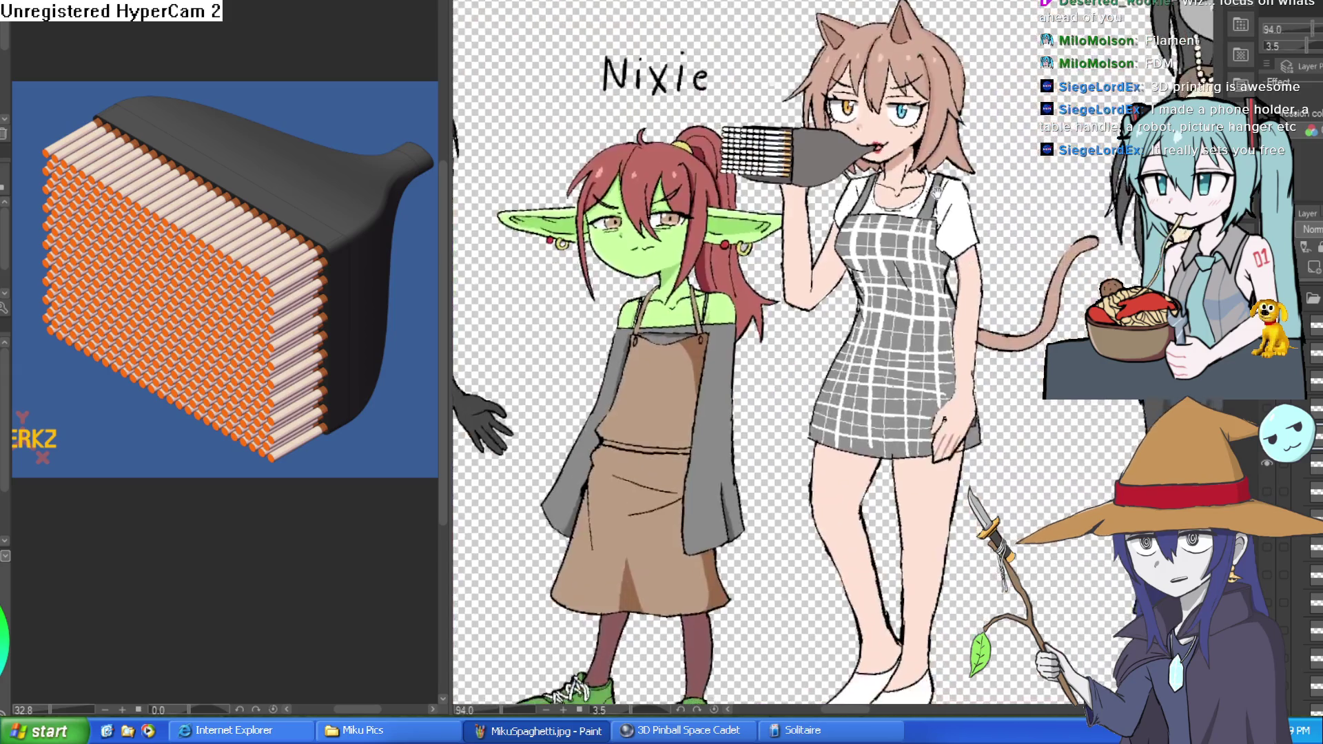
pyautogui.moveTo(932, 378); pyautogui.dragTo(916, 349)
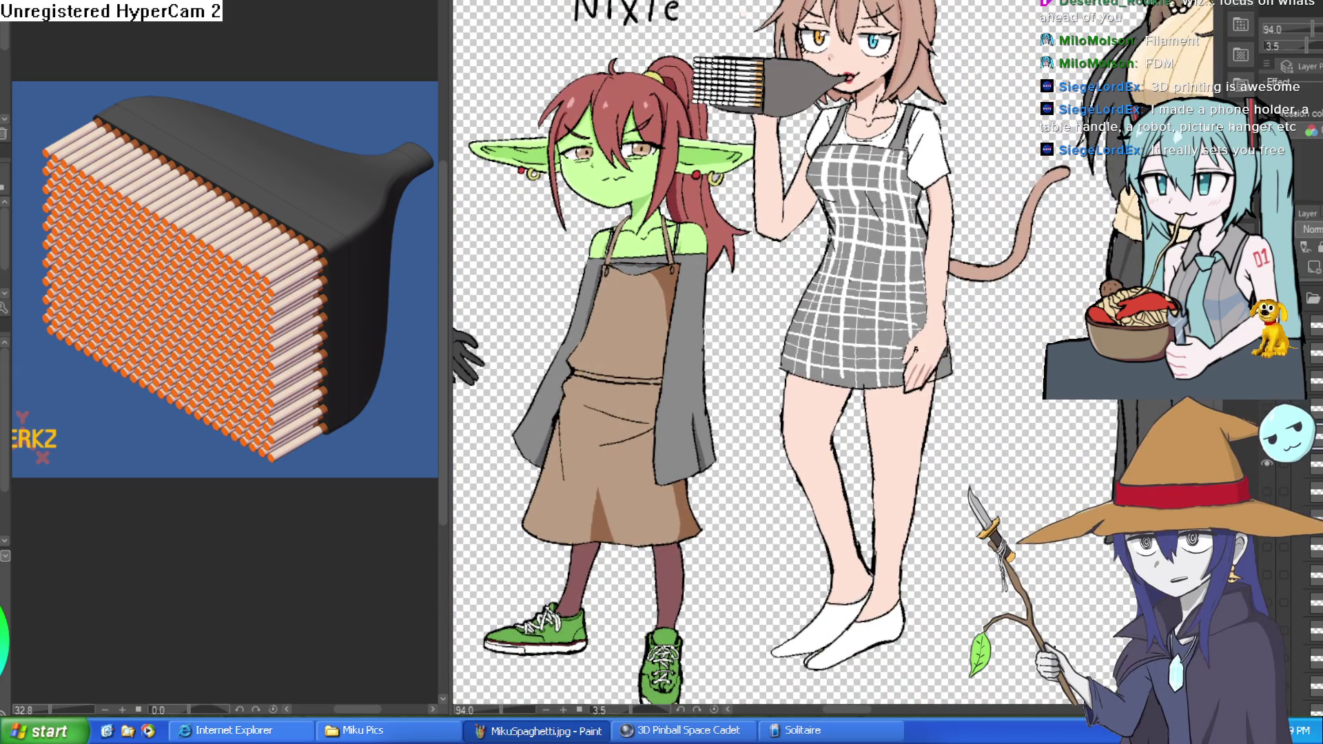
pyautogui.scroll(4, 787, 211)
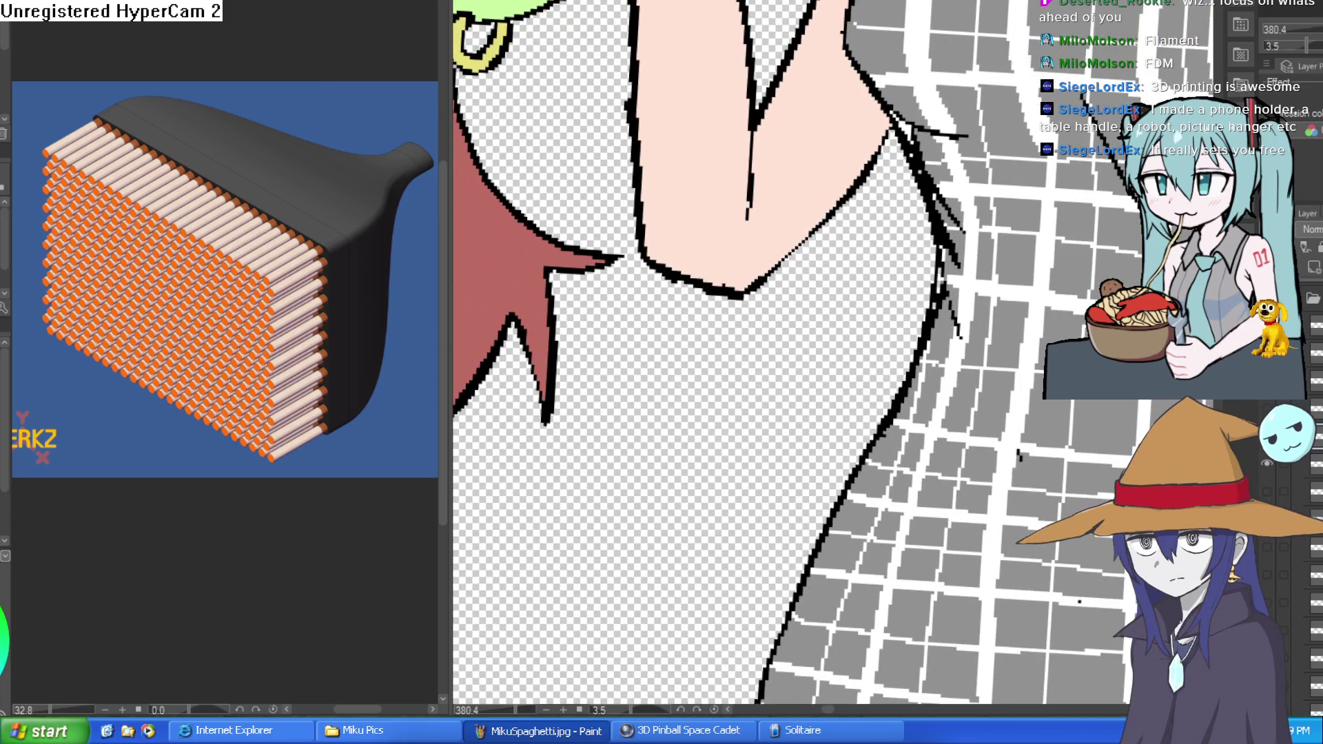
pyautogui.scroll(-3, 713, 225)
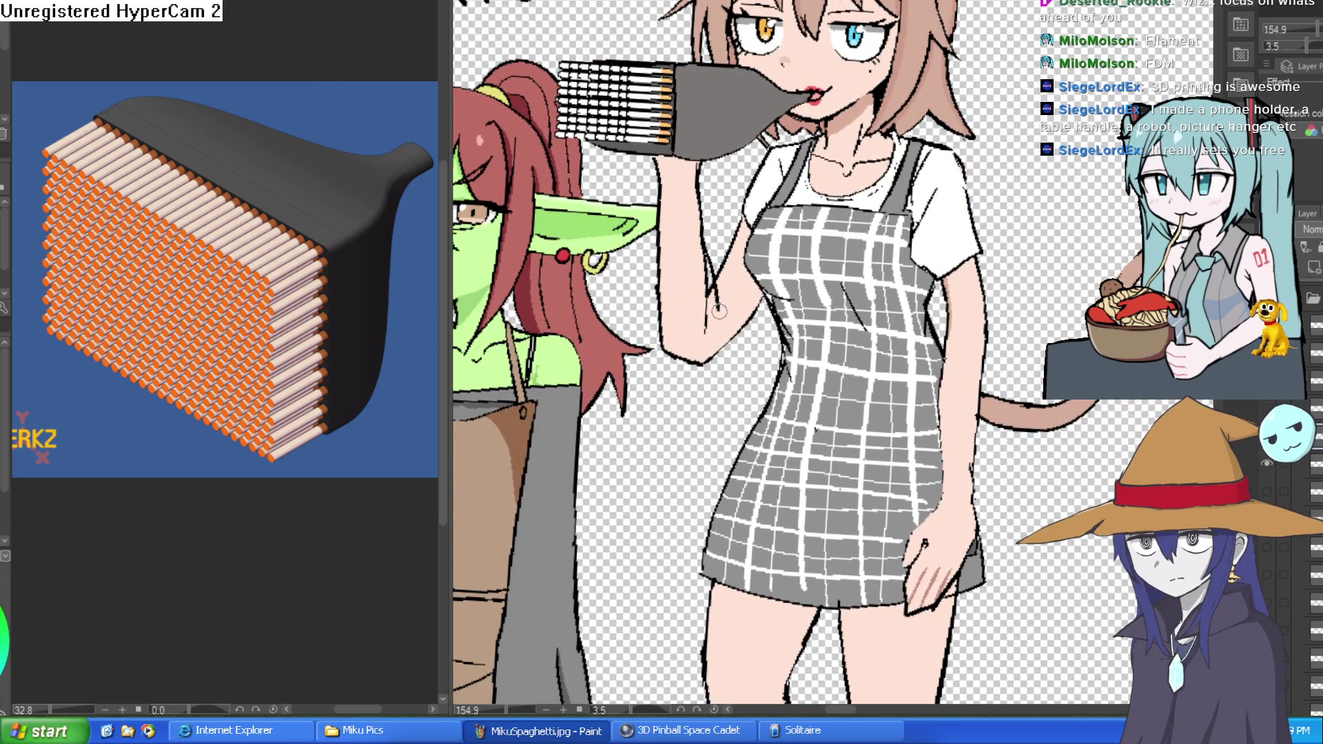
# Redraw the forearm, elbow and inner arm outlines and lighten the elbow area
pyautogui.moveTo(762, 297); pyautogui.dragTo(703, 352)
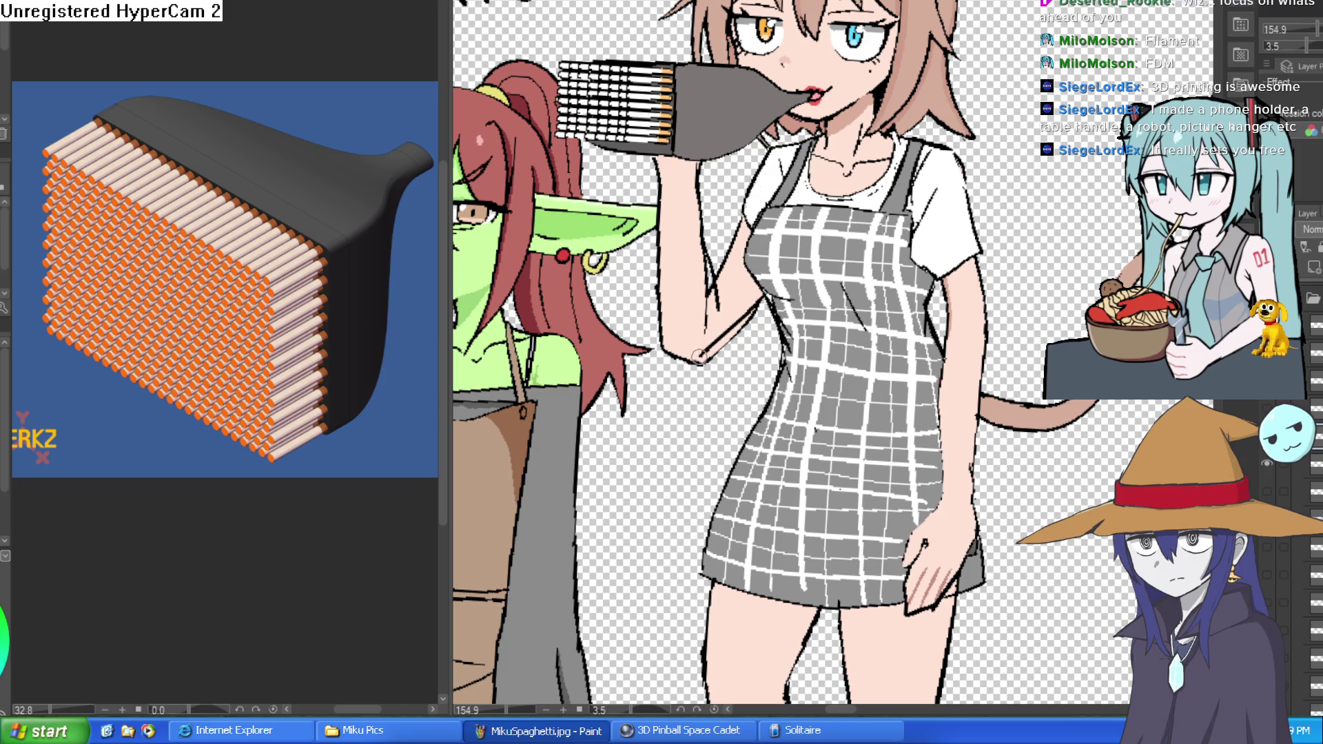
pyautogui.moveTo(655, 246)
pyautogui.mouseDown()
pyautogui.moveTo(666, 174)
pyautogui.moveTo(658, 313)
pyautogui.moveTo(692, 361)
pyautogui.mouseUp()
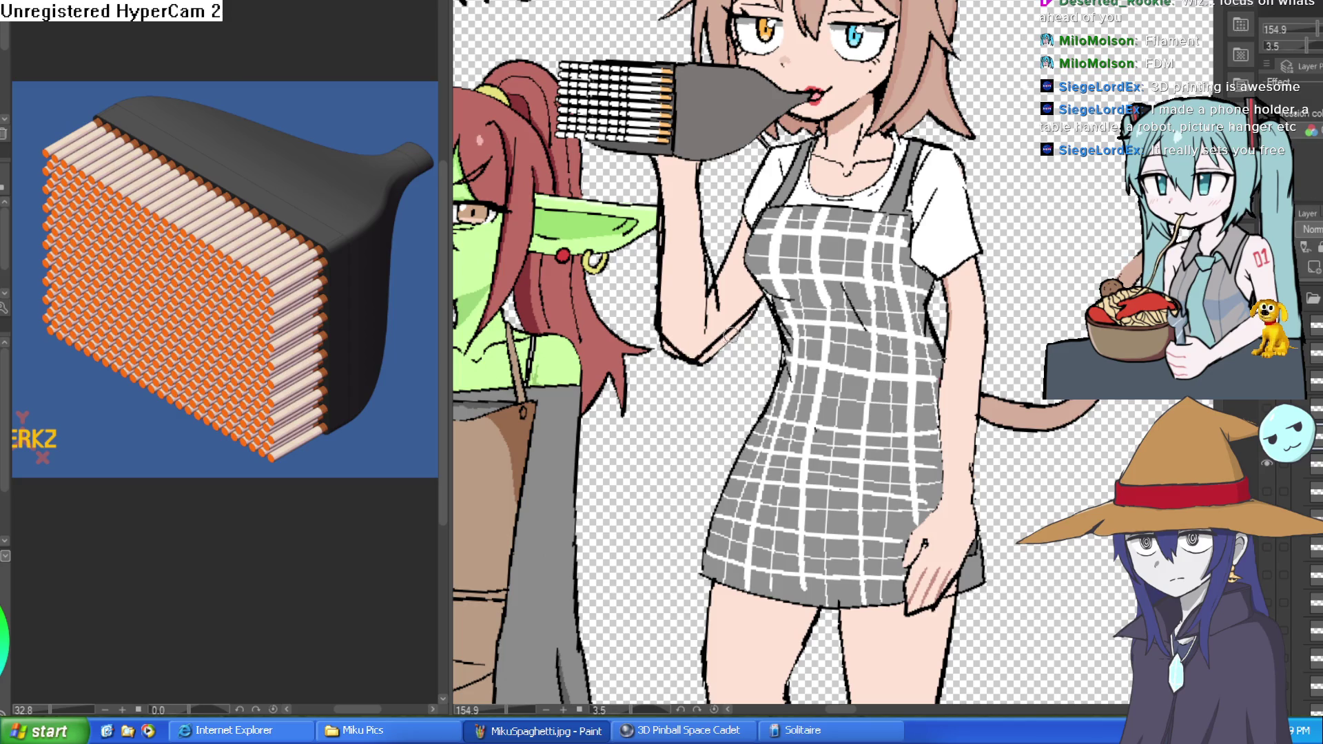
pyautogui.moveTo(717, 276); pyautogui.dragTo(746, 213)
pyautogui.moveTo(743, 321)
pyautogui.mouseDown()
pyautogui.moveTo(754, 315)
pyautogui.moveTo(716, 348)
pyautogui.moveTo(661, 335)
pyautogui.mouseUp()
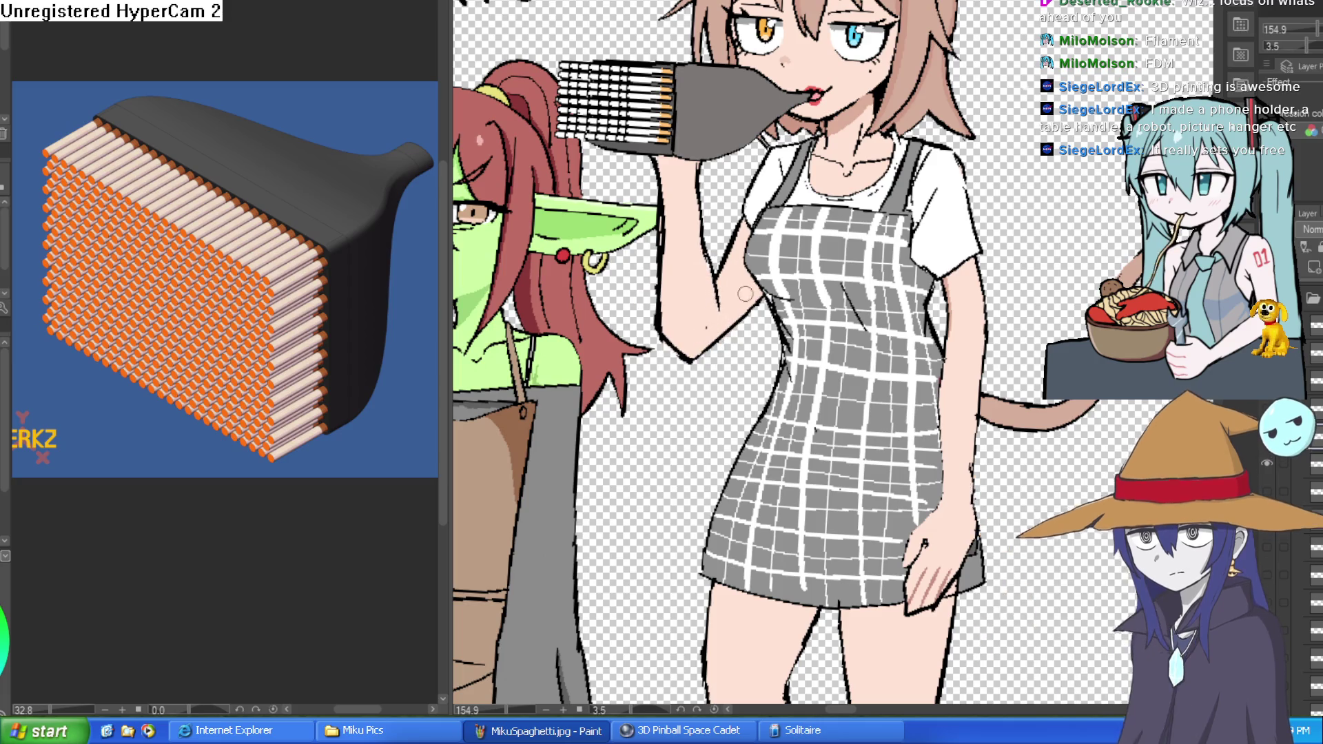
pyautogui.scroll(-3, 775, 265)
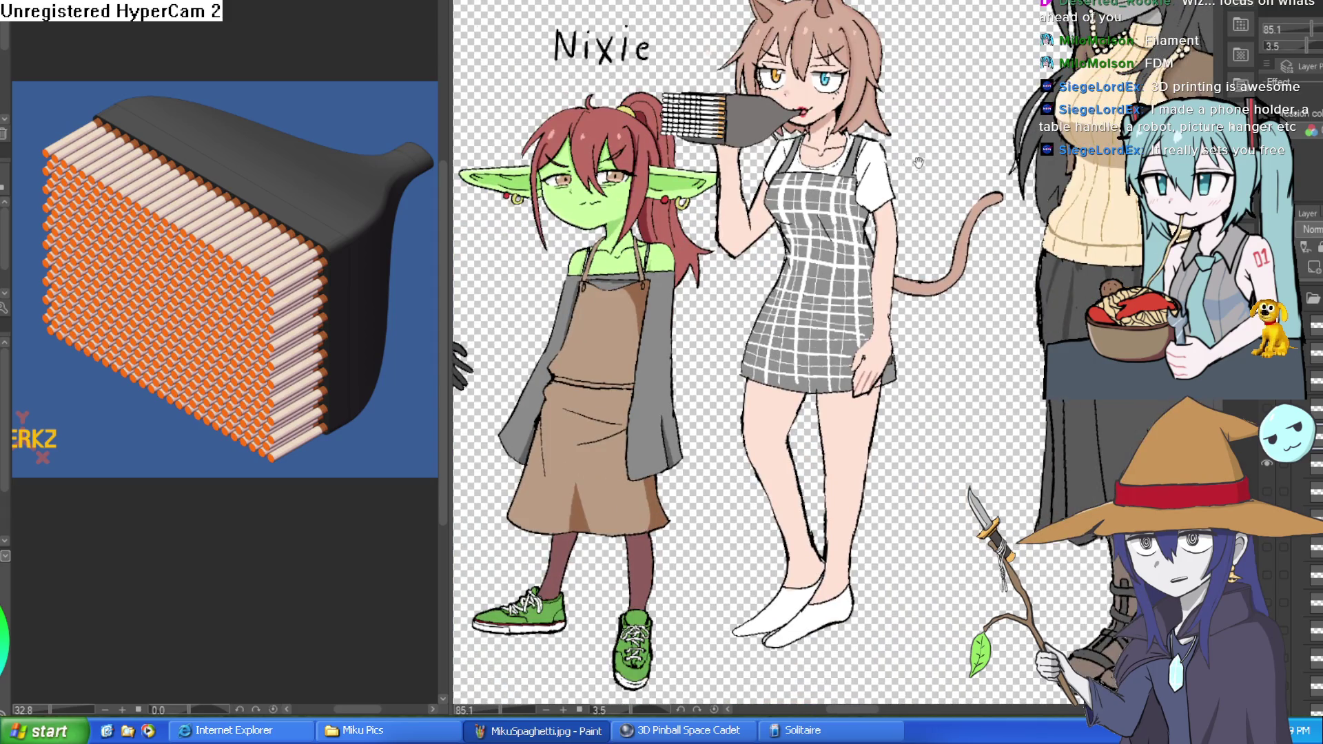
pyautogui.moveTo(919, 163); pyautogui.dragTo(926, 187)
pyautogui.scroll(4, 862, 202)
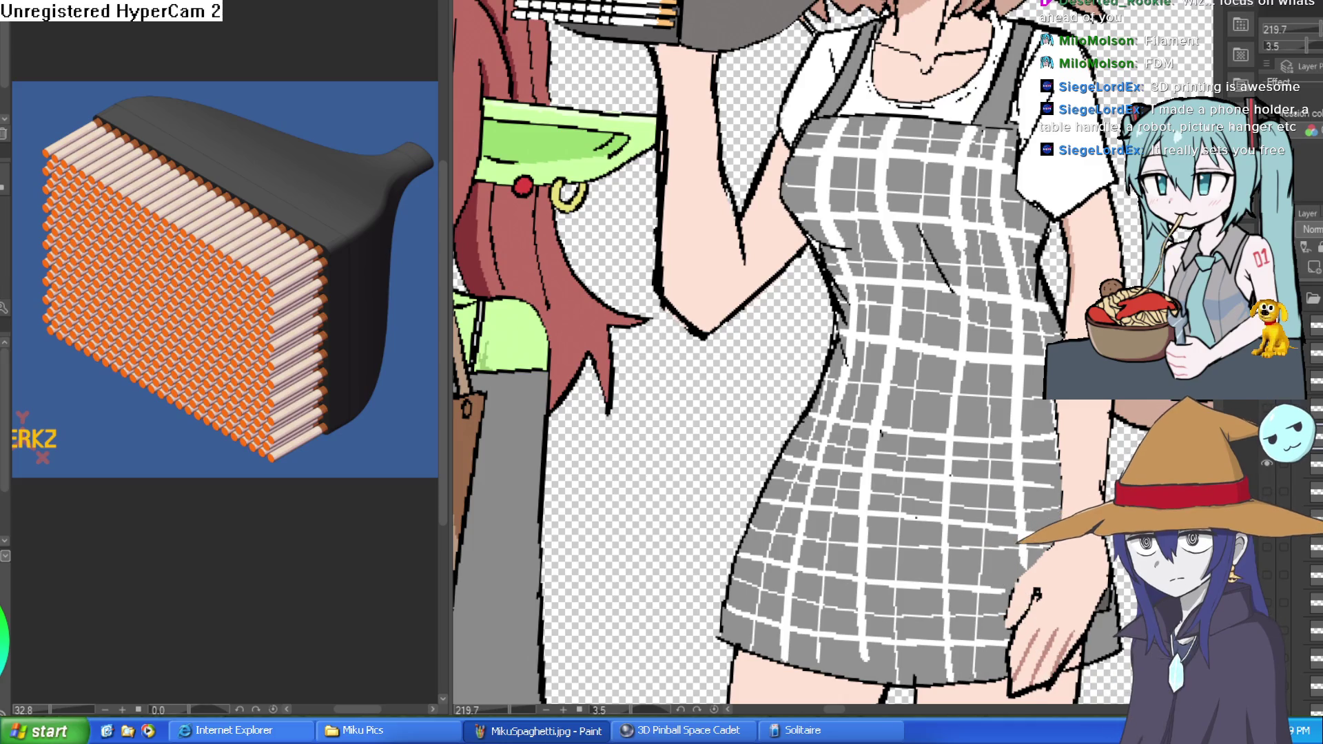
# Lasso Willow's raised arm and move it up and right with a slight rotation, then deselect
pyautogui.moveTo(645, 202); pyautogui.dragTo(723, 350)
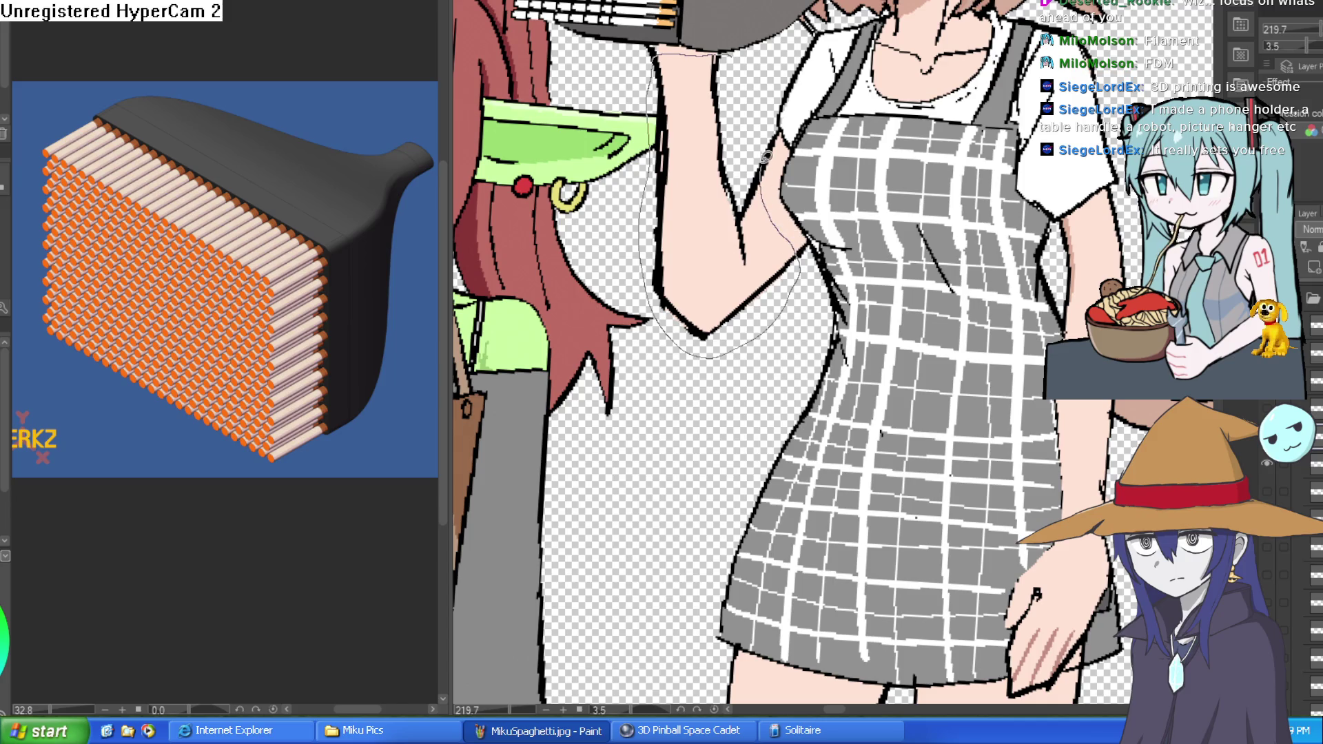
pyautogui.hotkey('ctrl', 't')
pyautogui.moveTo(743, 288); pyautogui.dragTo(757, 253)
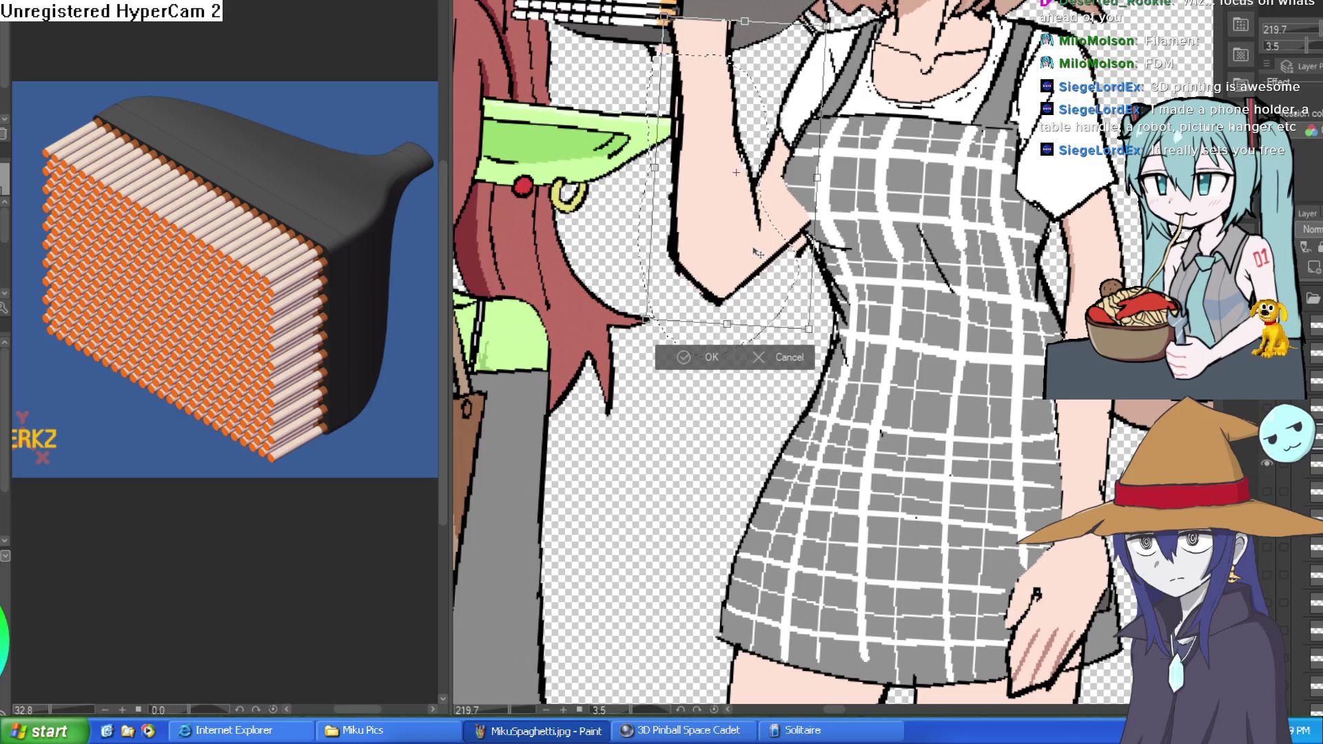
pyautogui.click(703, 357)
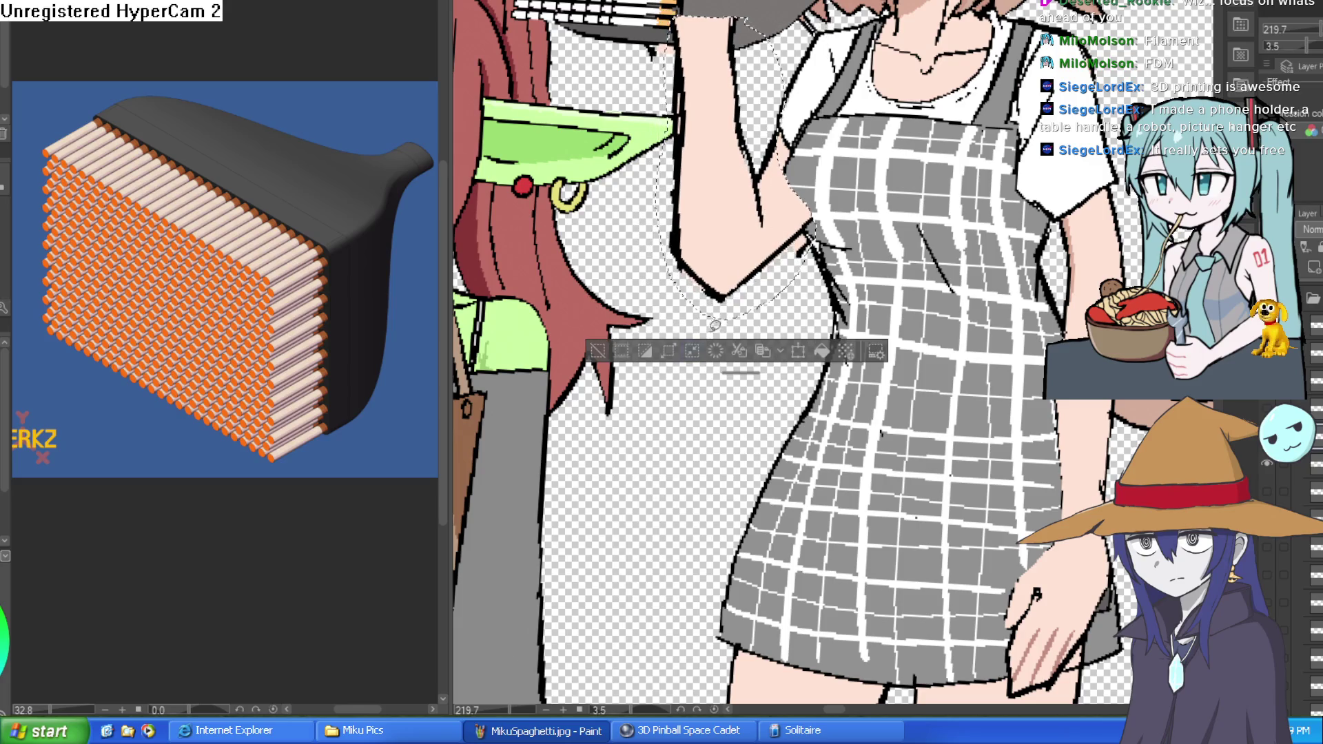
pyautogui.click(597, 351)
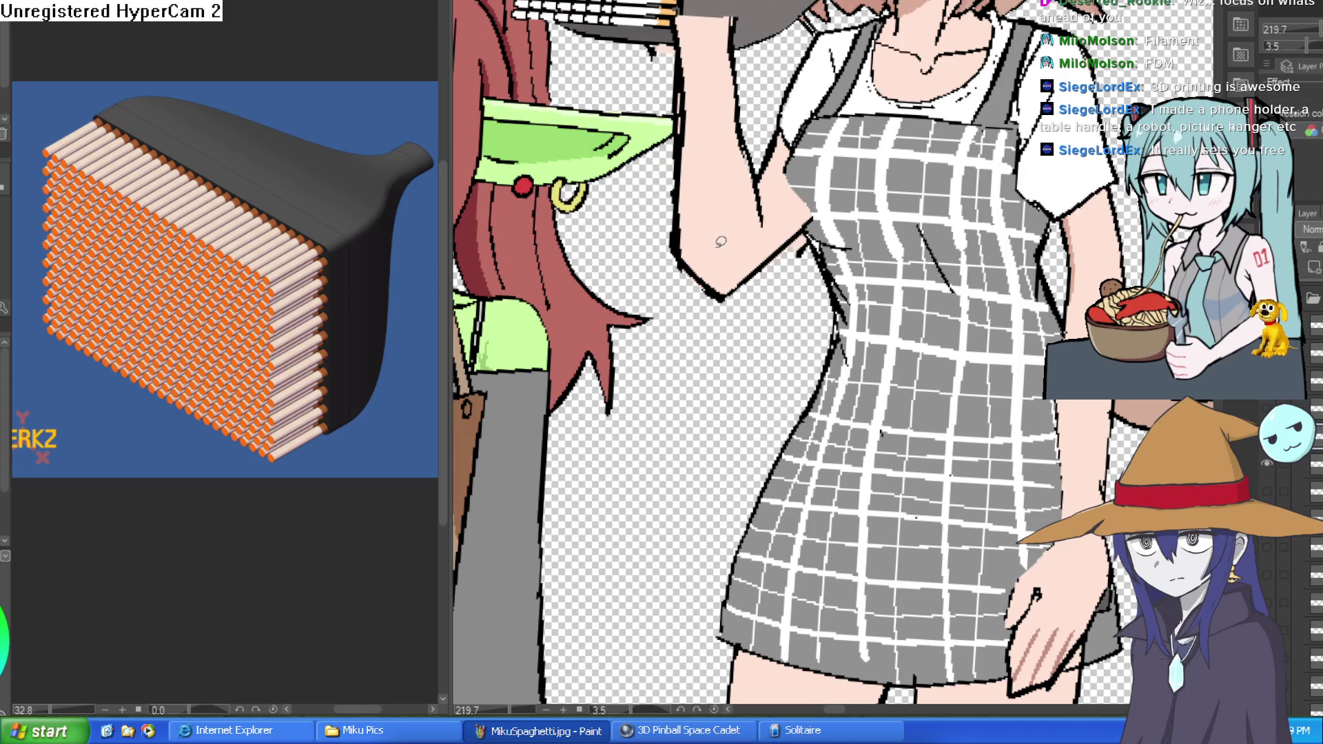
# Switch back to the brush and turn the view for a close look at the arm
pyautogui.press('e')
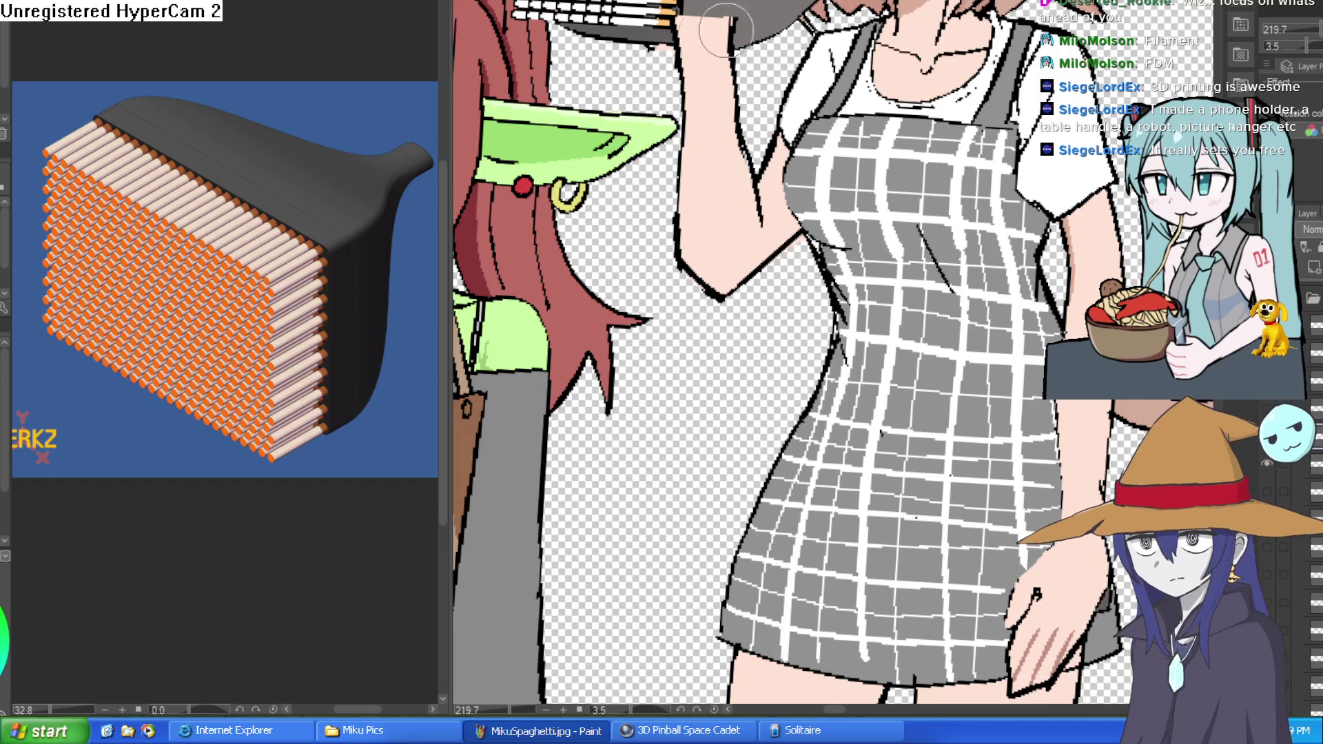
pyautogui.scroll(-3, 726, 30)
pyautogui.moveTo(835, 209)
pyautogui.mouseDown()
pyautogui.moveTo(714, 301)
pyautogui.moveTo(694, 275)
pyautogui.moveTo(655, 344)
pyautogui.mouseUp()
pyautogui.scroll(4, 713, 301)
pyautogui.scroll(-5, 689, 289)
pyautogui.moveTo(688, 289)
pyautogui.mouseDown()
pyautogui.moveTo(792, 173)
pyautogui.moveTo(930, 124)
pyautogui.moveTo(992, 138)
pyautogui.mouseUp()
pyautogui.scroll(4, 993, 138)
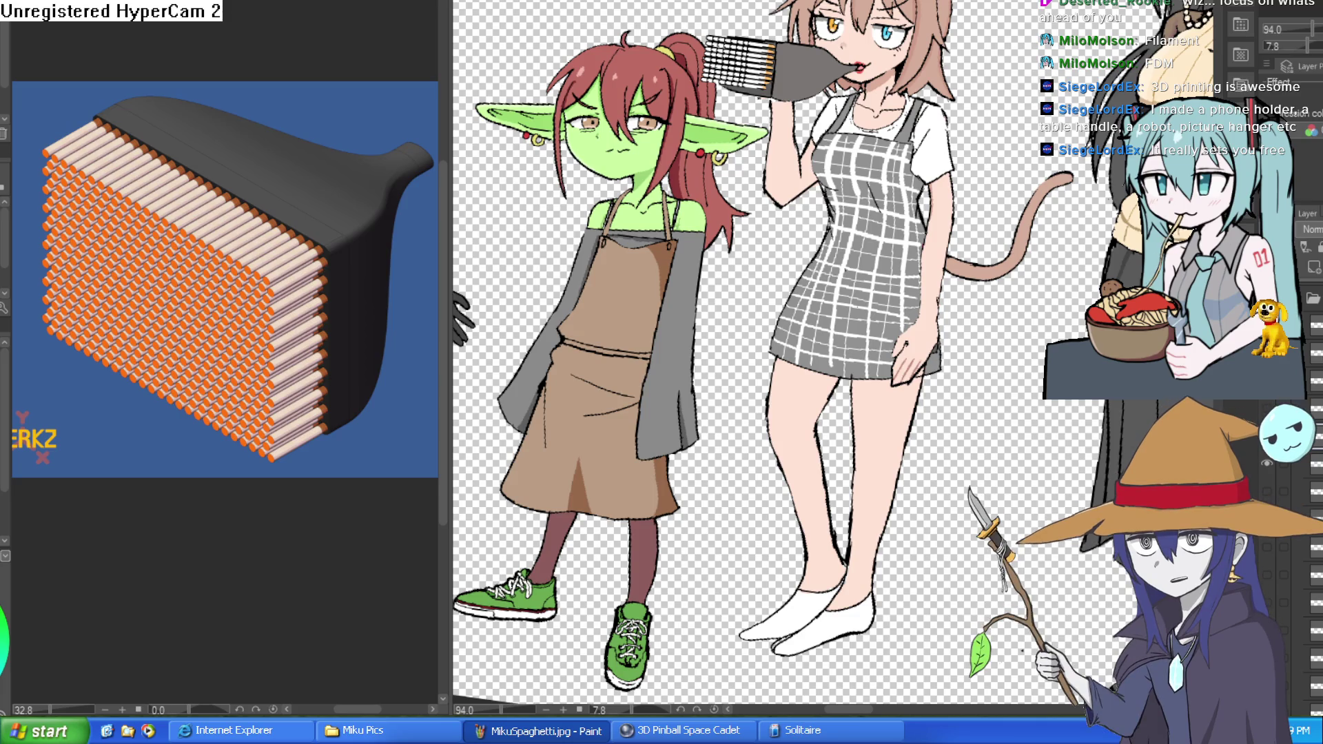
pyautogui.scroll(6, 887, 149)
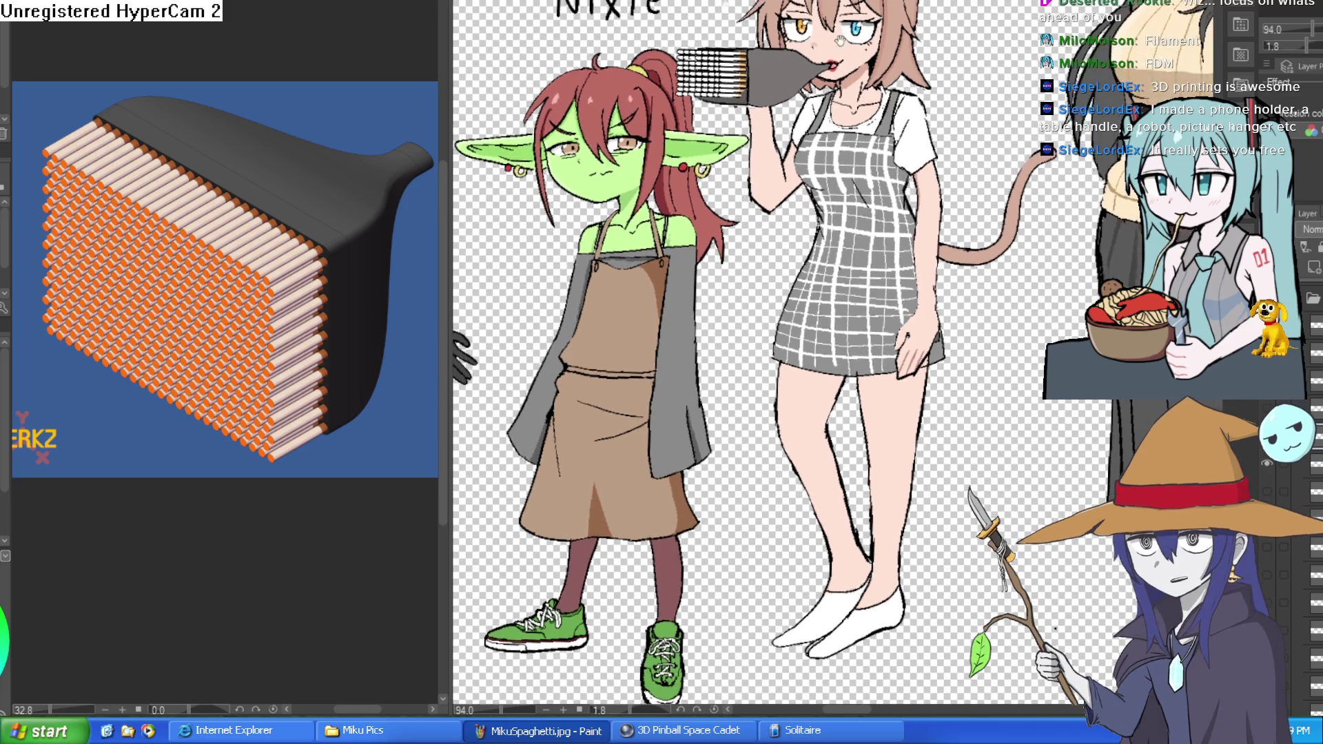
pyautogui.scroll(-5, 887, 149)
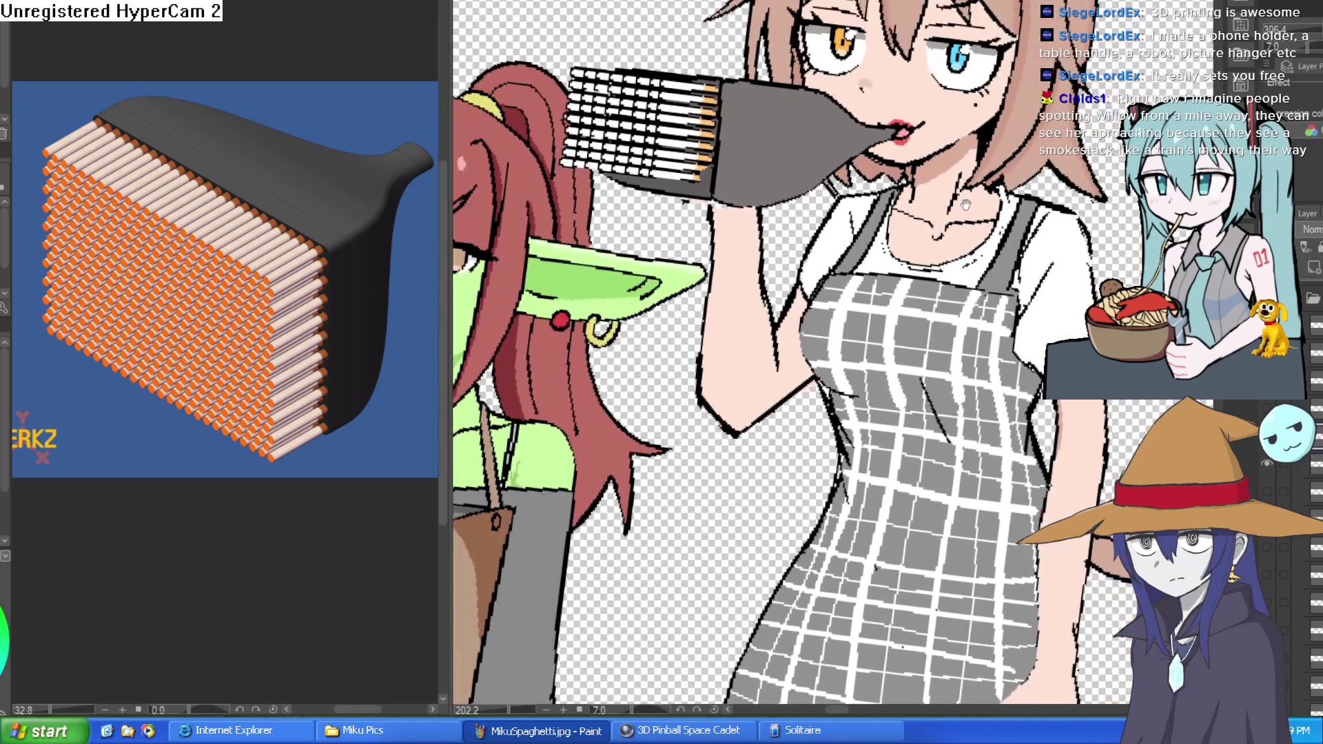
pyautogui.moveTo(965, 204); pyautogui.dragTo(1022, 138)
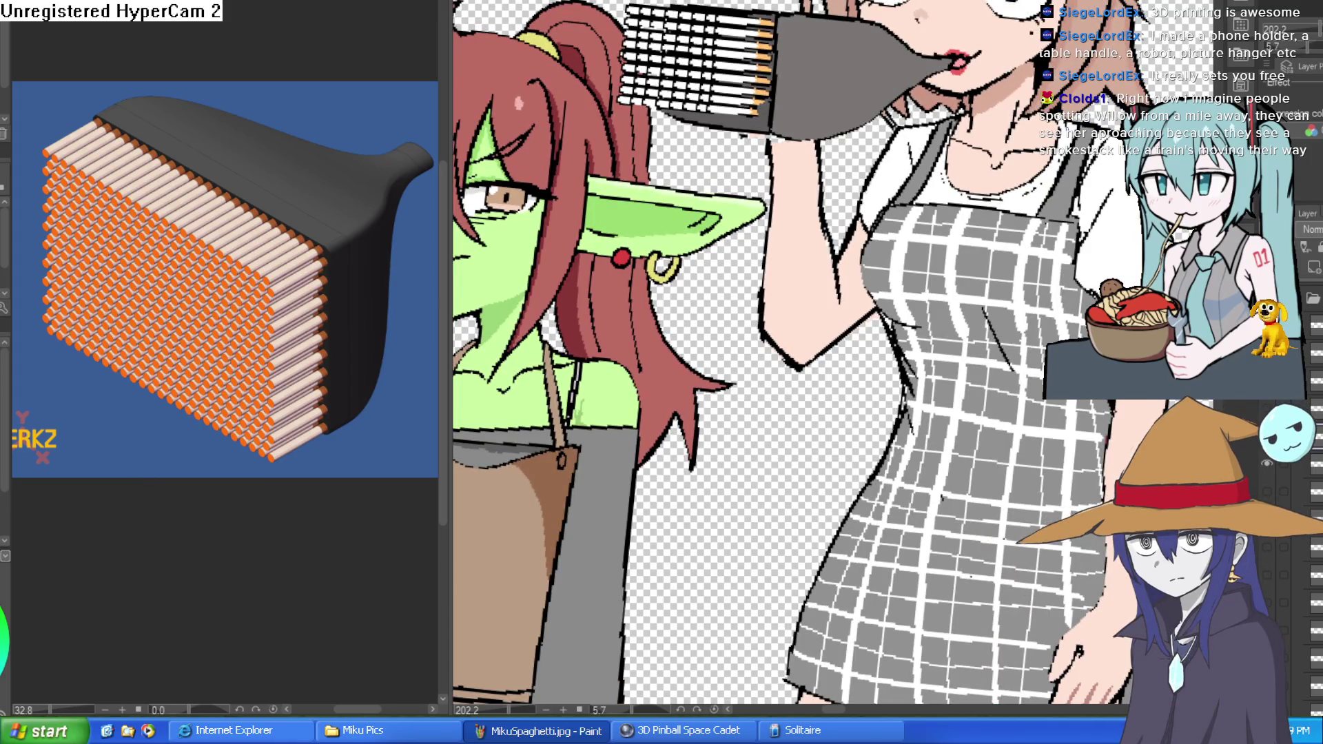
pyautogui.hotkey('ctrl', '0')
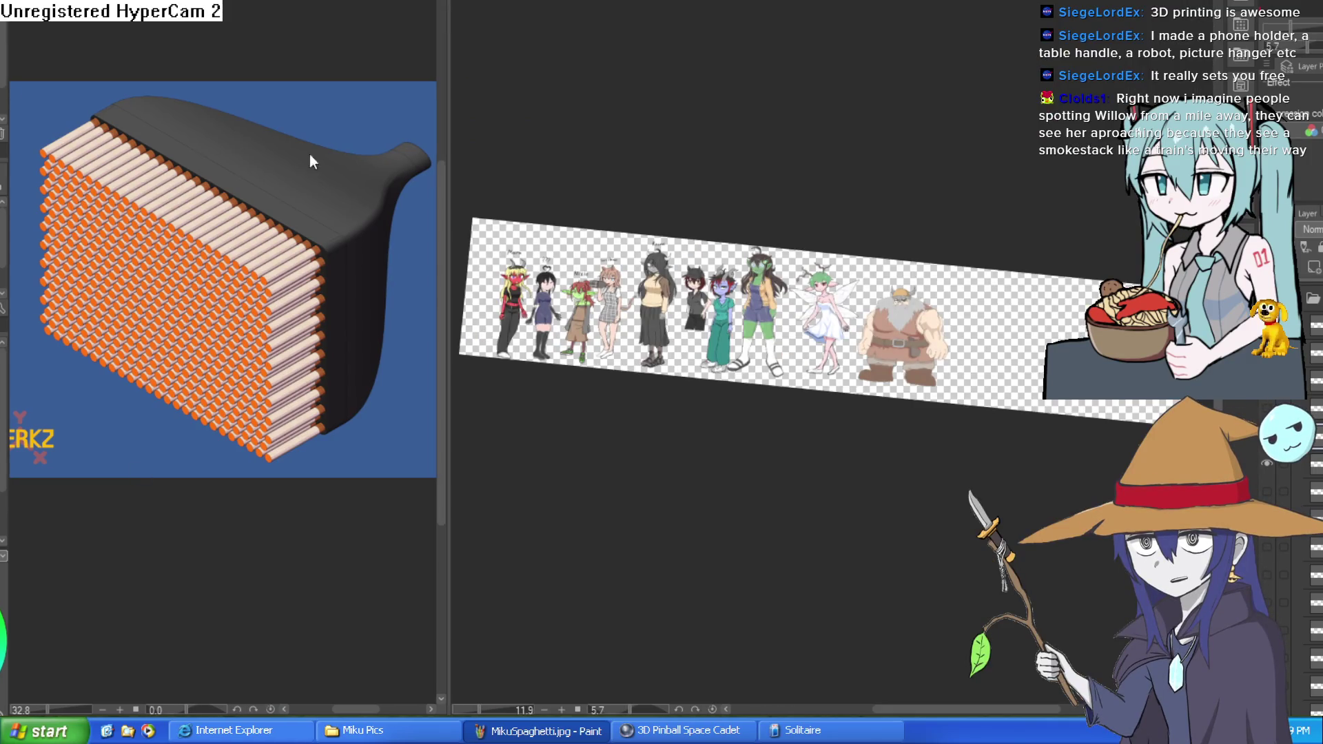
pyautogui.scroll(10, 669, 255)
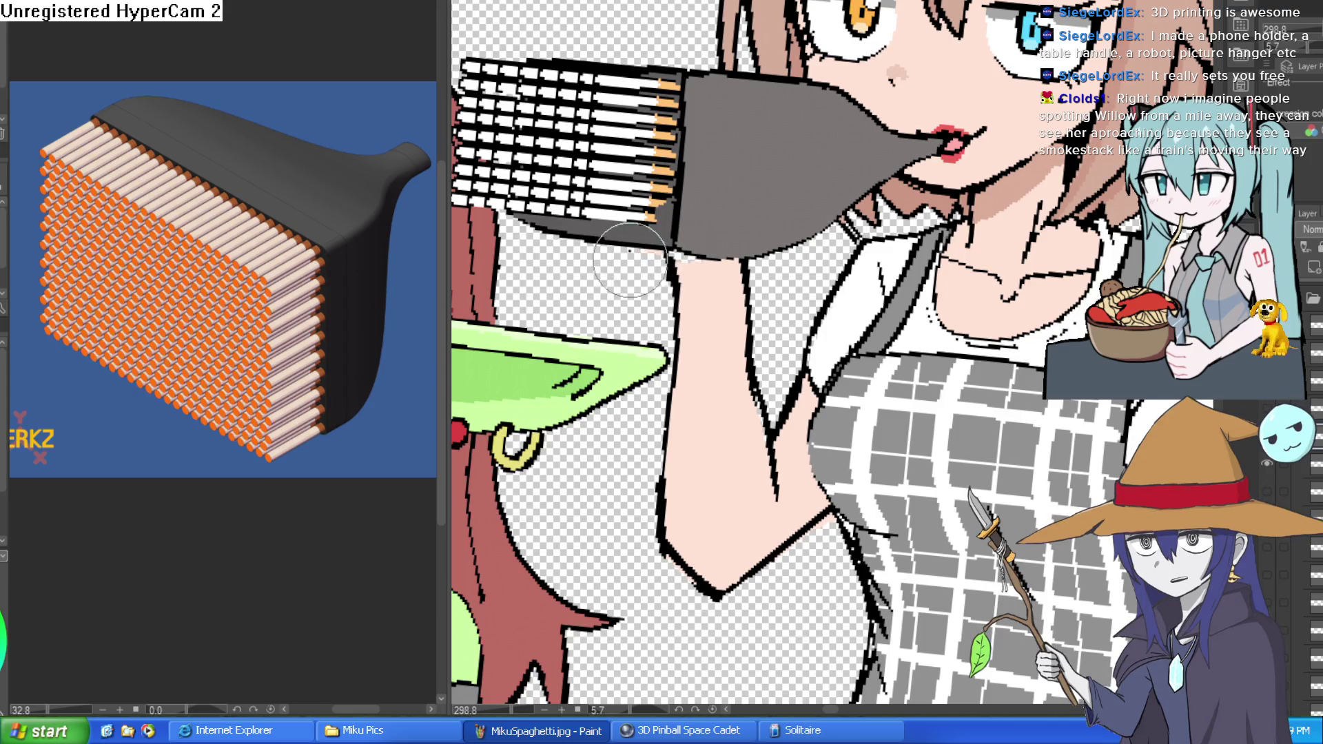
pyautogui.scroll(-5, 766, 223)
pyautogui.moveTo(766, 223); pyautogui.dragTo(723, 173)
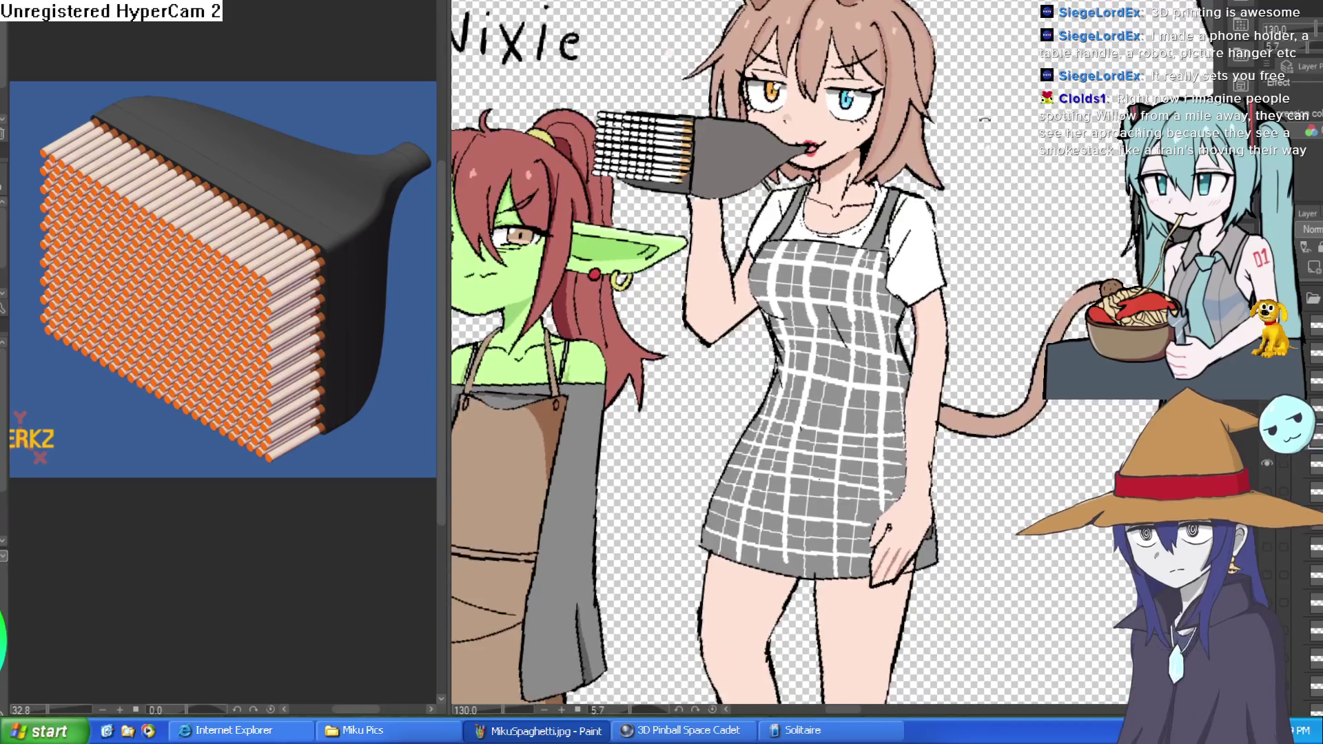
pyautogui.scroll(2, 1019, 73)
pyautogui.scroll(3, 802, 127)
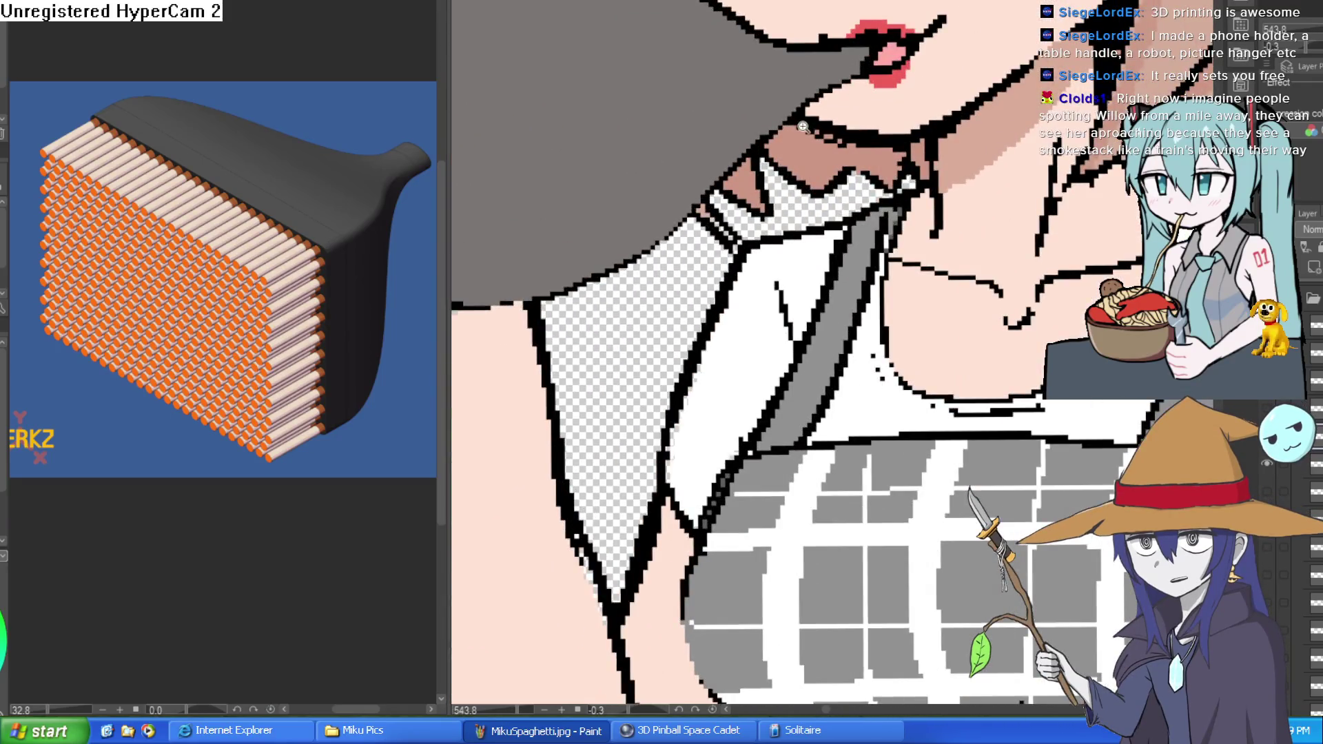
pyautogui.scroll(-3, 803, 127)
pyautogui.moveTo(803, 127); pyautogui.dragTo(673, 245)
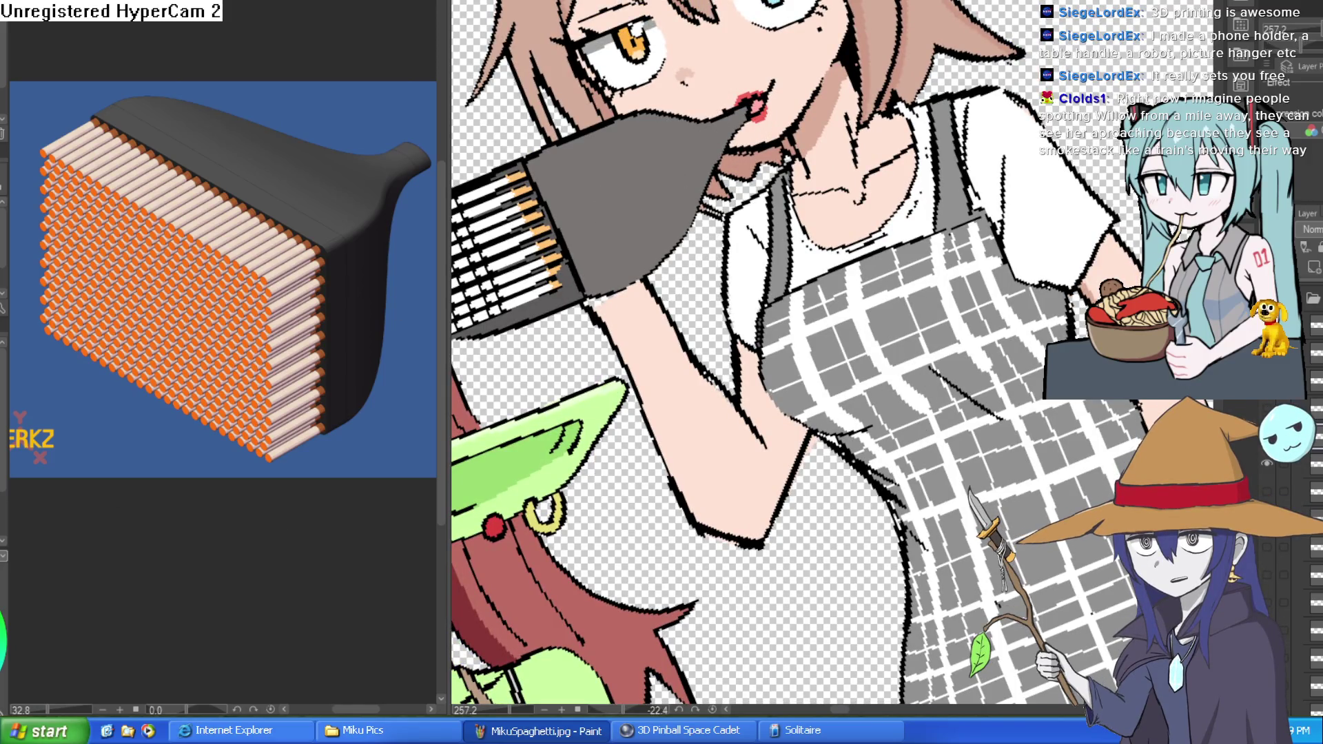
pyautogui.moveTo(1043, 343)
pyautogui.mouseDown()
pyautogui.moveTo(1022, 455)
pyautogui.moveTo(1058, 251)
pyautogui.moveTo(1021, 177)
pyautogui.mouseUp()
pyautogui.scroll(-5, 1061, 261)
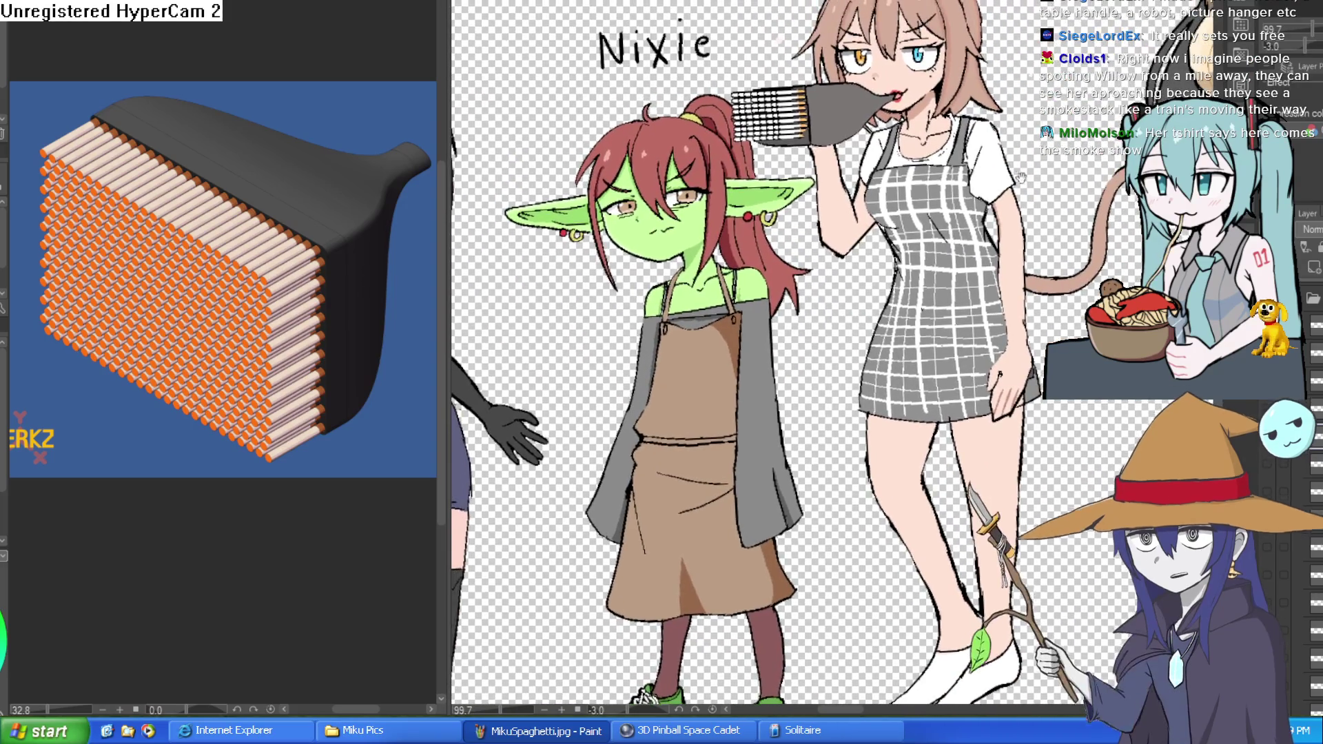
pyautogui.scroll(4, 884, 128)
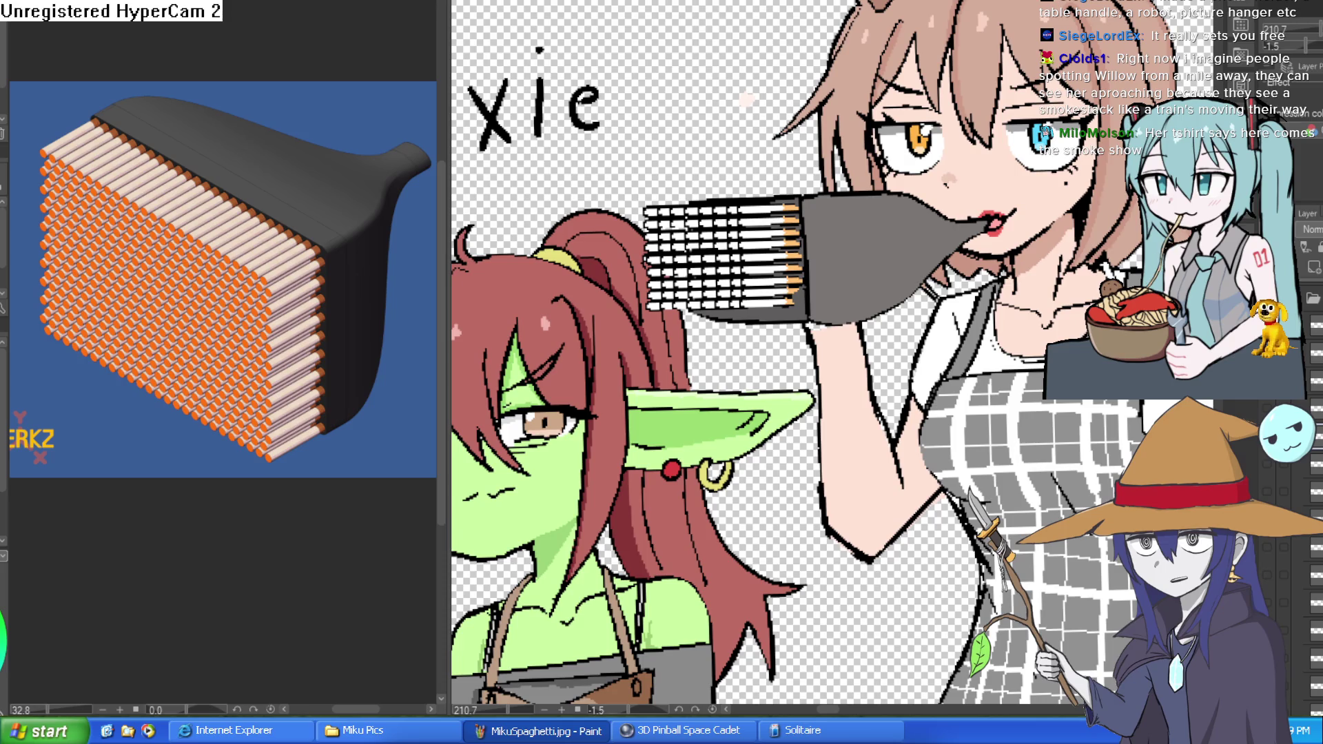
pyautogui.click(1266, 471)
# Show the single thin cigarette layer in Willow's mouth and zoom in on her apron
pyautogui.click(1266, 471)
pyautogui.scroll(1, 1226, 413)
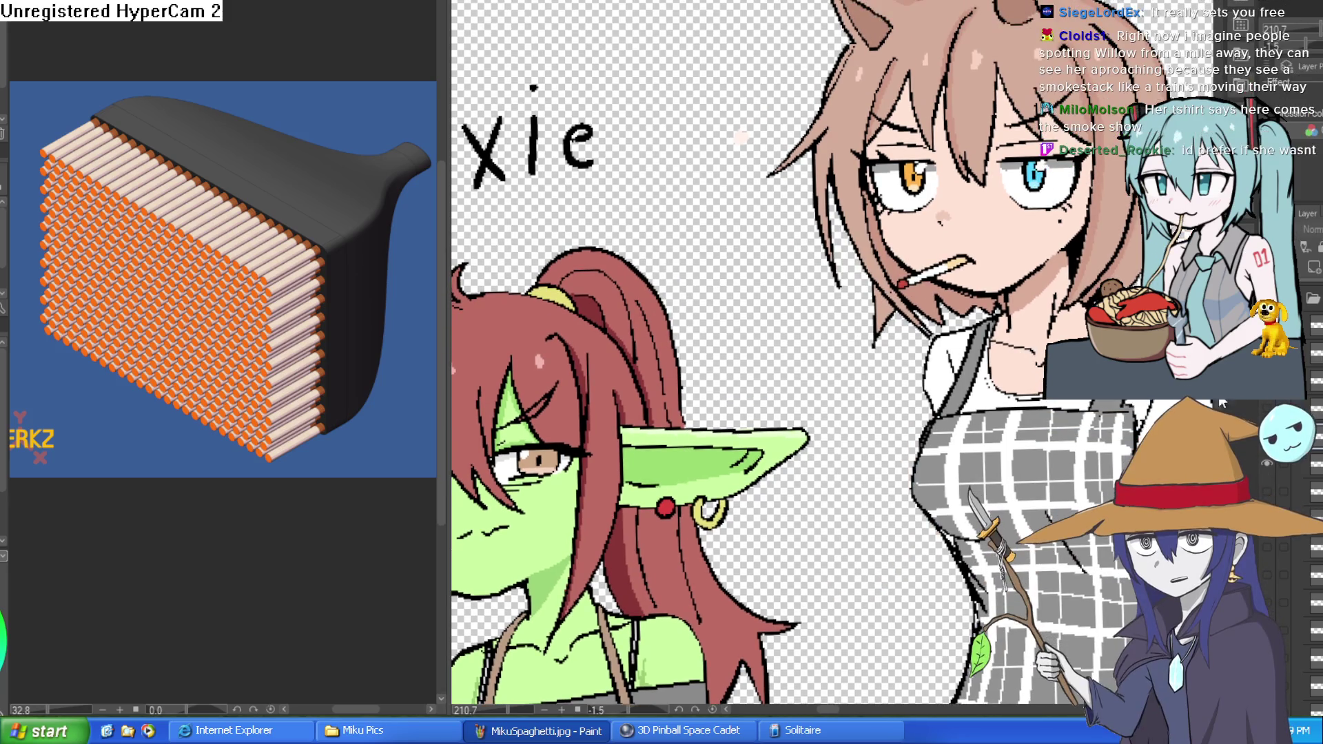
pyautogui.moveTo(1078, 322); pyautogui.dragTo(923, 192)
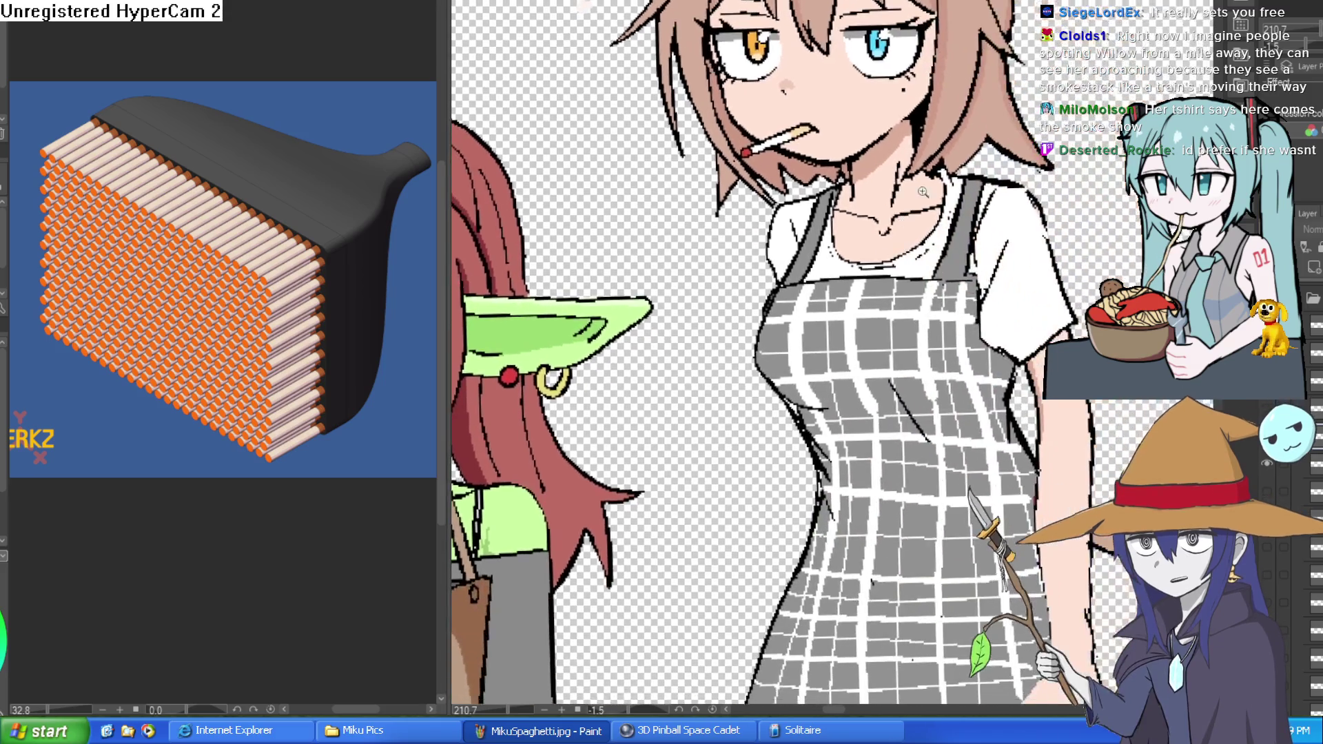
pyautogui.scroll(-5, 923, 191)
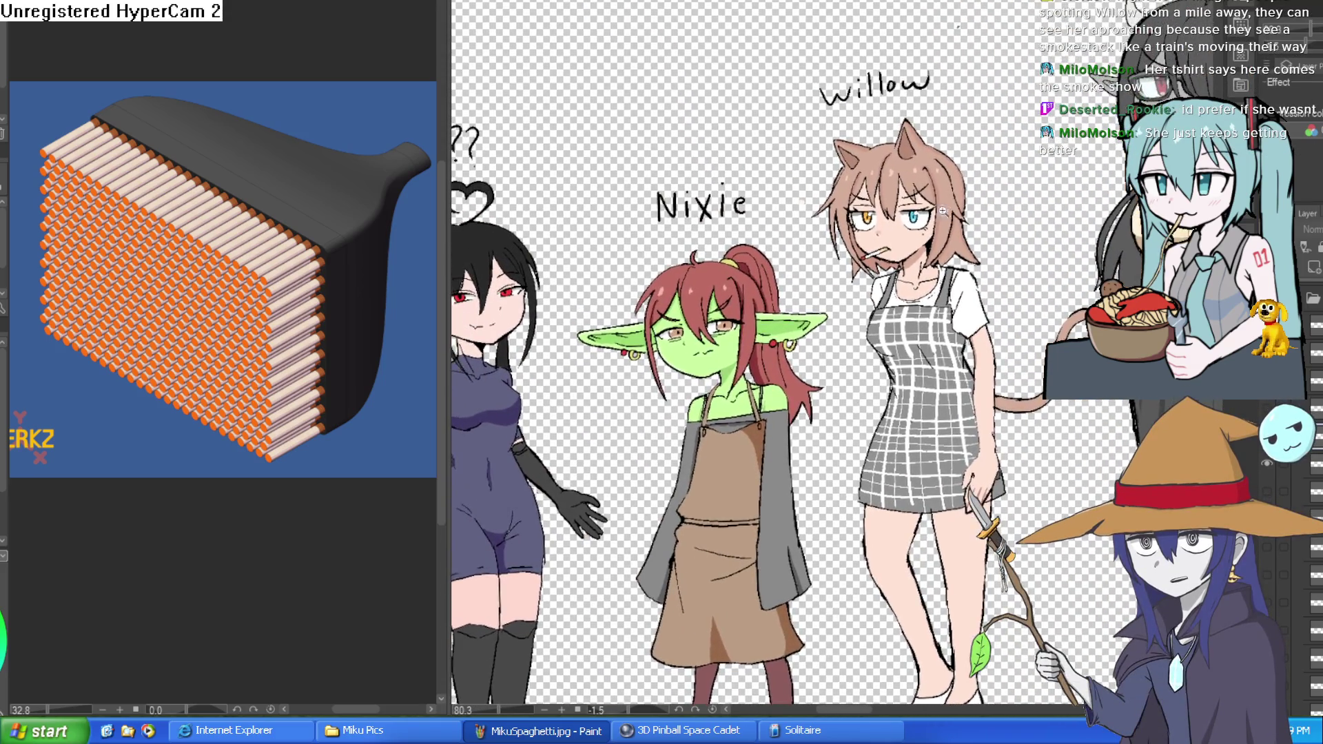
pyautogui.scroll(5, 942, 210)
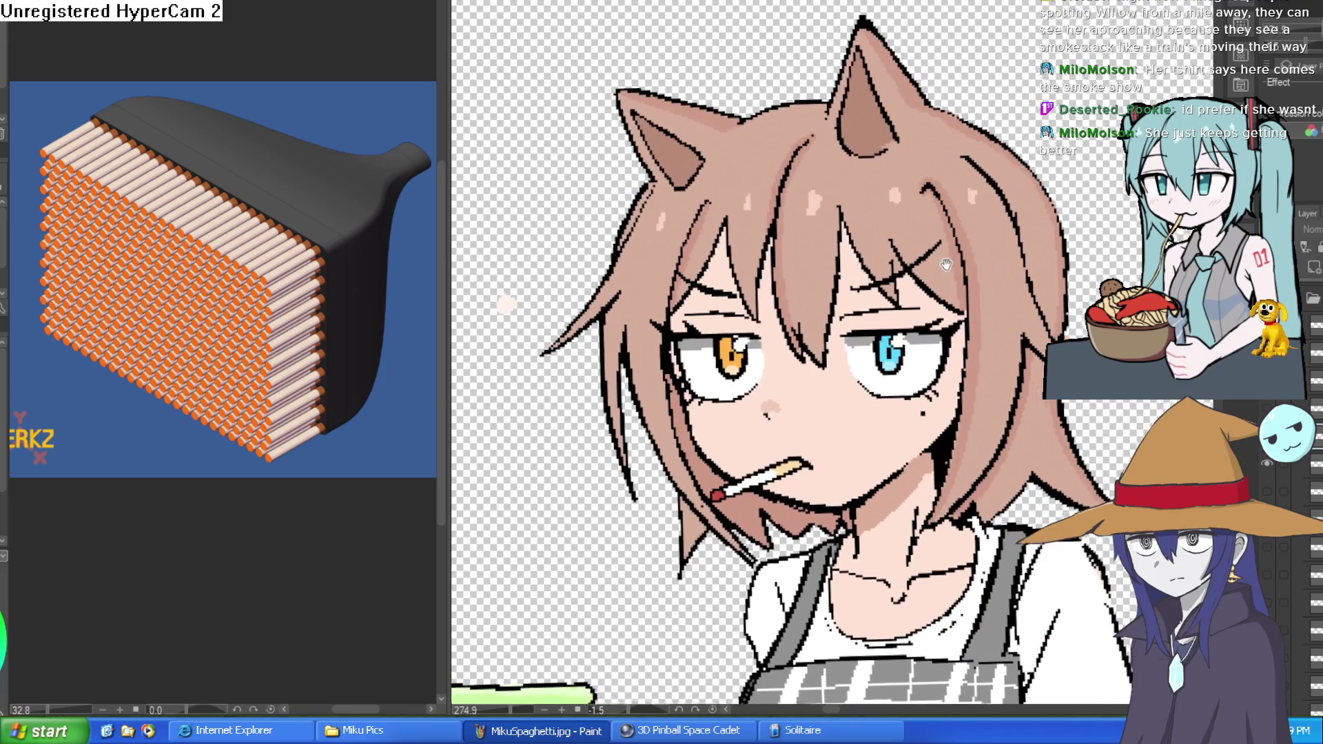
pyautogui.scroll(-3, 946, 264)
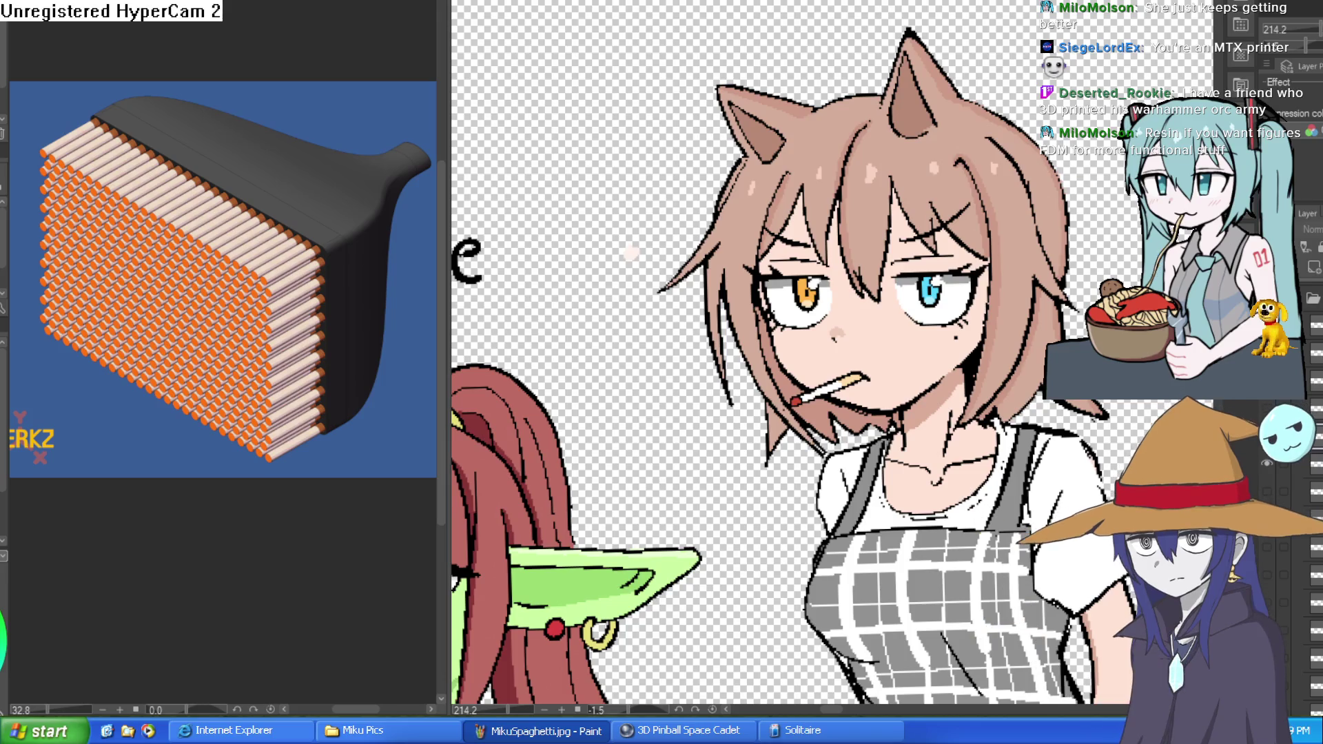
pyautogui.scroll(-4, 1128, 229)
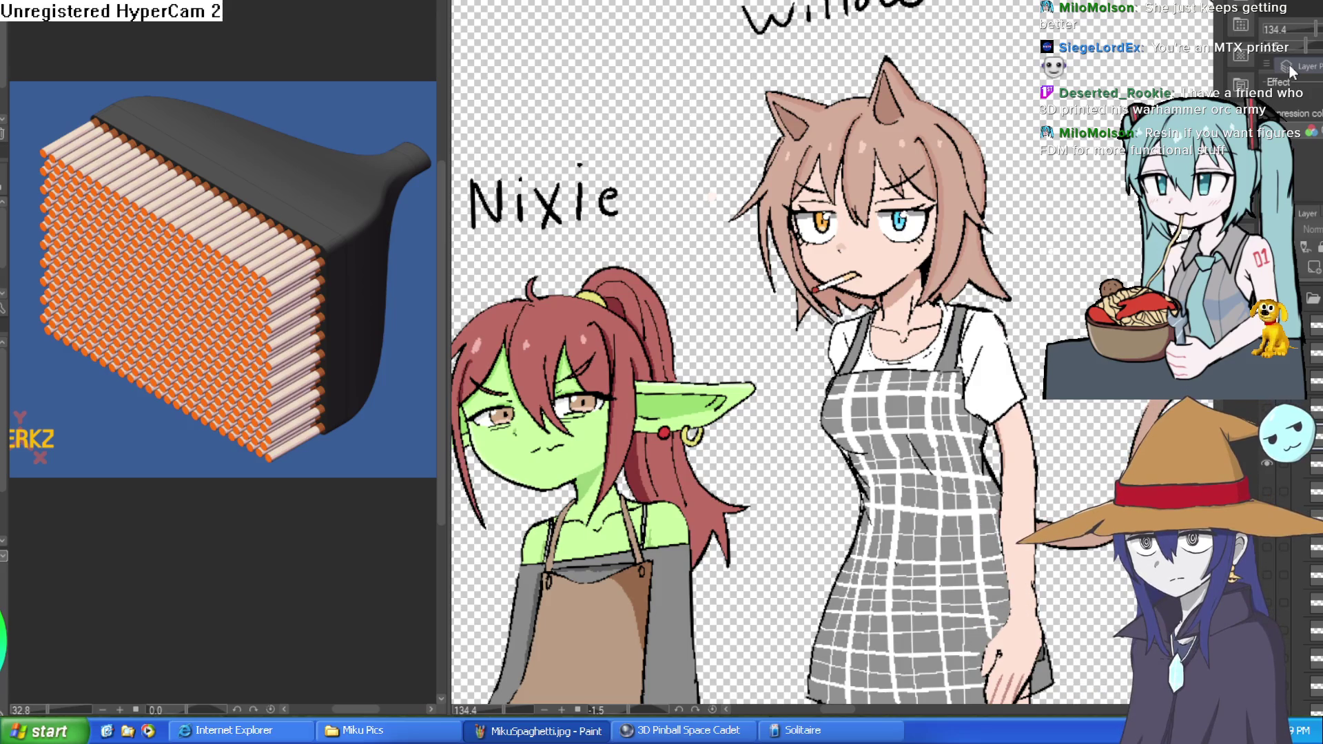
pyautogui.scroll(-3, 792, 345)
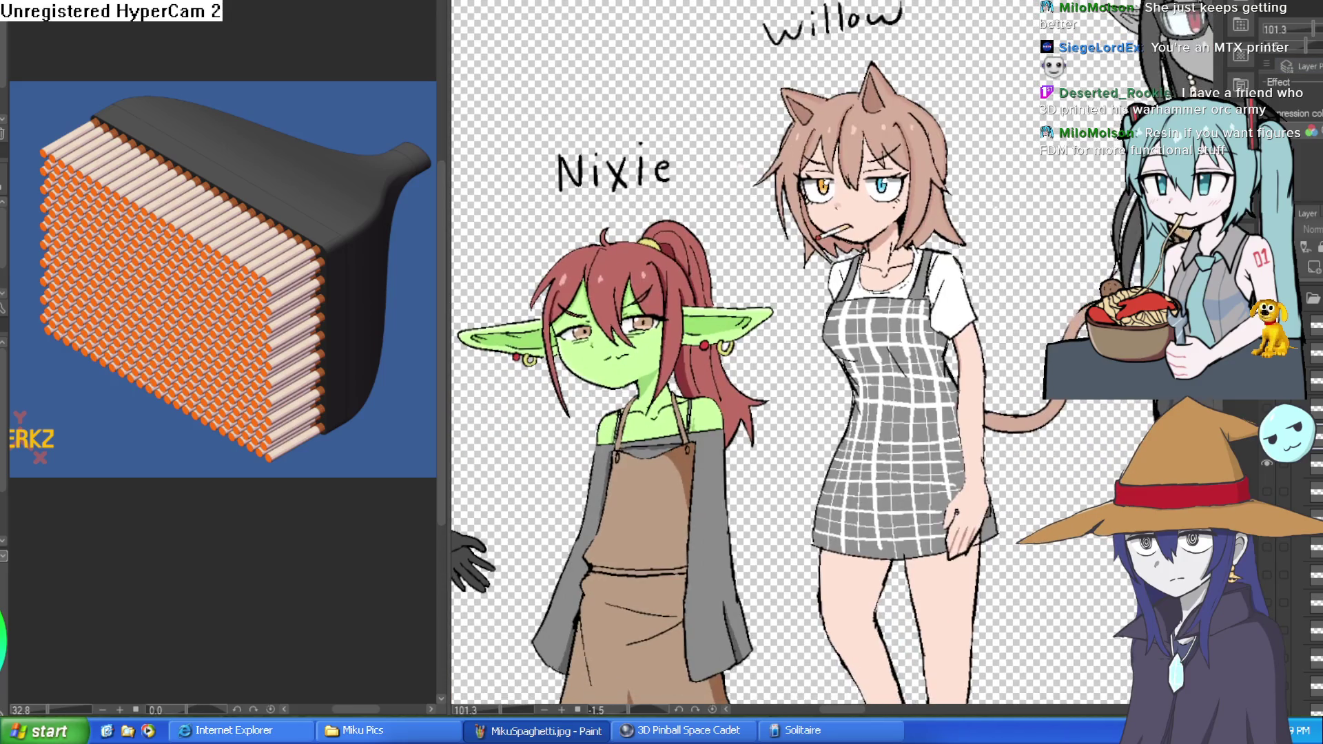
pyautogui.scroll(-3, 792, 358)
pyautogui.scroll(1, 792, 358)
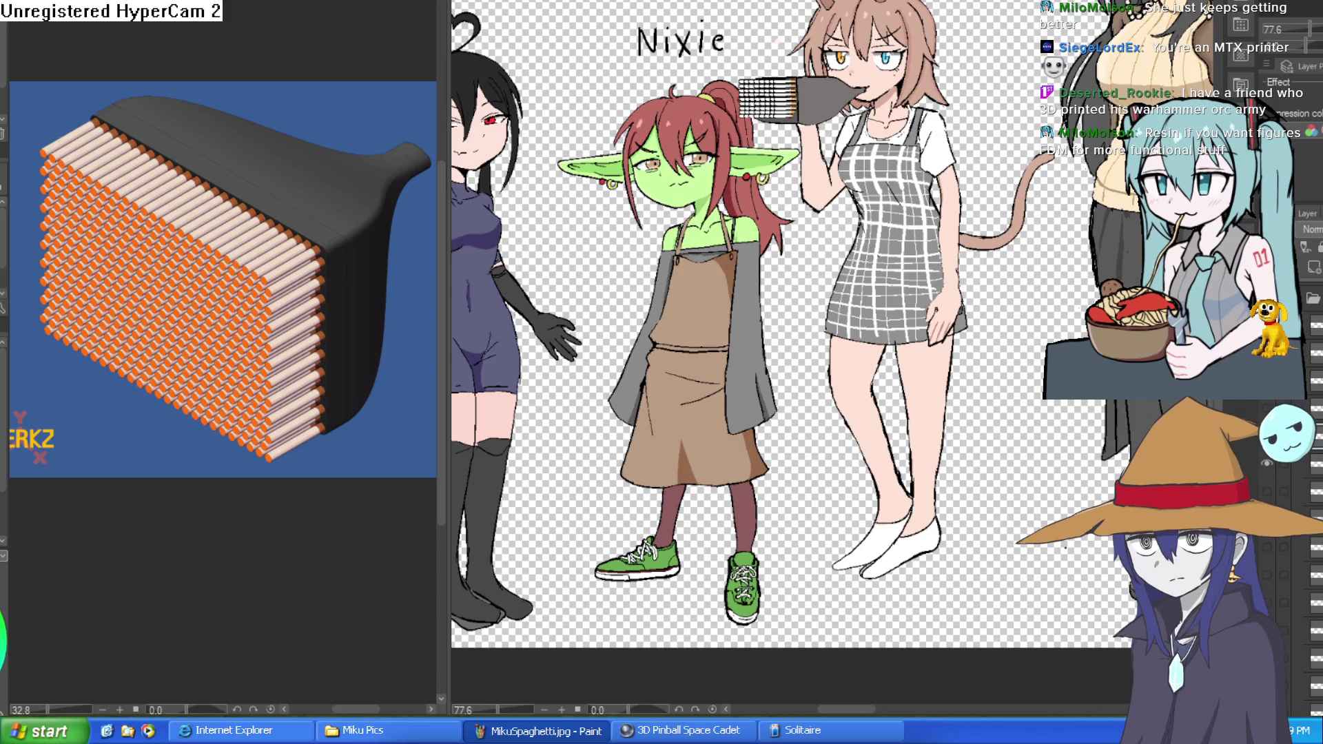
pyautogui.moveTo(1024, 215); pyautogui.dragTo(1005, 387)
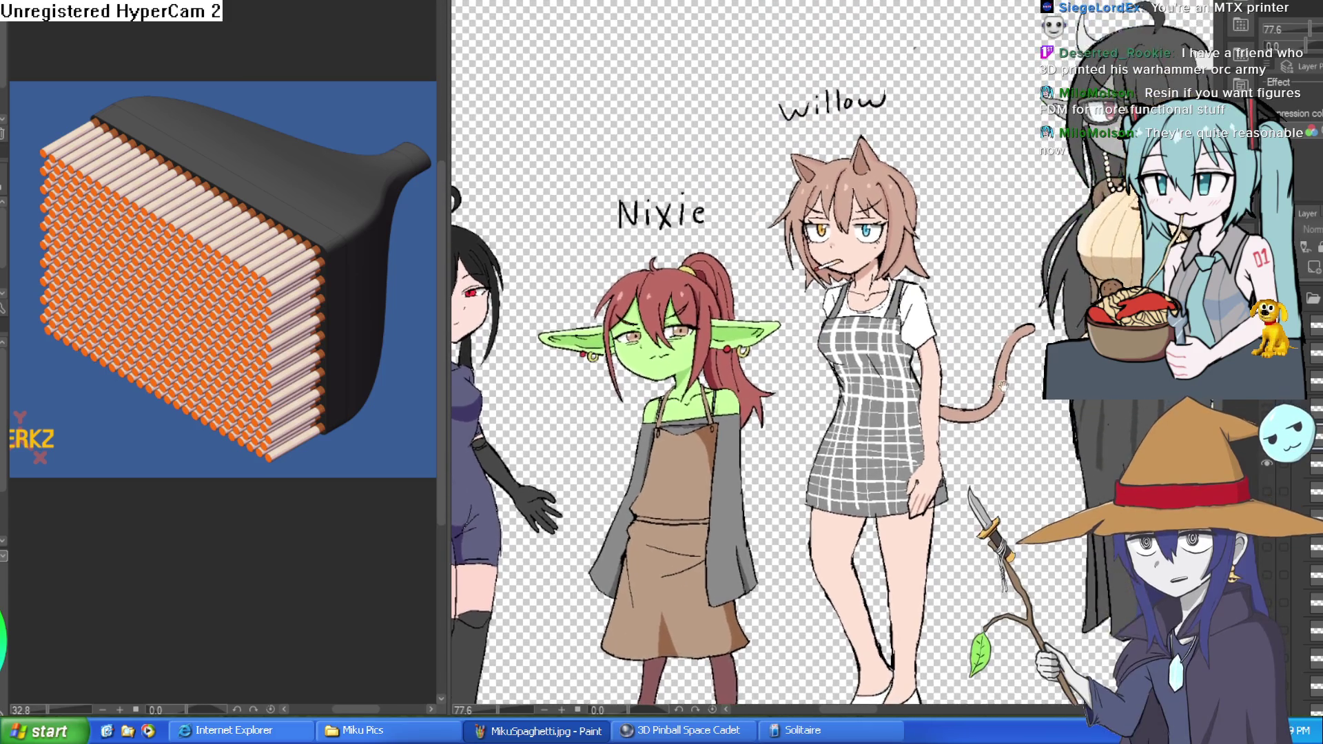
pyautogui.scroll(3, 1003, 385)
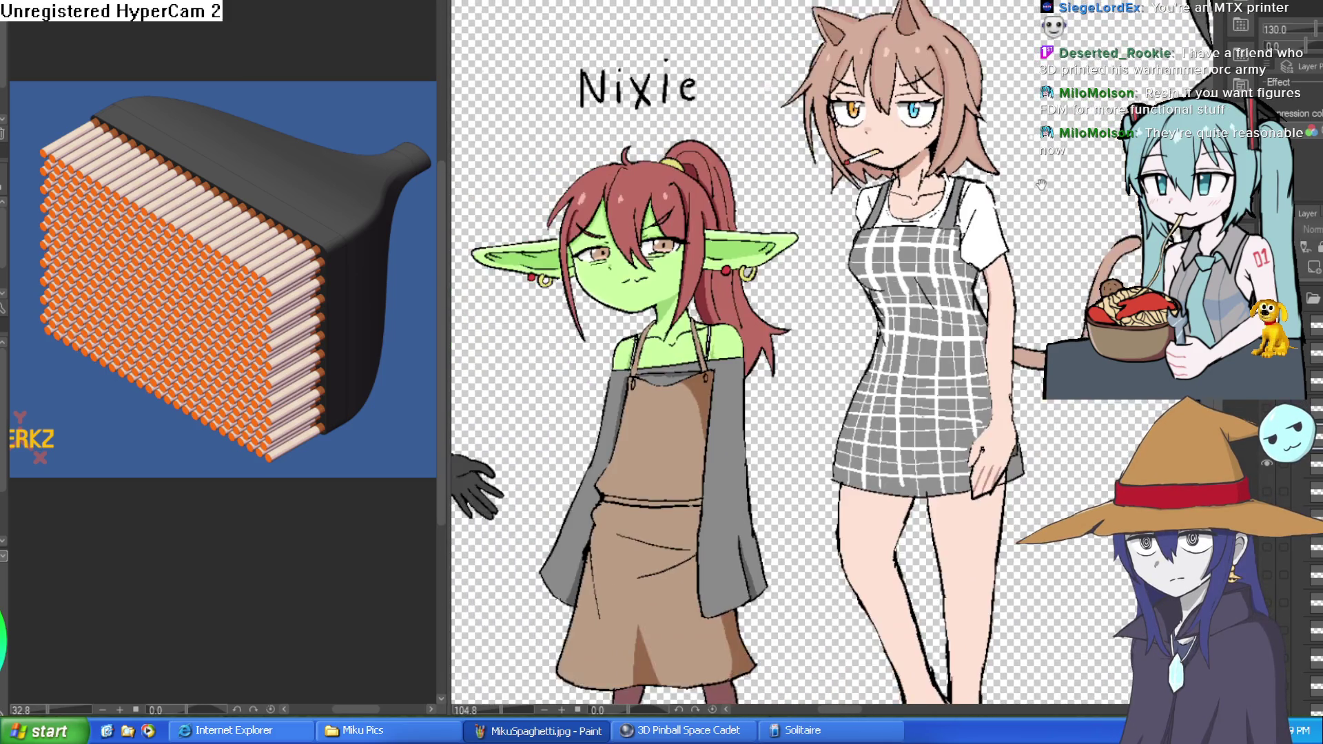
pyautogui.moveTo(1041, 185); pyautogui.dragTo(1024, 171)
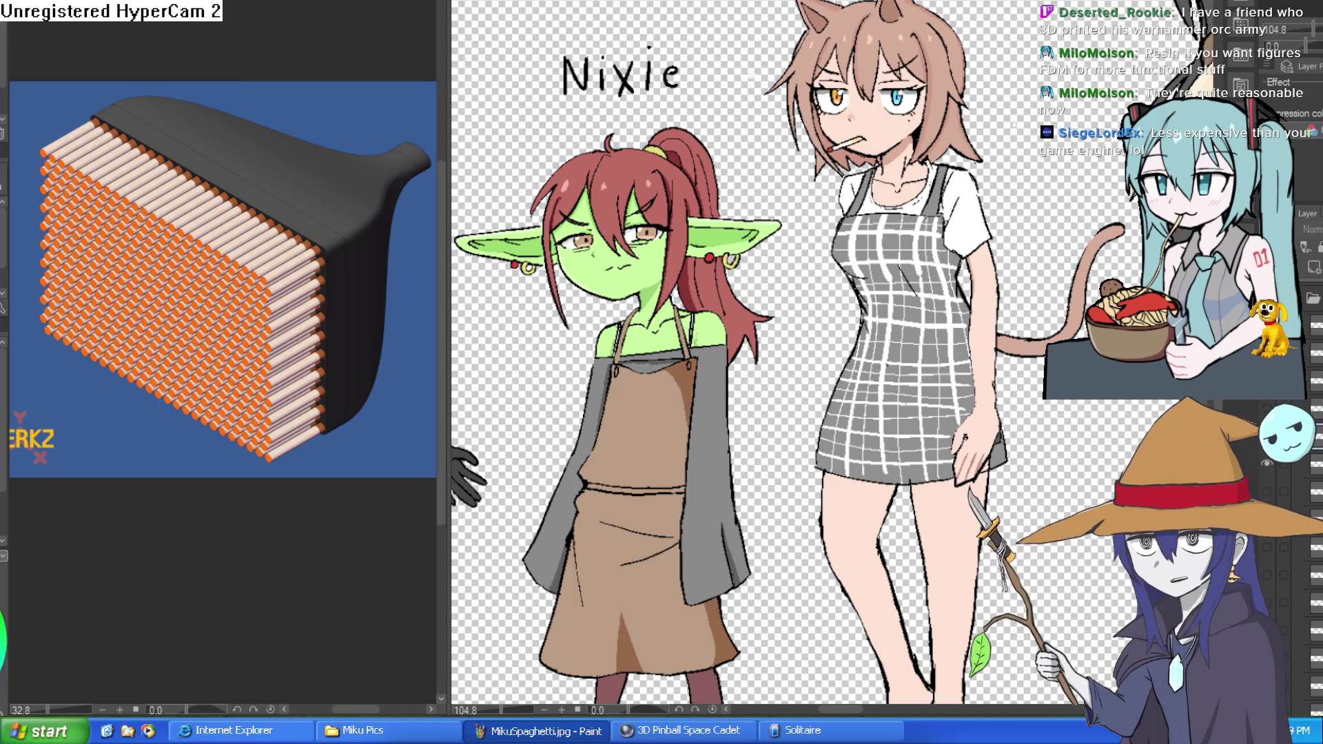
pyautogui.scroll(4, 995, 316)
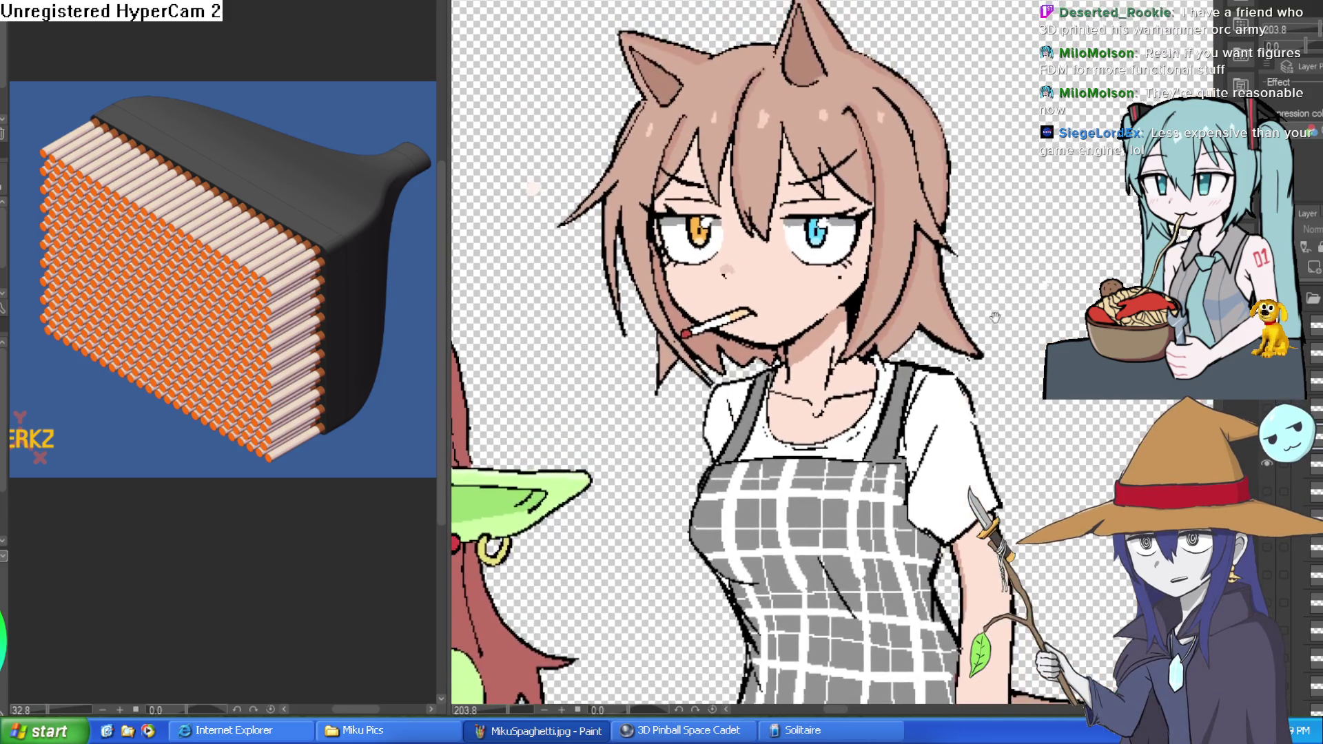
pyautogui.moveTo(995, 317); pyautogui.dragTo(1030, 303)
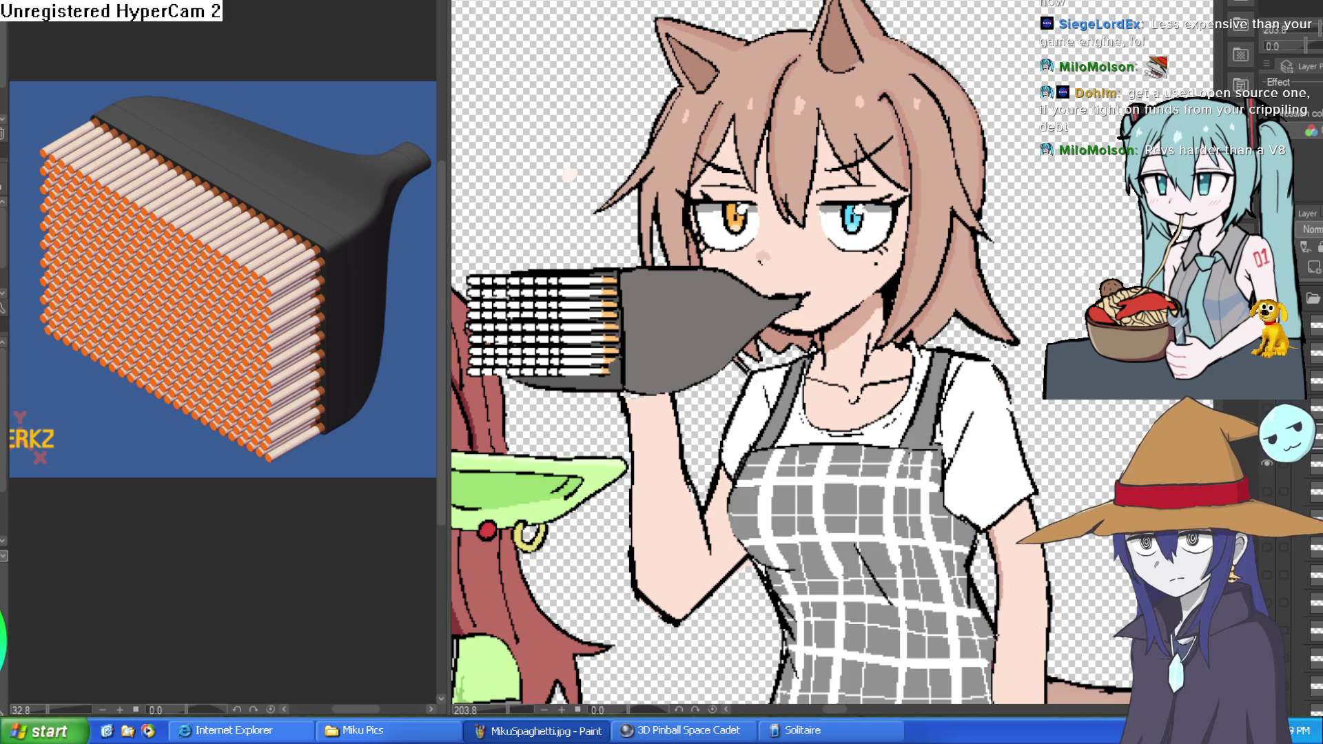
# Pan and zoom the view to frame Nixie and Willow
pyautogui.moveTo(741, 365); pyautogui.dragTo(745, 282)
pyautogui.scroll(-3, 744, 279)
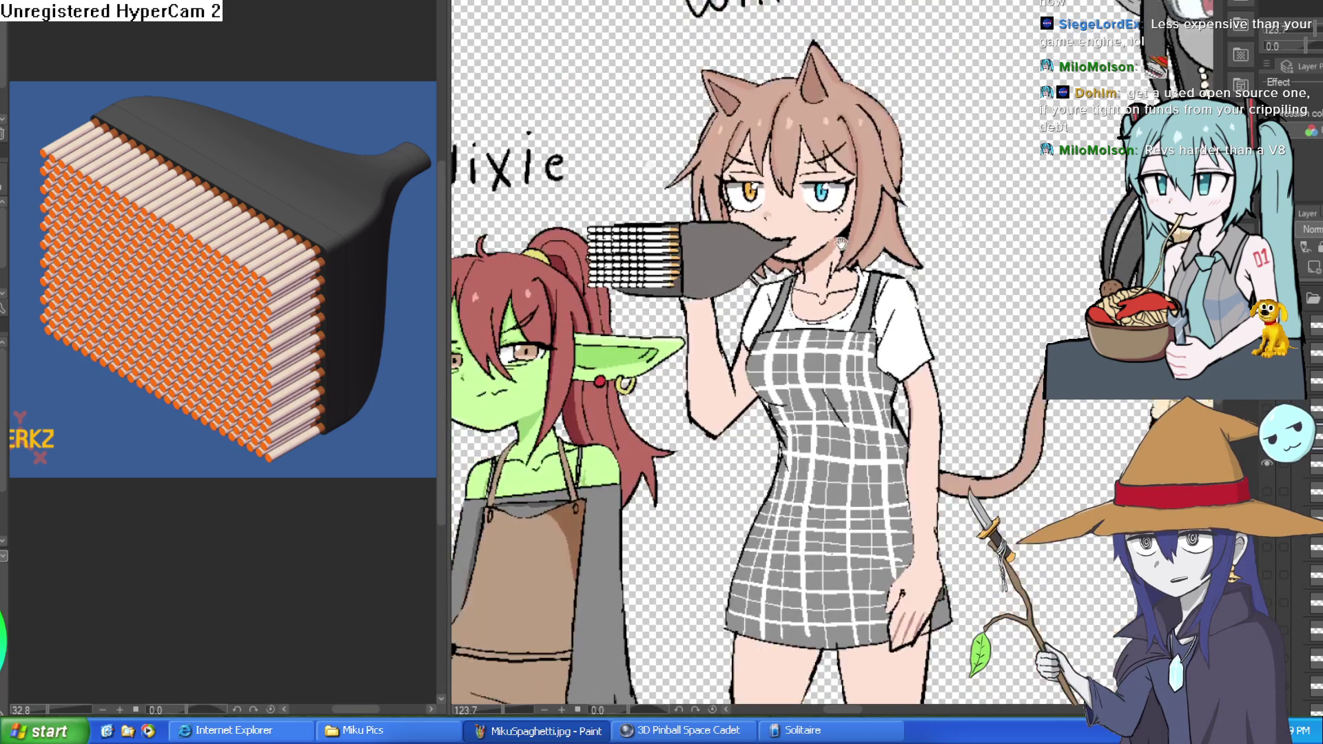
pyautogui.scroll(5, 1013, 183)
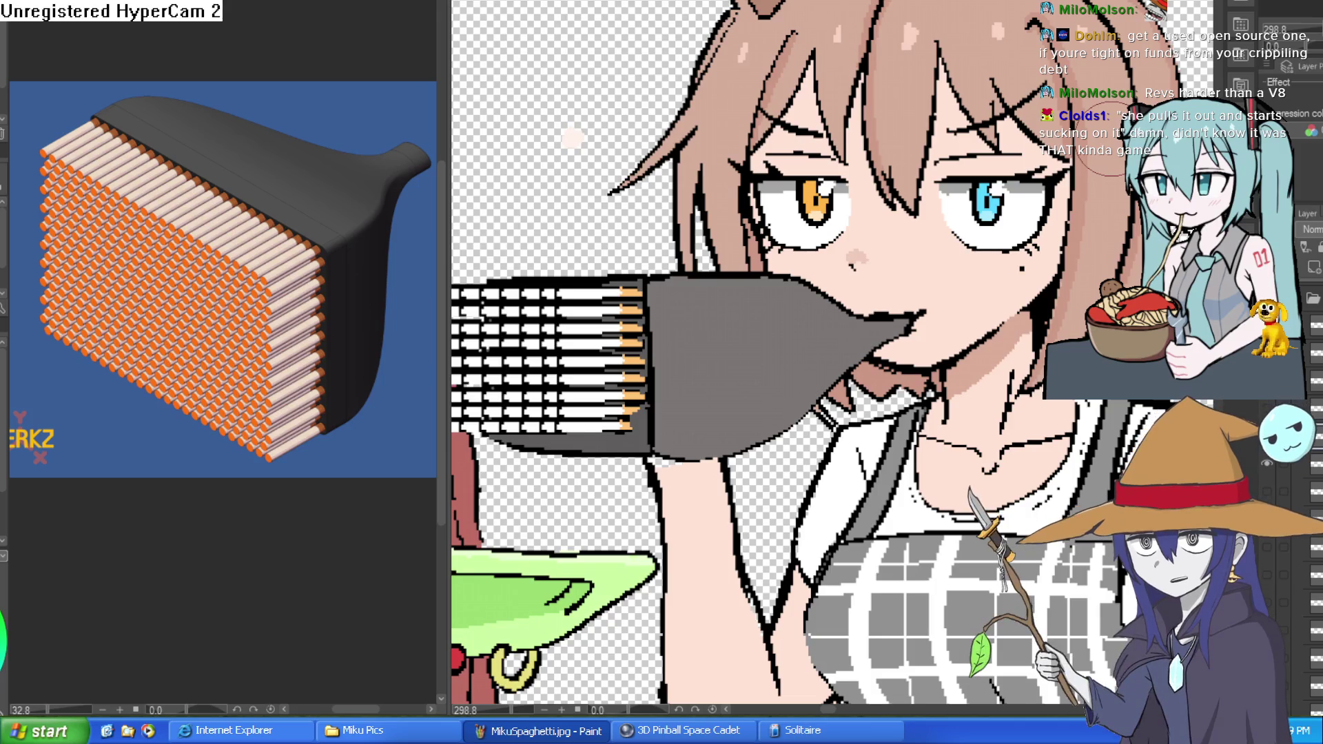
pyautogui.scroll(-5, 893, 246)
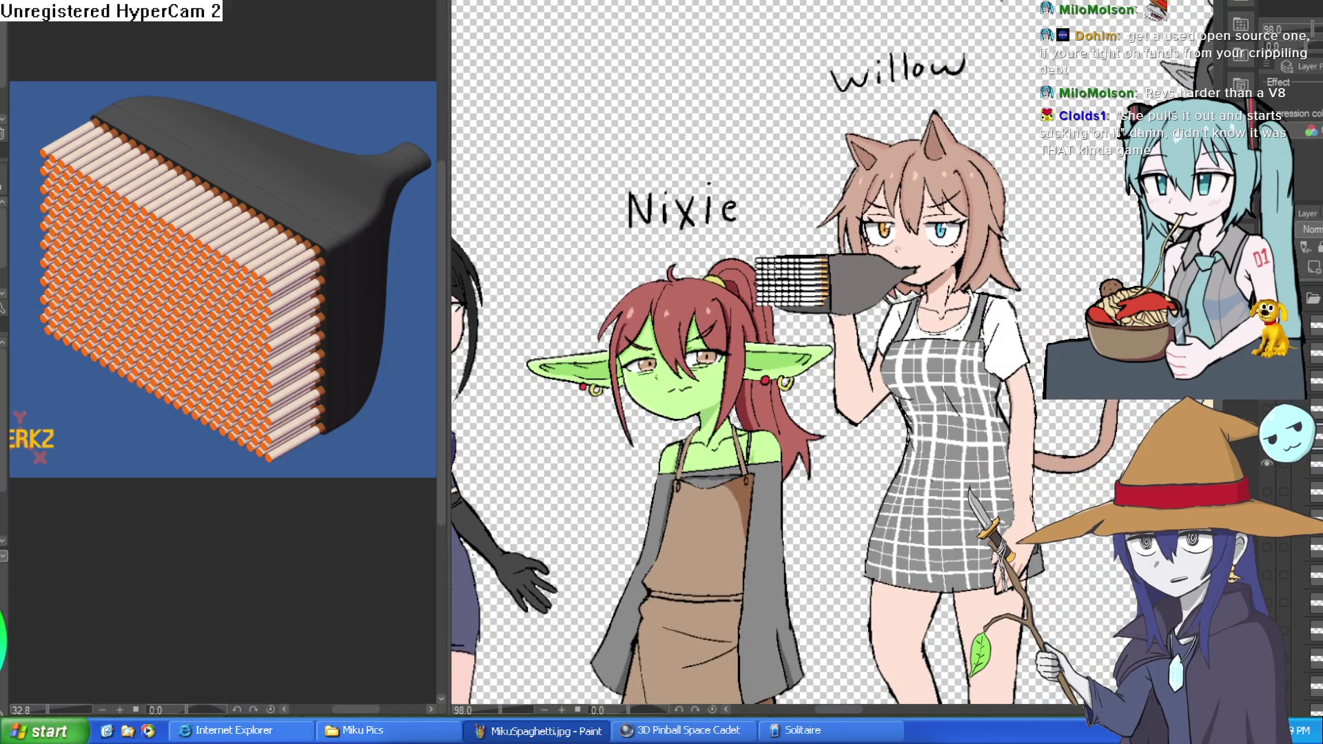
pyautogui.moveTo(807, 175); pyautogui.dragTo(748, 187)
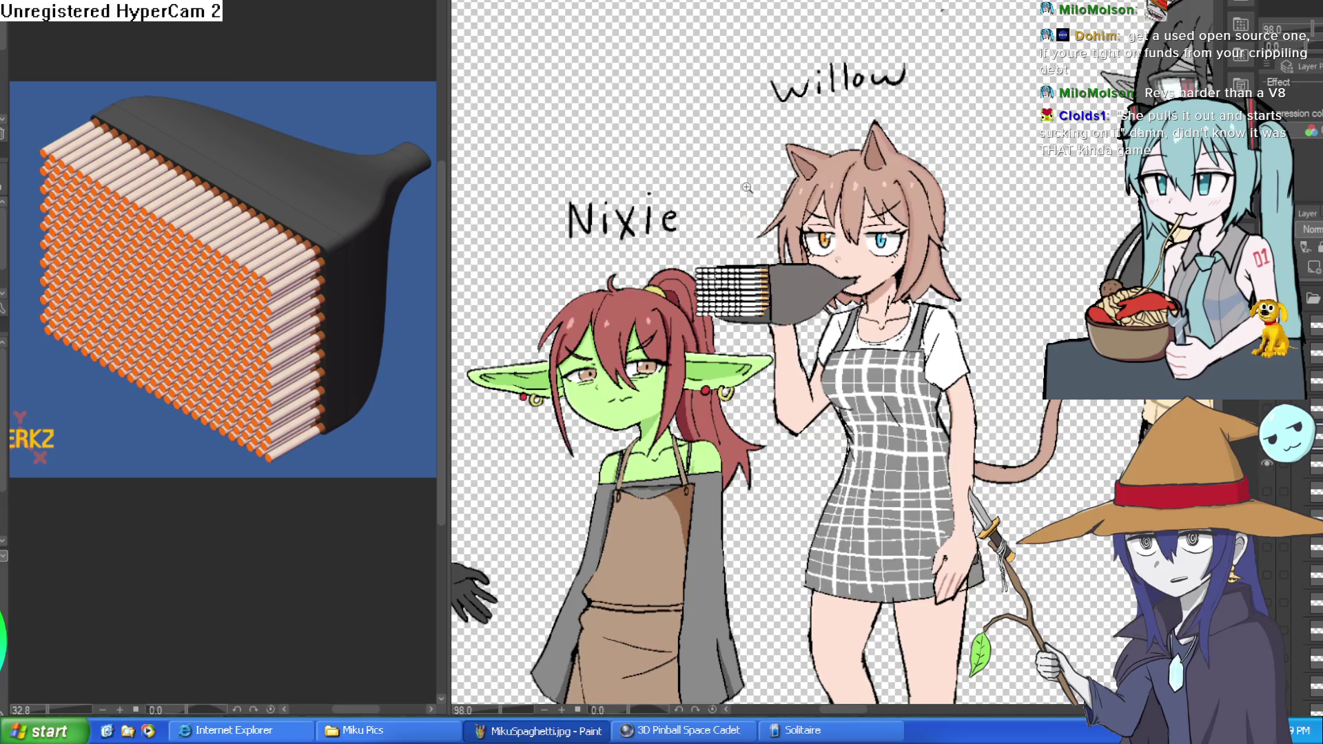
pyautogui.scroll(2, 748, 188)
# Draw a test wavy stroke left of Willow, undo it, and zoom out
pyautogui.moveTo(679, 303); pyautogui.dragTo(700, 50)
pyautogui.hotkey('ctrl', 'z')
pyautogui.scroll(-3, 936, 154)
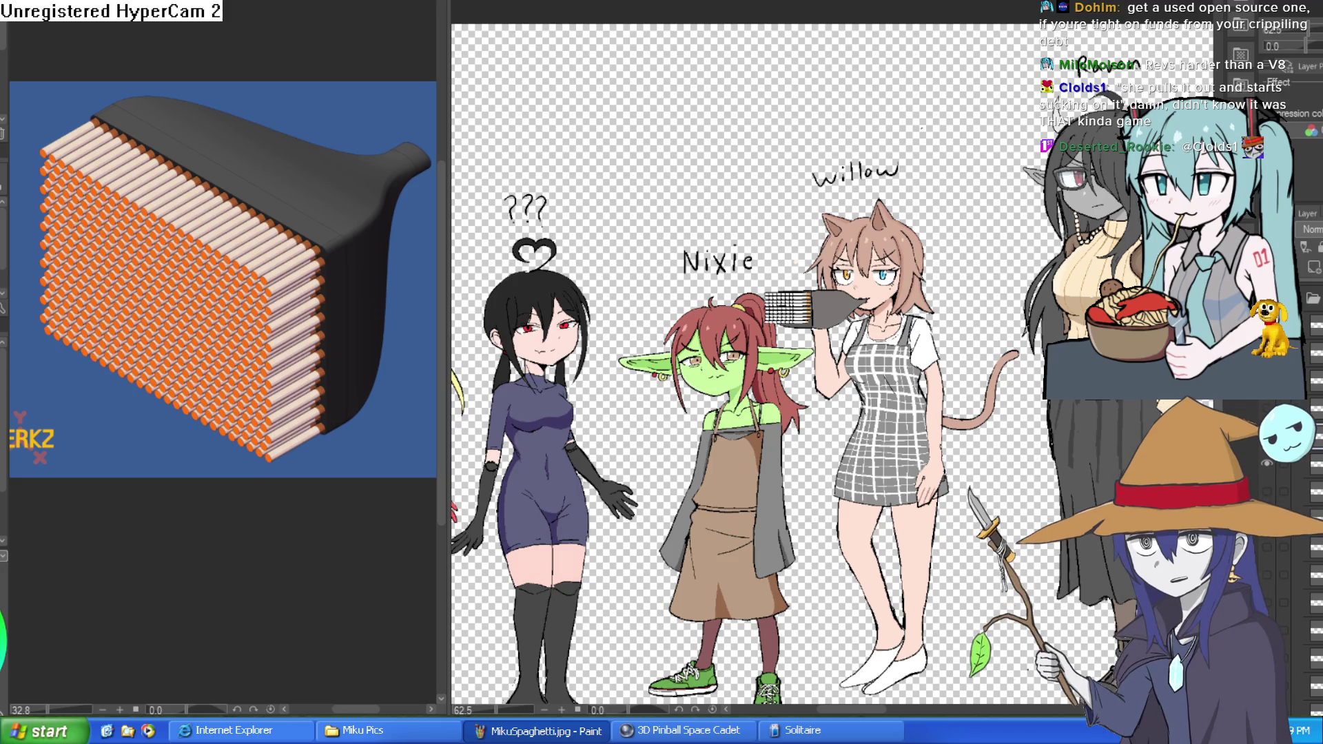
pyautogui.scroll(5, 949, 215)
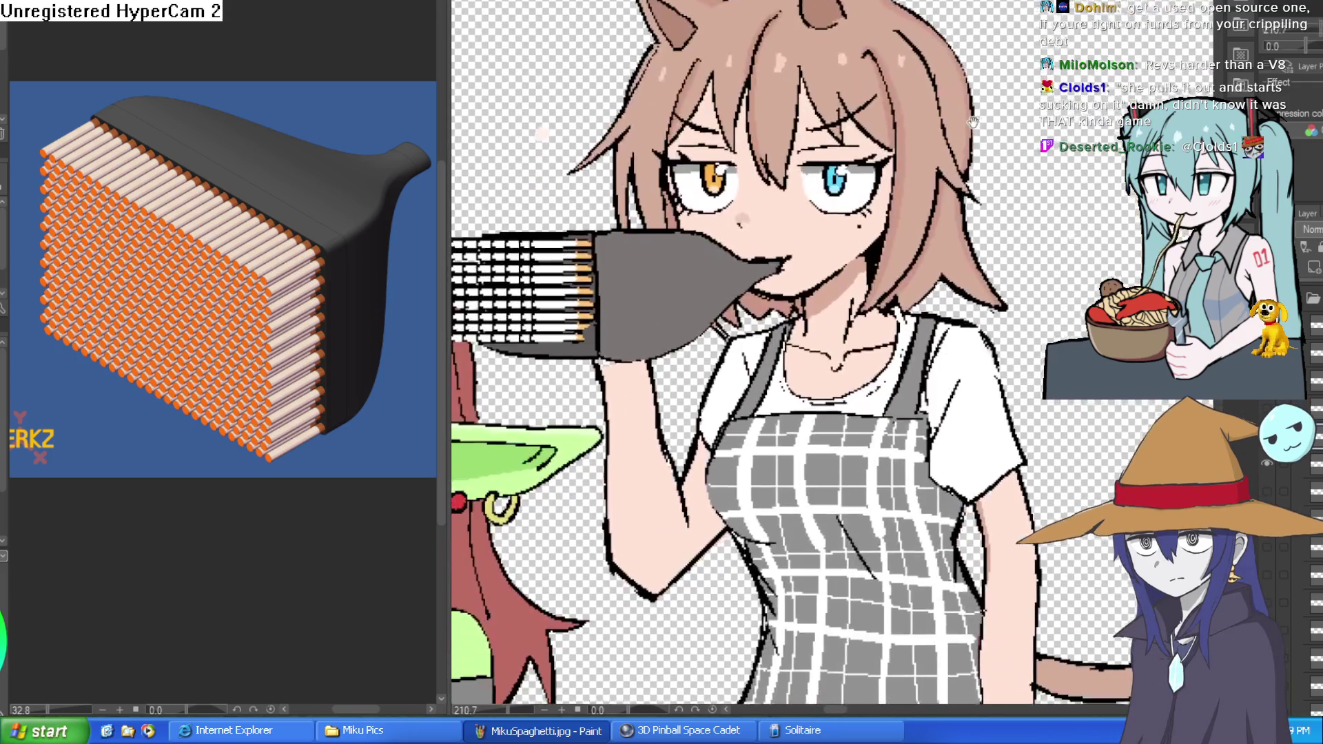
# Compare Willow's mouth variants: giant holder, plain lips, cigarette, and open fanged smile
pyautogui.scroll(-2, 1022, 135)
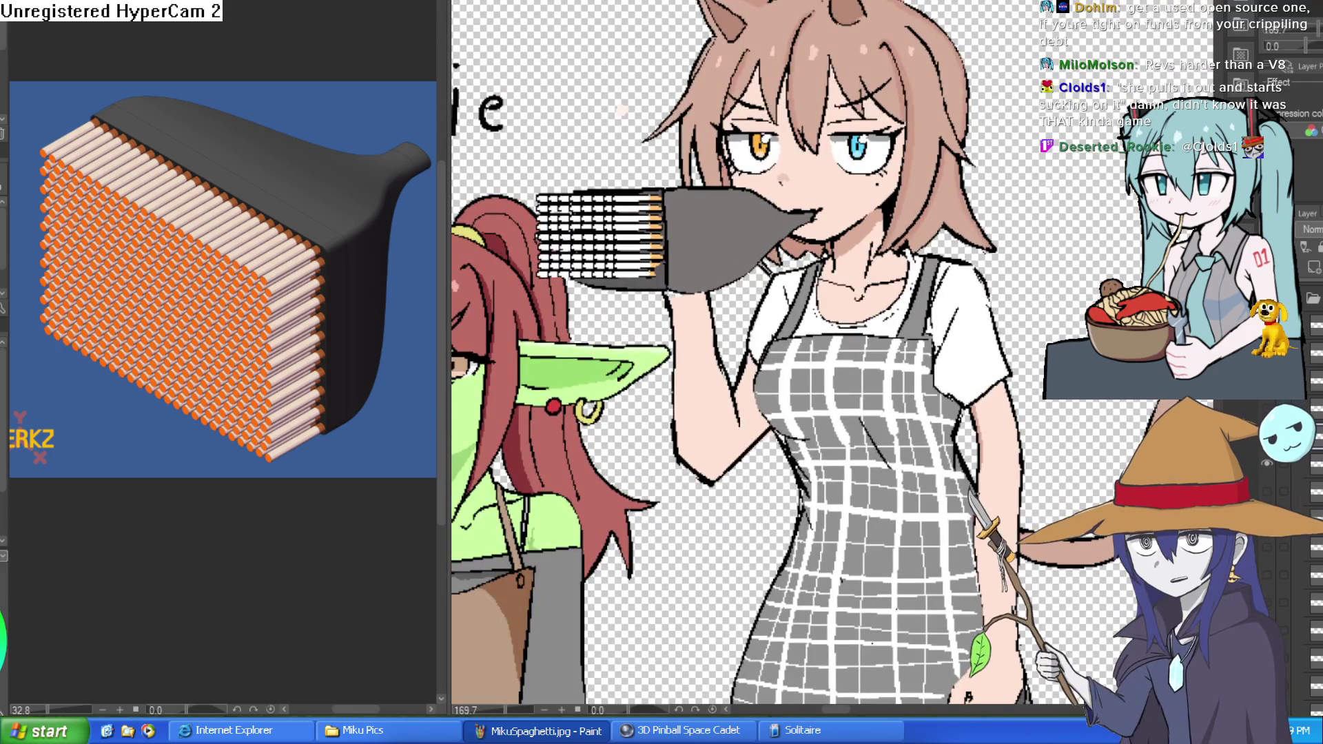
pyautogui.click(1268, 491)
pyautogui.click(1269, 463)
pyautogui.click(1268, 465)
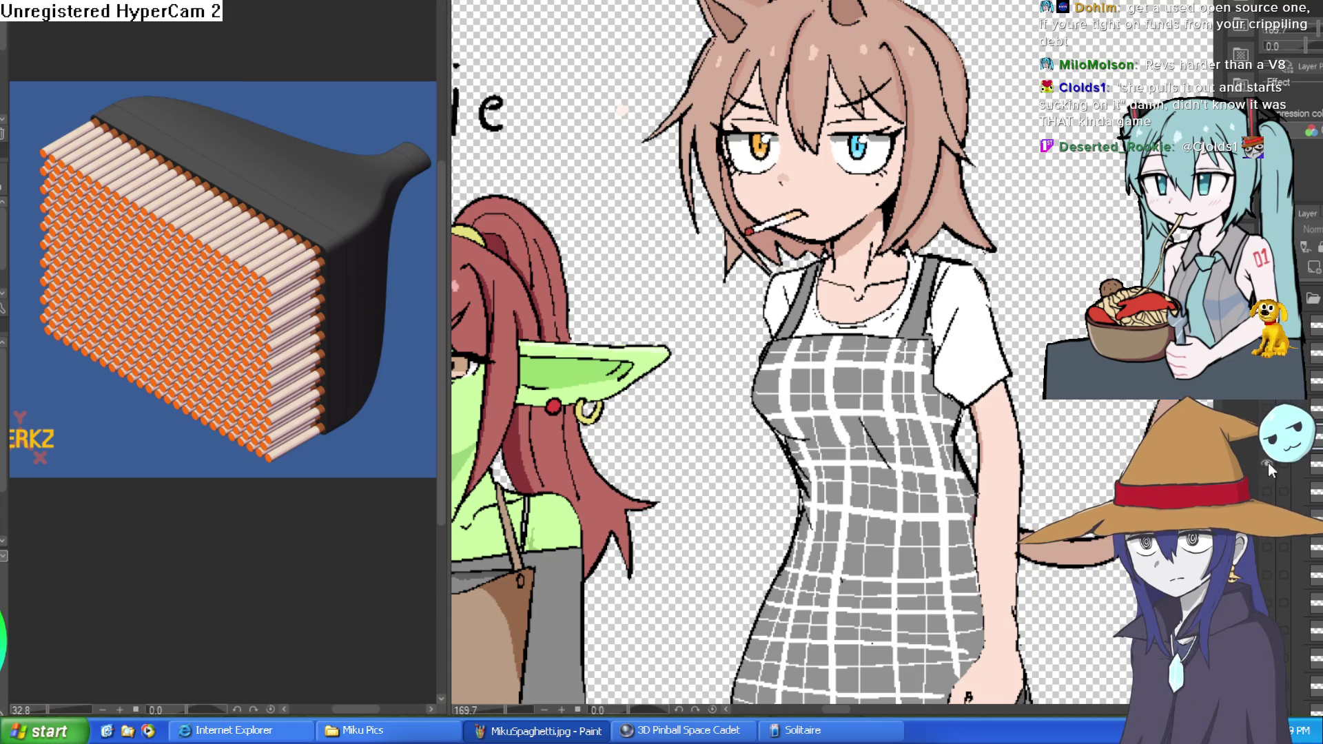
pyautogui.click(1268, 465)
pyautogui.click(1267, 464)
pyautogui.click(1265, 485)
pyautogui.click(1267, 490)
# Try the cigarette-holder hand layer, then swap to the giant fan-brush hand at her mouth
pyautogui.click(1268, 407)
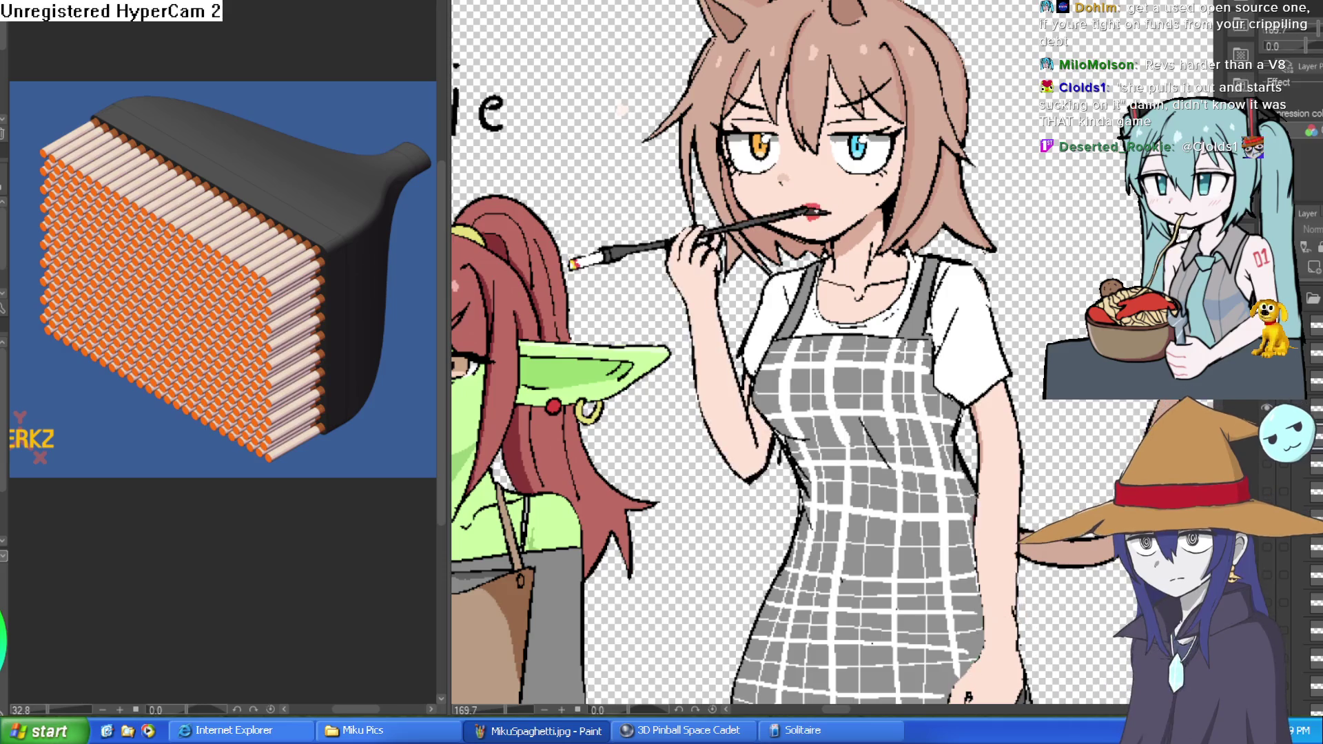
pyautogui.click(1268, 408)
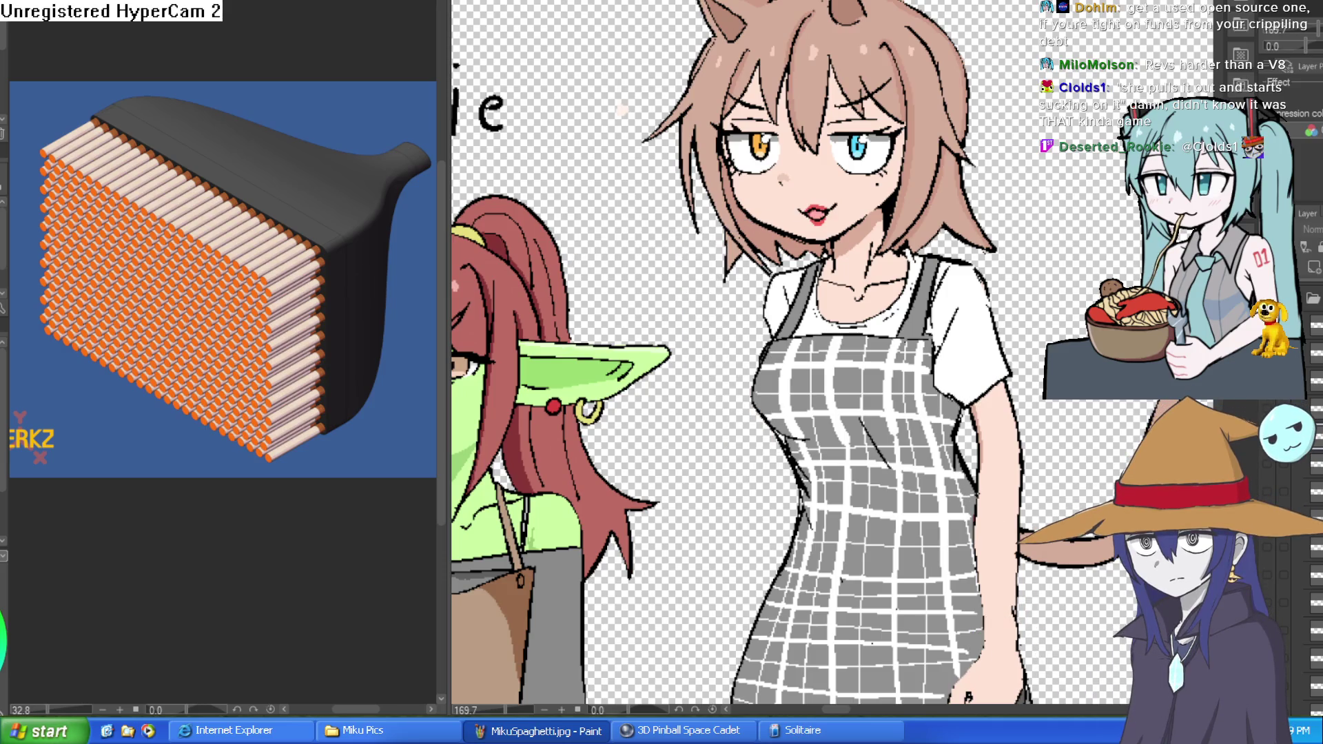
pyautogui.click(1267, 410)
pyautogui.click(1268, 409)
pyautogui.click(1268, 464)
# Hide the fan-brush hand and arm, then reframe on Willow's plaid apron and face
pyautogui.scroll(5, 995, 308)
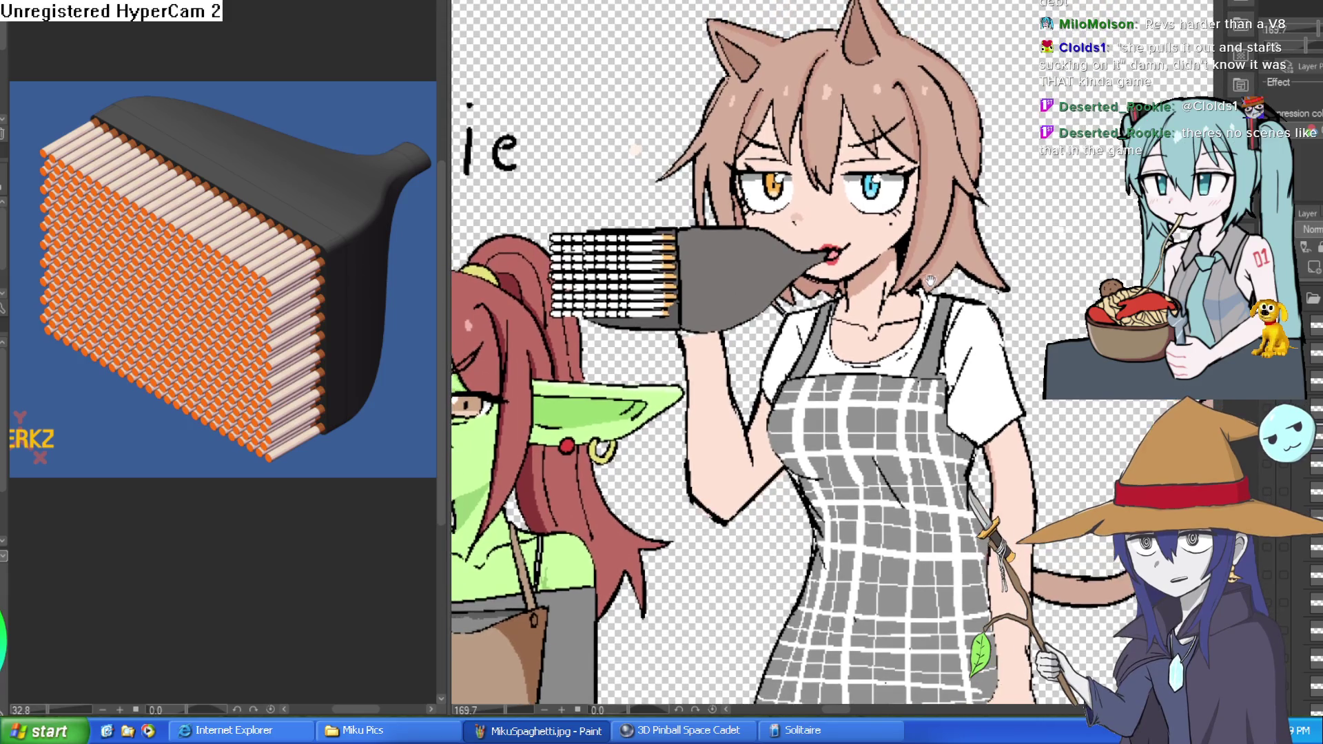
pyautogui.scroll(-8, 944, 270)
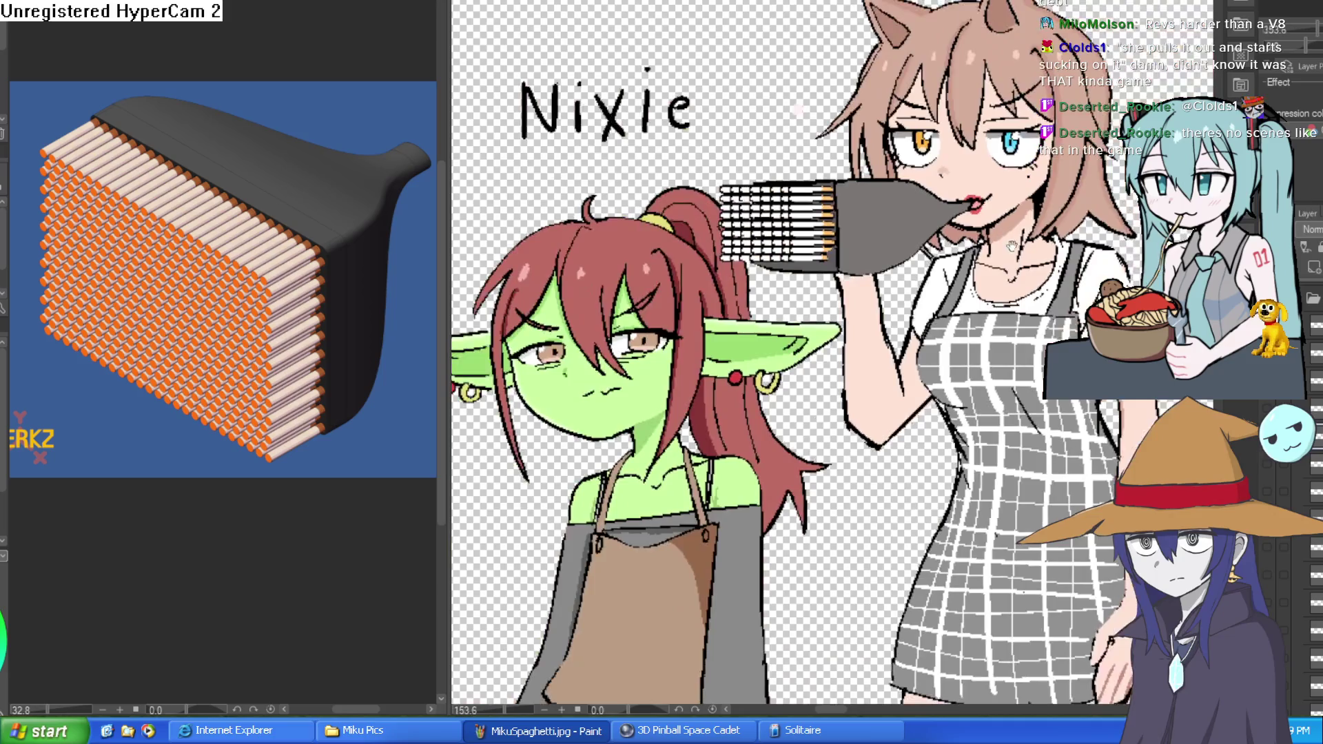
pyautogui.scroll(4, 902, 255)
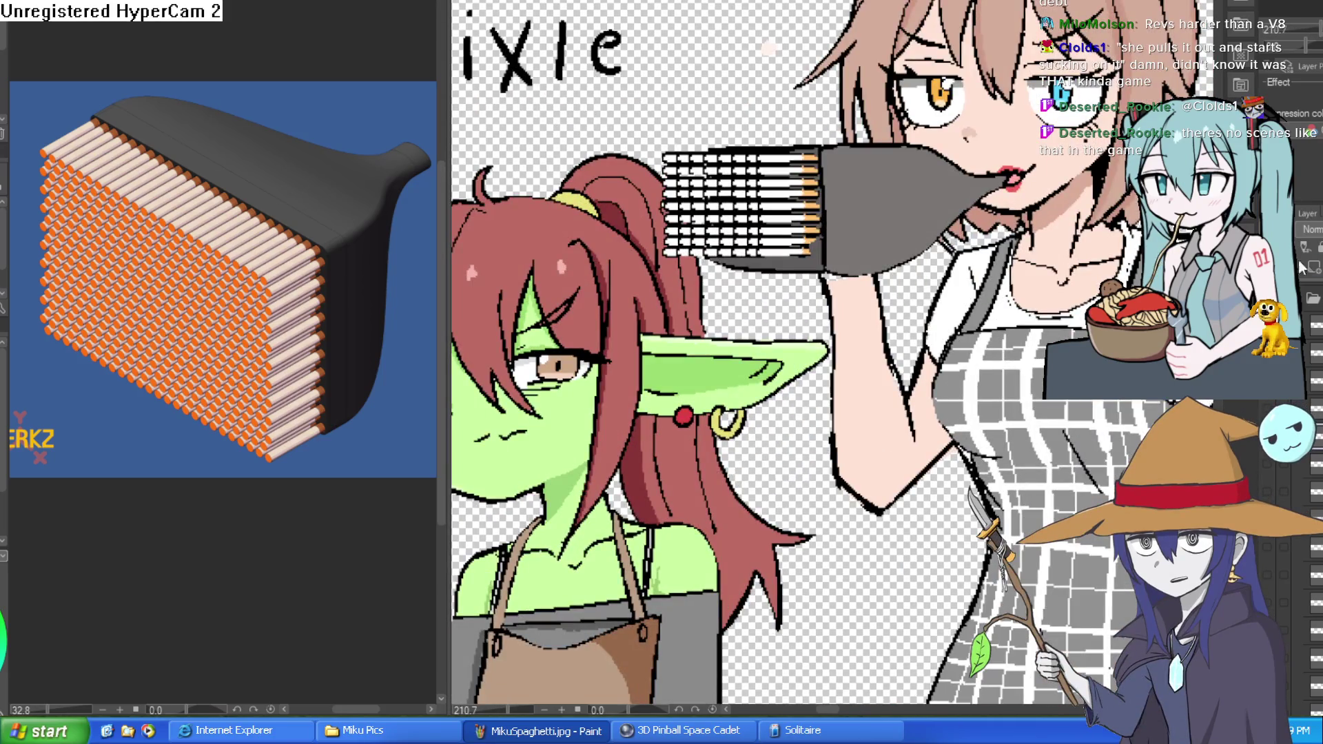
pyautogui.scroll(-2, 887, 372)
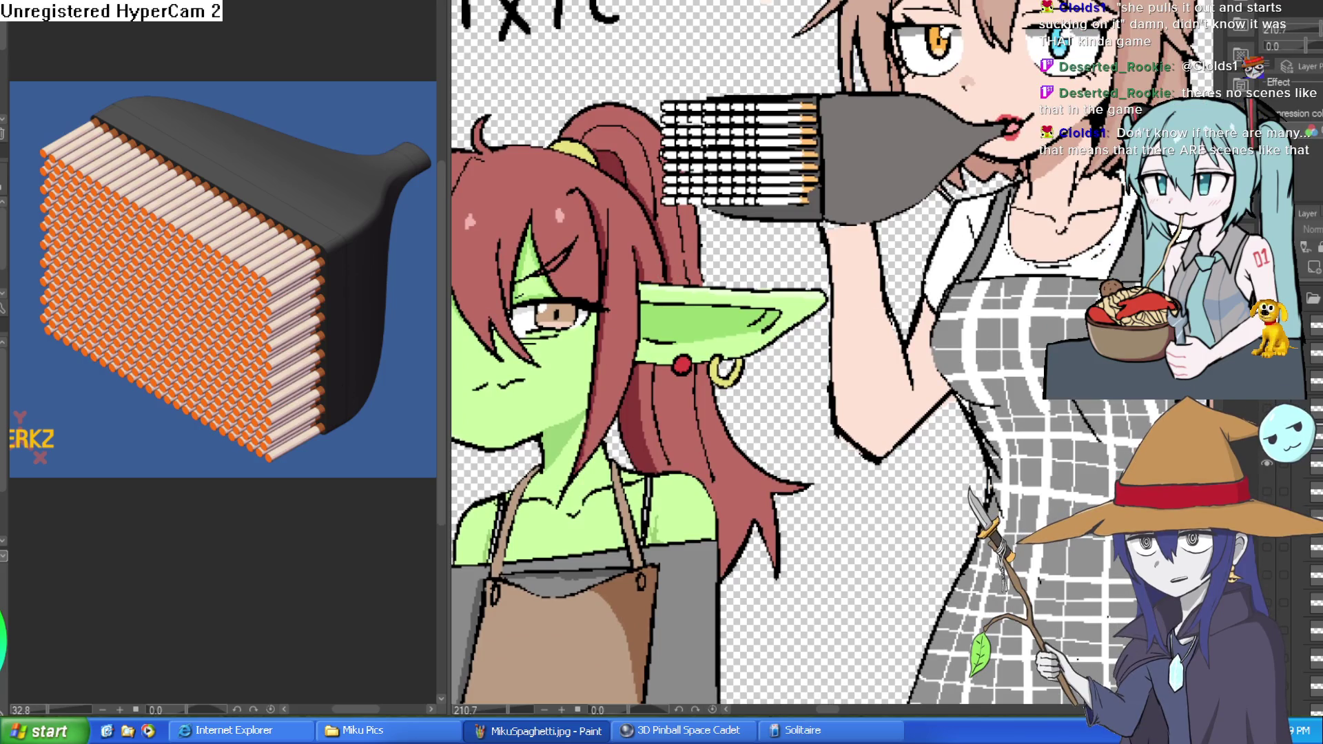
pyautogui.click(1266, 463)
pyautogui.moveTo(827, 372)
pyautogui.mouseDown()
pyautogui.moveTo(717, 290)
pyautogui.moveTo(572, 231)
pyautogui.mouseUp()
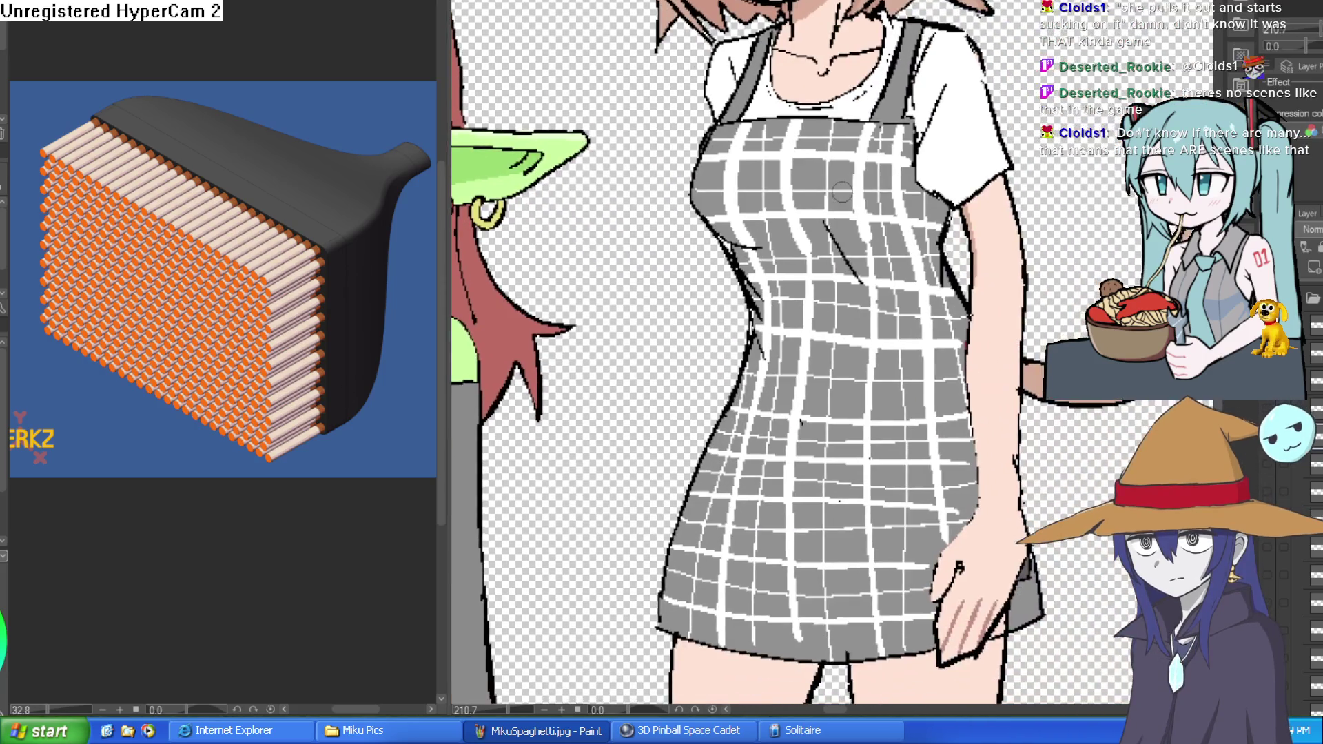
pyautogui.moveTo(944, 224)
pyautogui.mouseDown()
pyautogui.moveTo(926, 131)
pyautogui.moveTo(923, 280)
pyautogui.mouseUp()
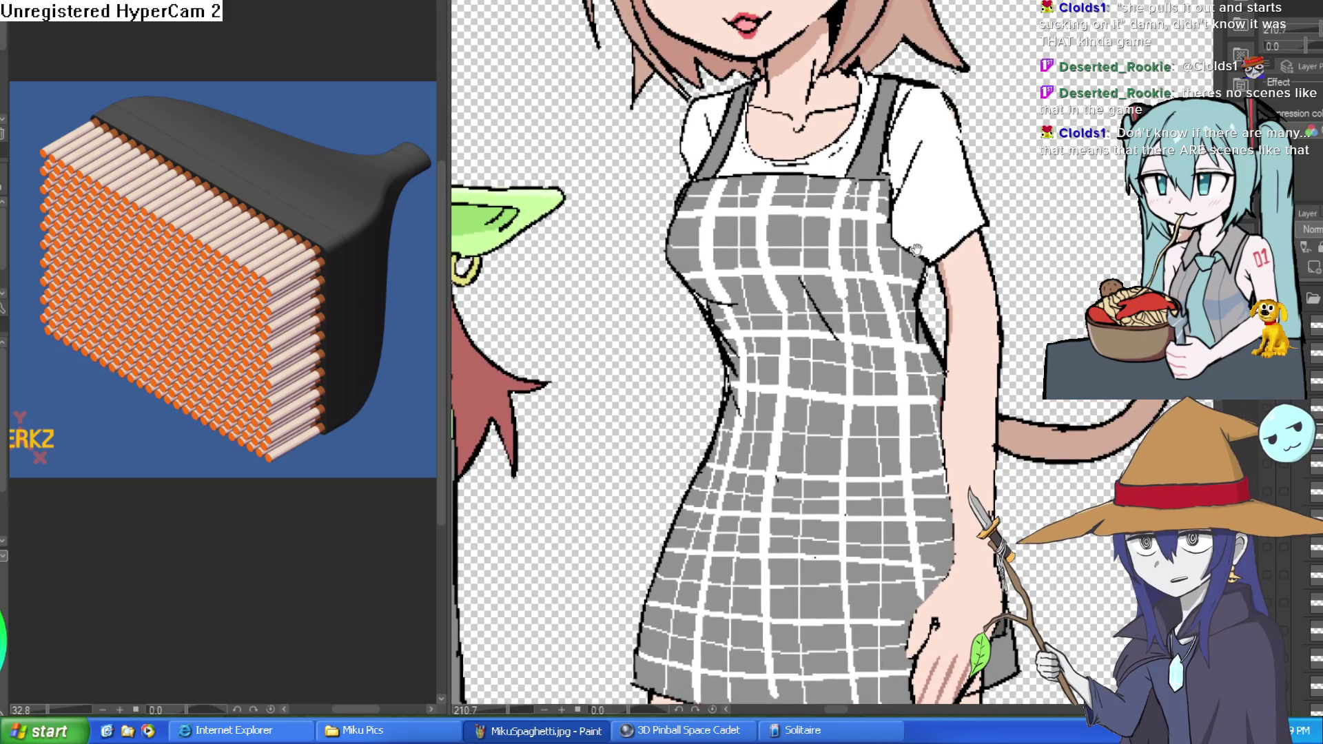
pyautogui.scroll(2, 944, 241)
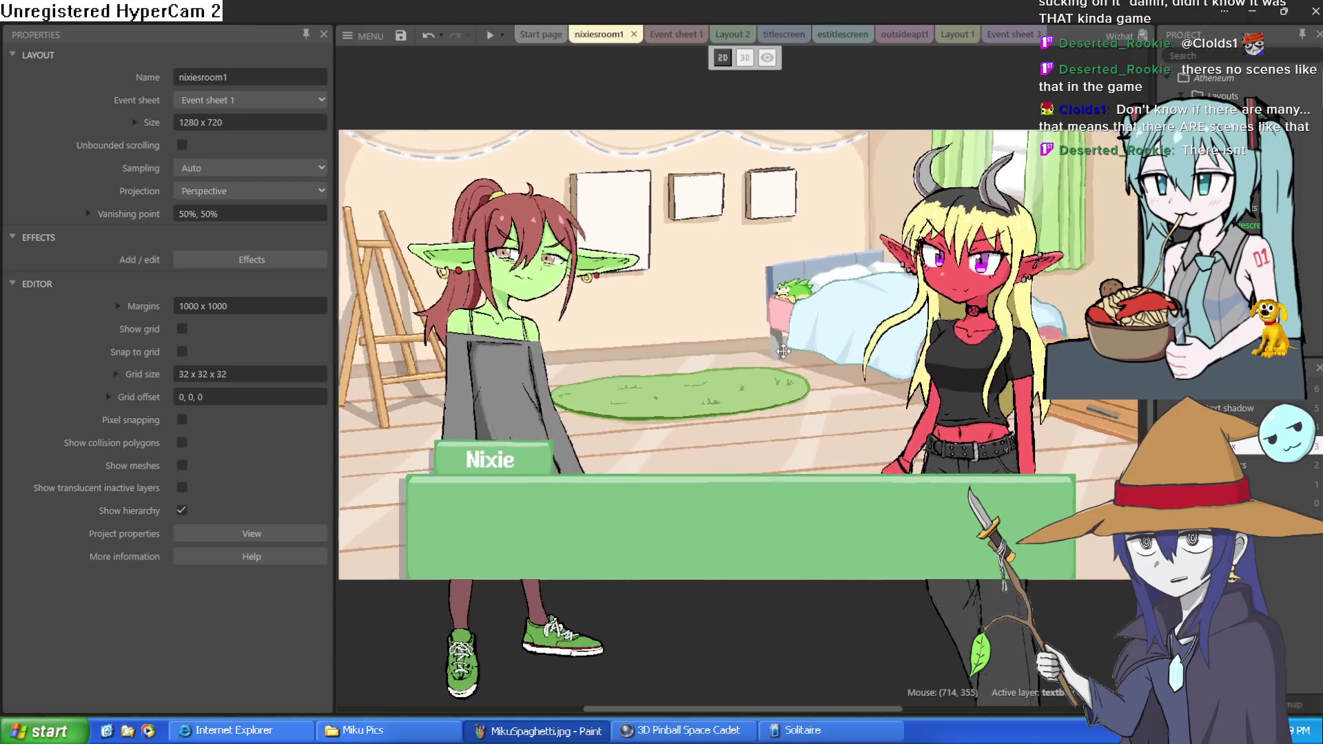
# Pan around the nixiesroom1 layout to show Nixie, the red demon girl and the dialogue box
pyautogui.scroll(1, 775, 352)
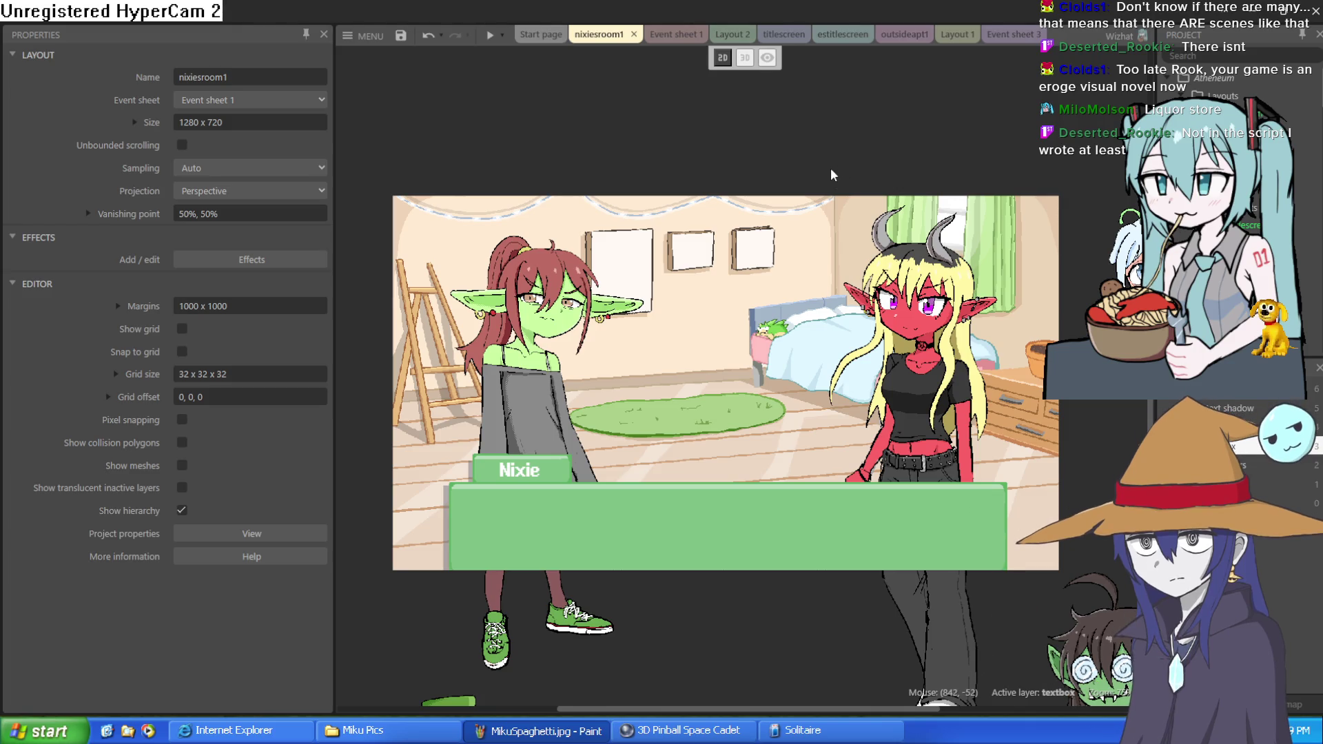
pyautogui.moveTo(836, 176)
pyautogui.mouseDown()
pyautogui.moveTo(795, 162)
pyautogui.moveTo(790, 95)
pyautogui.mouseUp()
pyautogui.moveTo(729, 185)
pyautogui.mouseDown()
pyautogui.moveTo(709, 133)
pyautogui.moveTo(715, 160)
pyautogui.mouseUp()
pyautogui.click(675, 34)
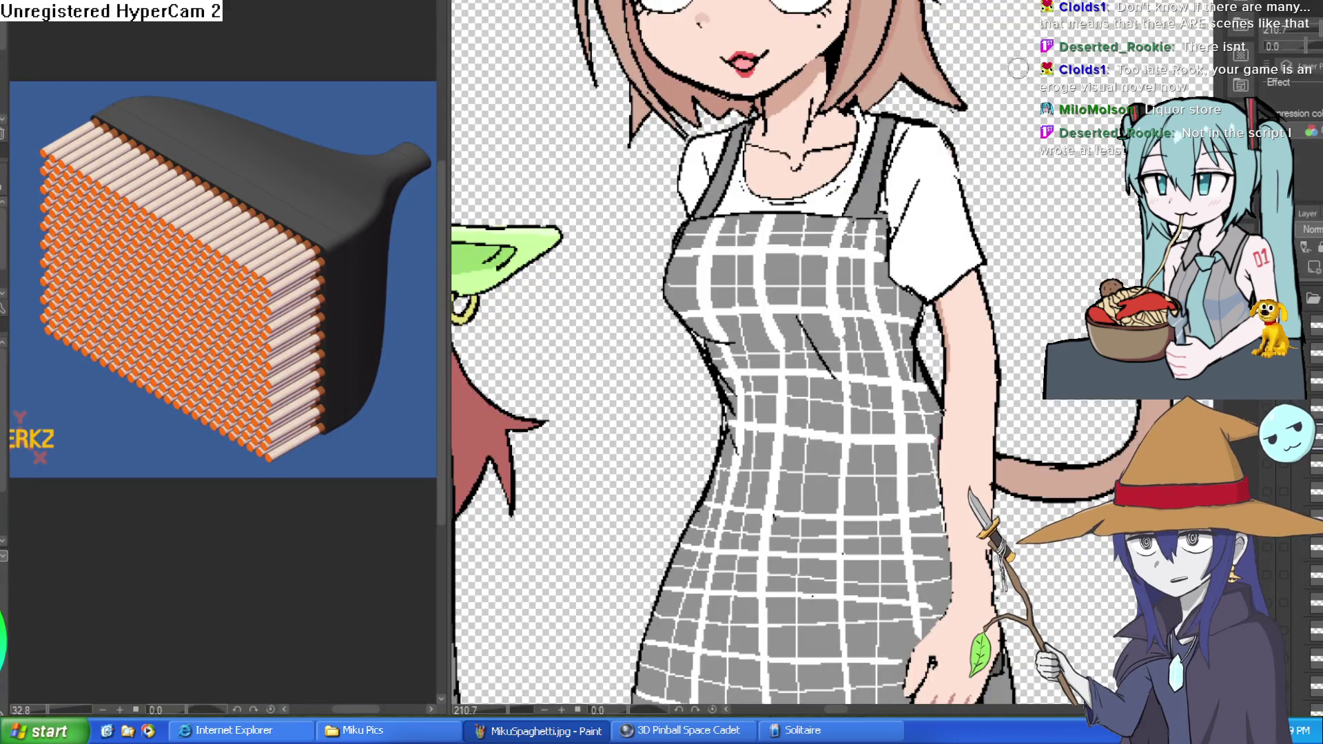
pyautogui.scroll(3, 1014, 239)
pyautogui.scroll(2, 1014, 240)
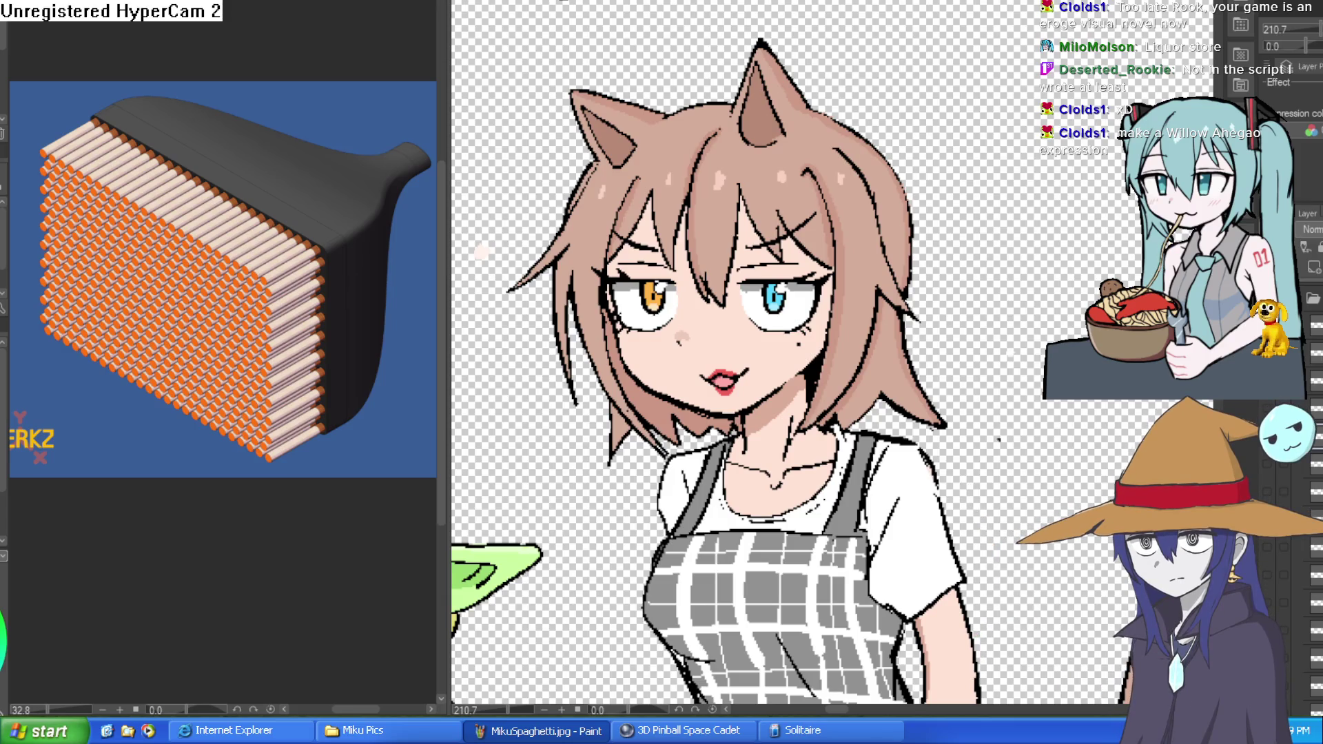
pyautogui.scroll(-2, 801, 228)
pyautogui.scroll(4, 802, 228)
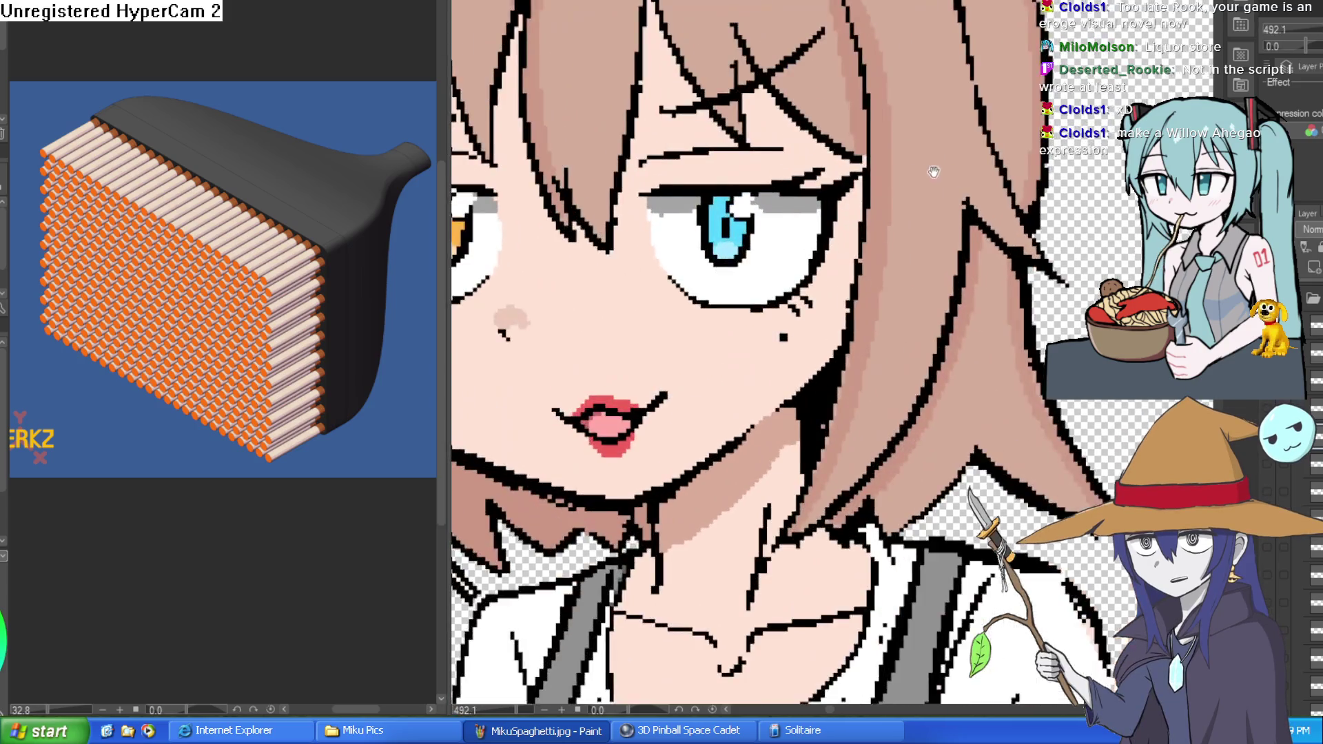
pyautogui.scroll(-2, 801, 228)
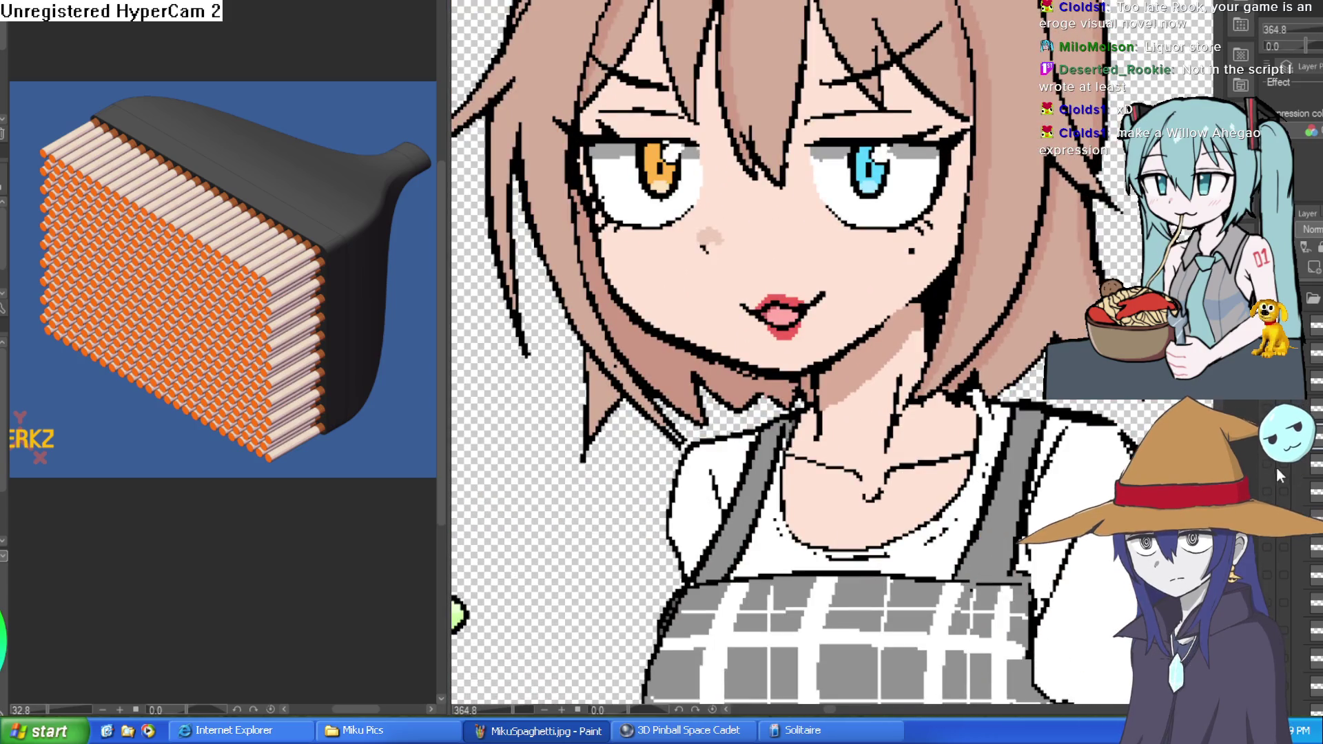
pyautogui.scroll(-3, 1101, 141)
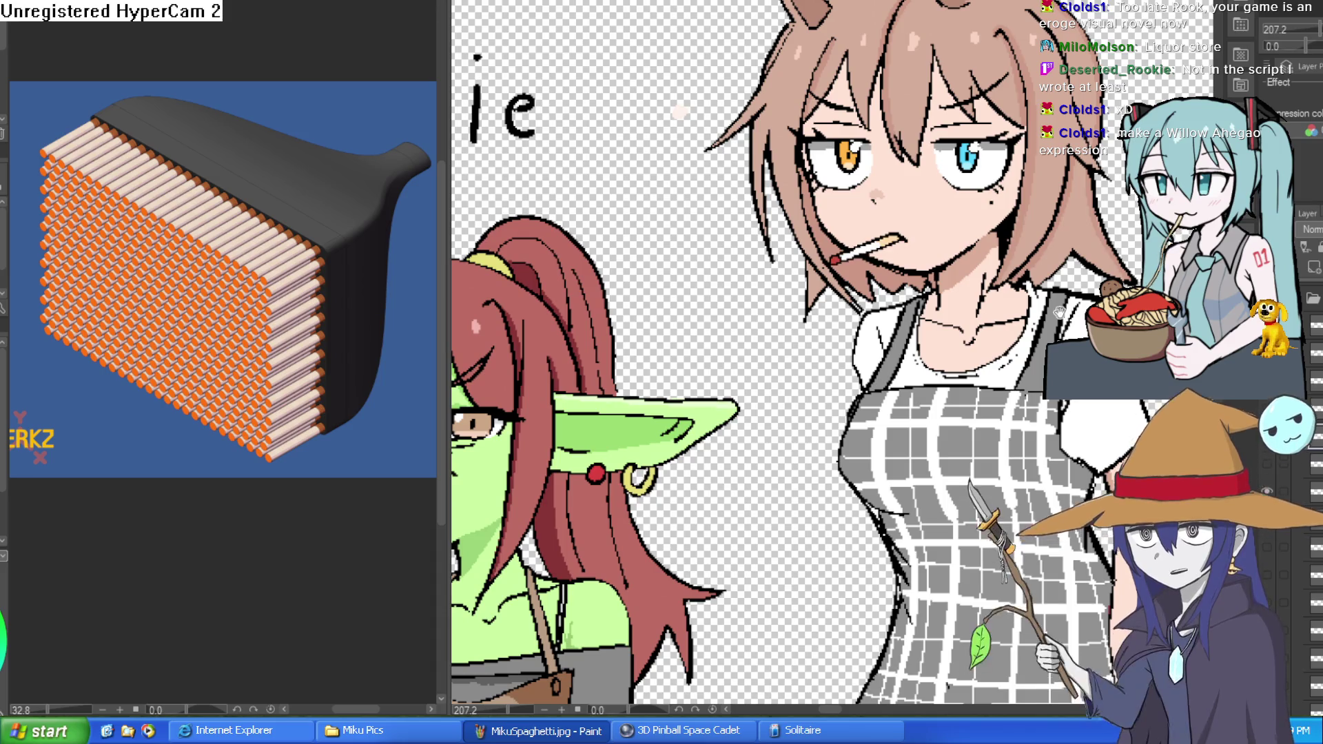
pyautogui.scroll(4, 1037, 451)
pyautogui.scroll(-2, 1037, 450)
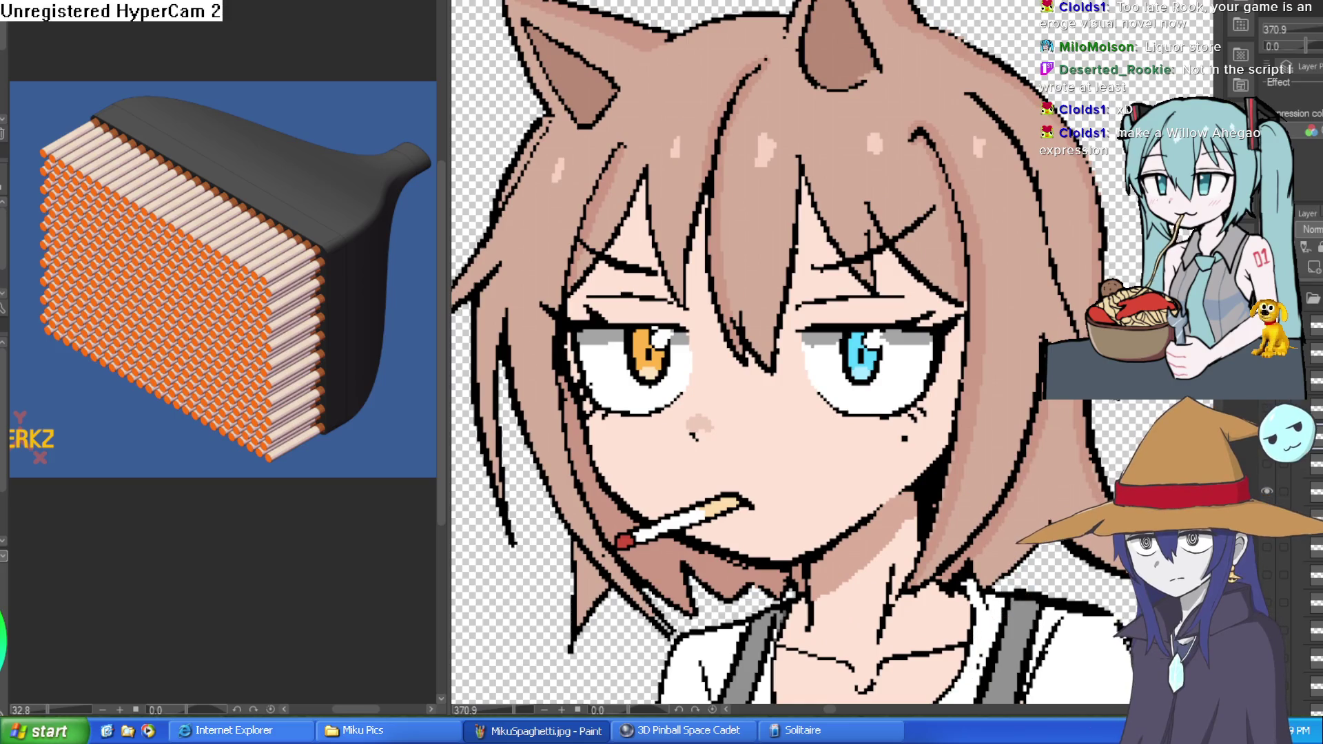
pyautogui.scroll(-4, 1072, 413)
pyautogui.scroll(3, 1050, 417)
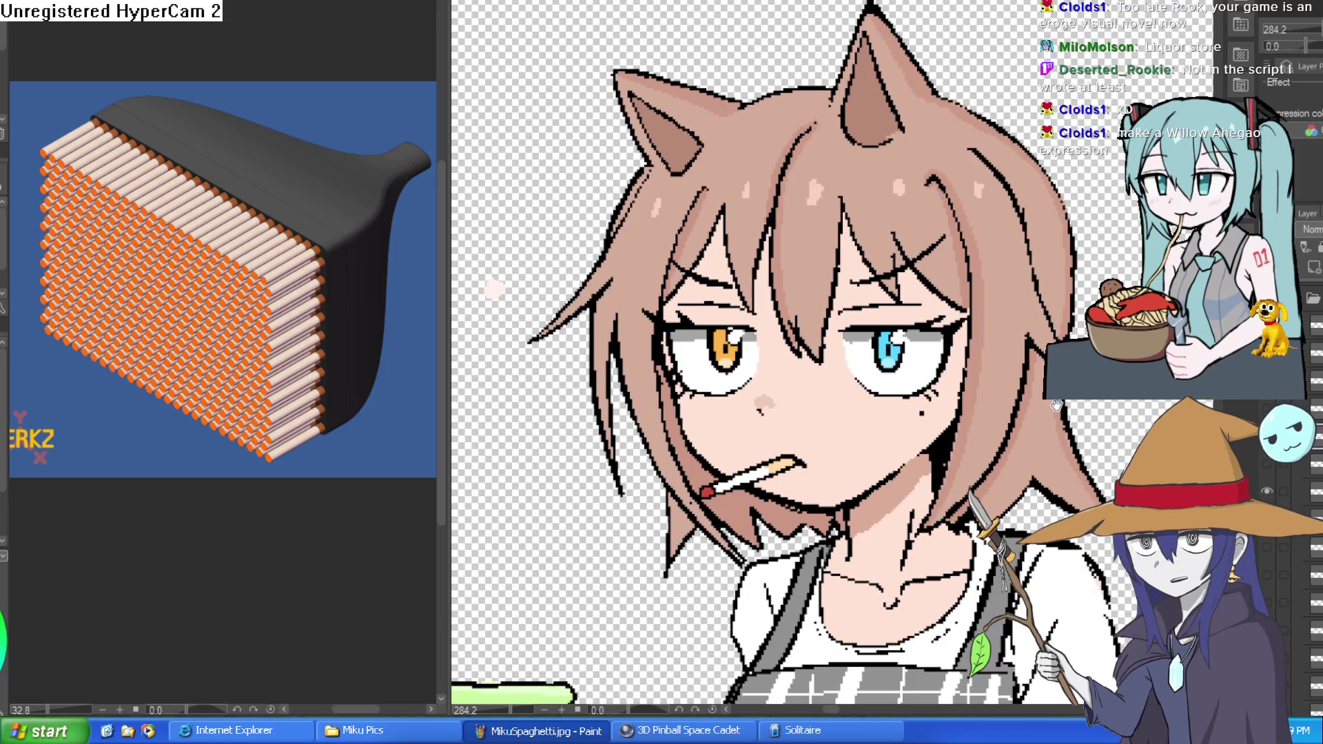
pyautogui.moveTo(1050, 417)
pyautogui.mouseDown()
pyautogui.moveTo(1037, 427)
pyautogui.moveTo(1048, 368)
pyautogui.mouseUp()
pyautogui.click(1282, 482)
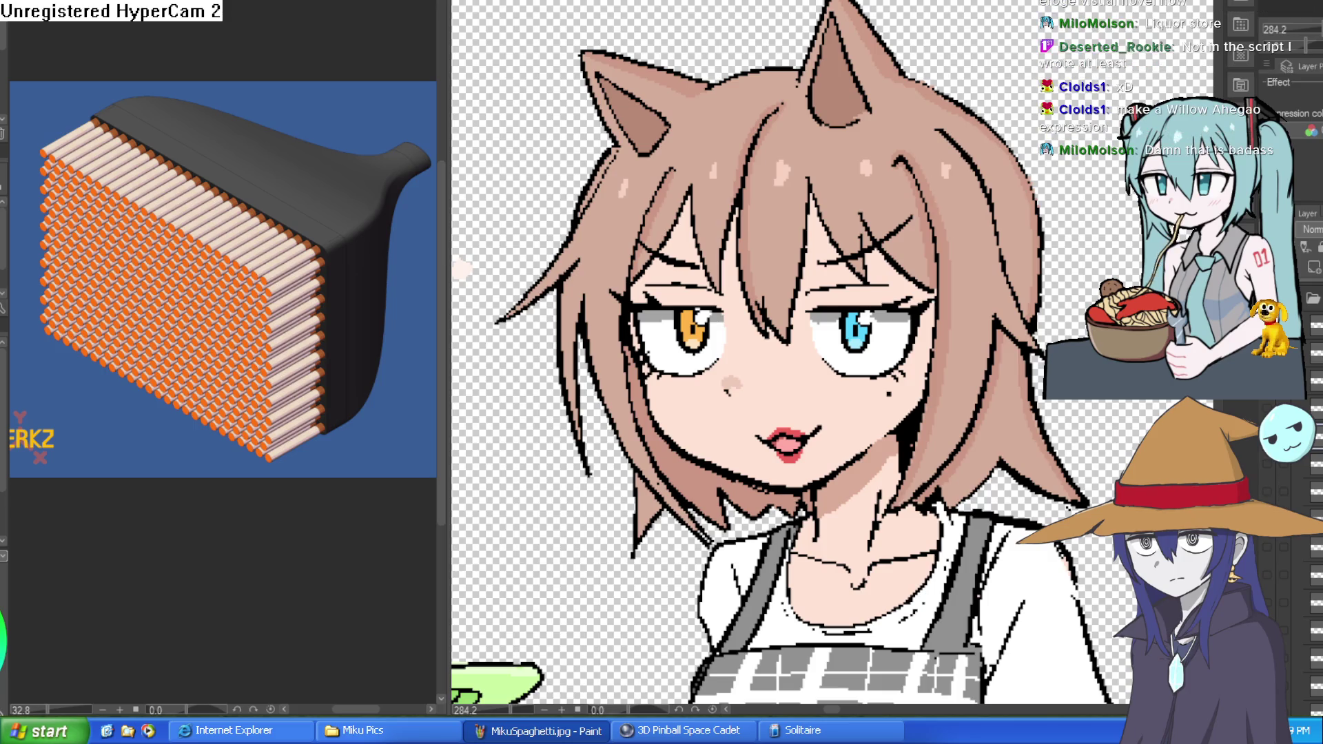
pyautogui.click(1267, 492)
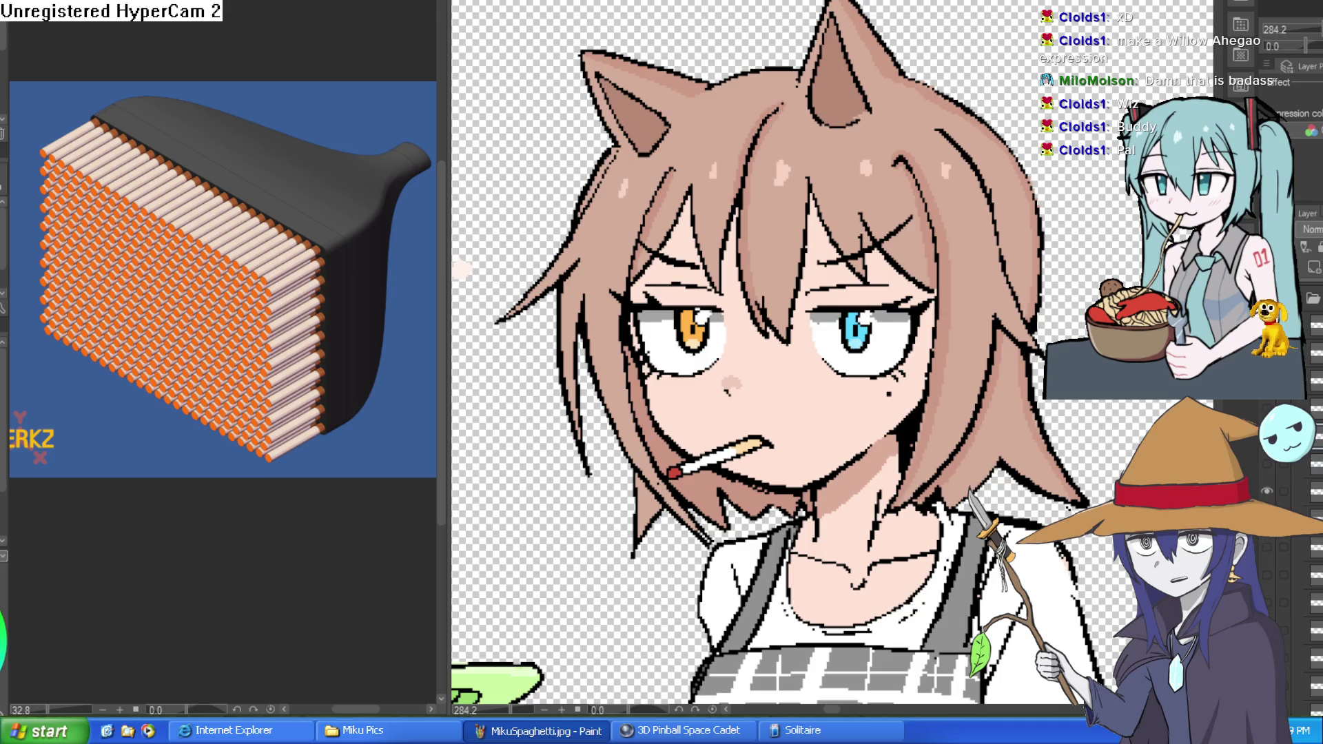
pyautogui.click(1267, 497)
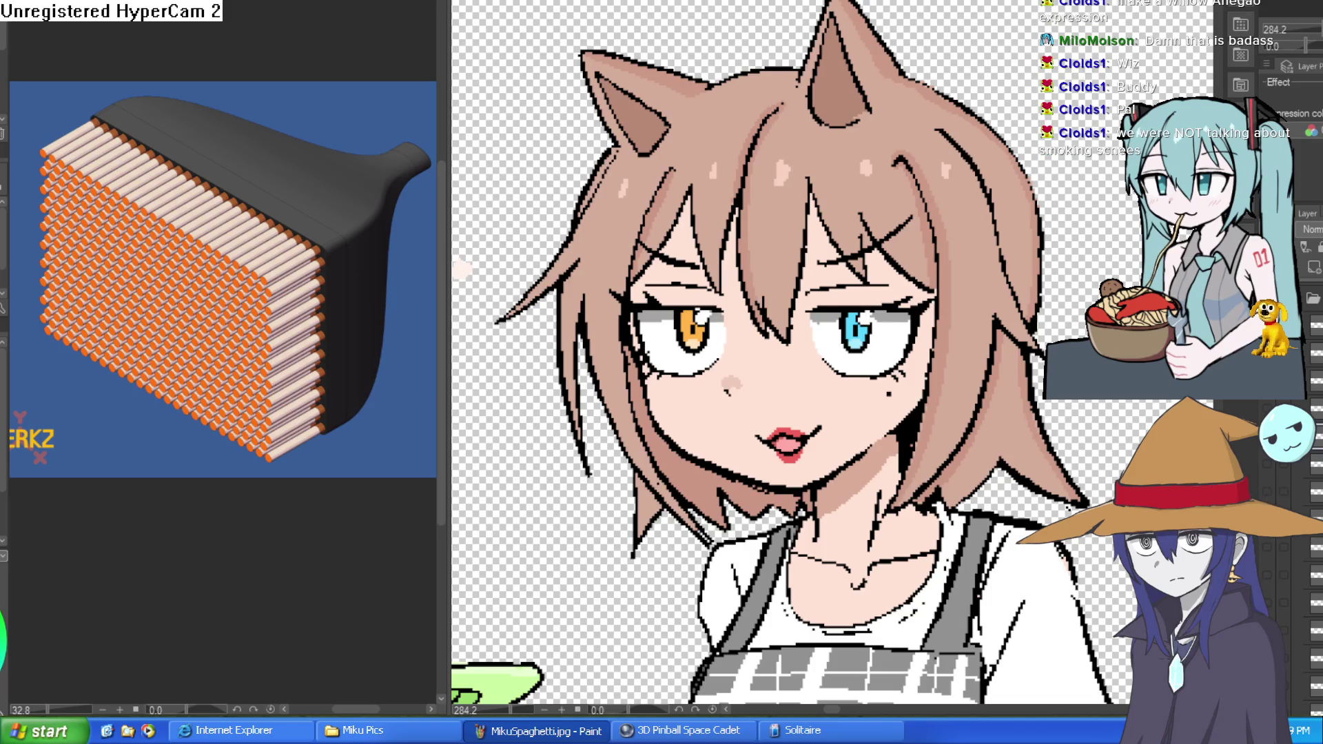
pyautogui.moveTo(1038, 410); pyautogui.dragTo(1069, 306)
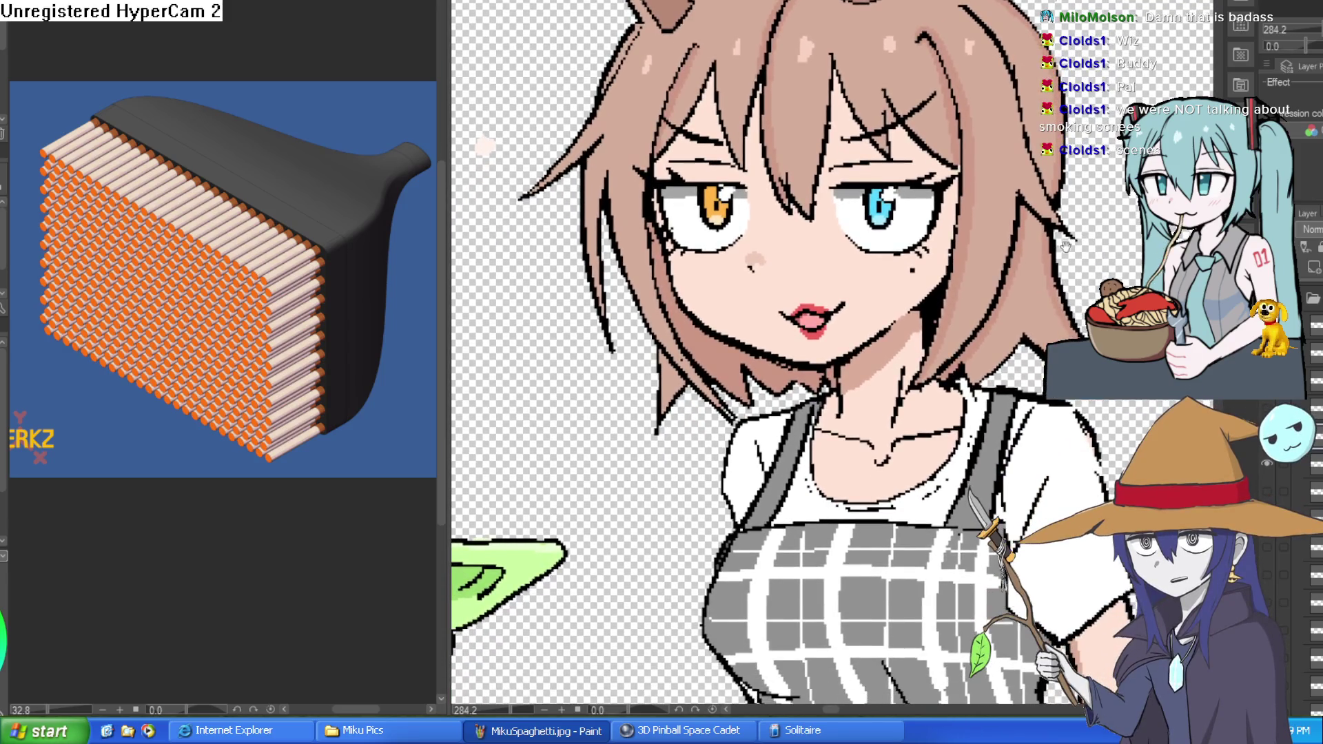
pyautogui.scroll(2, 905, 311)
pyautogui.scroll(-2, 905, 311)
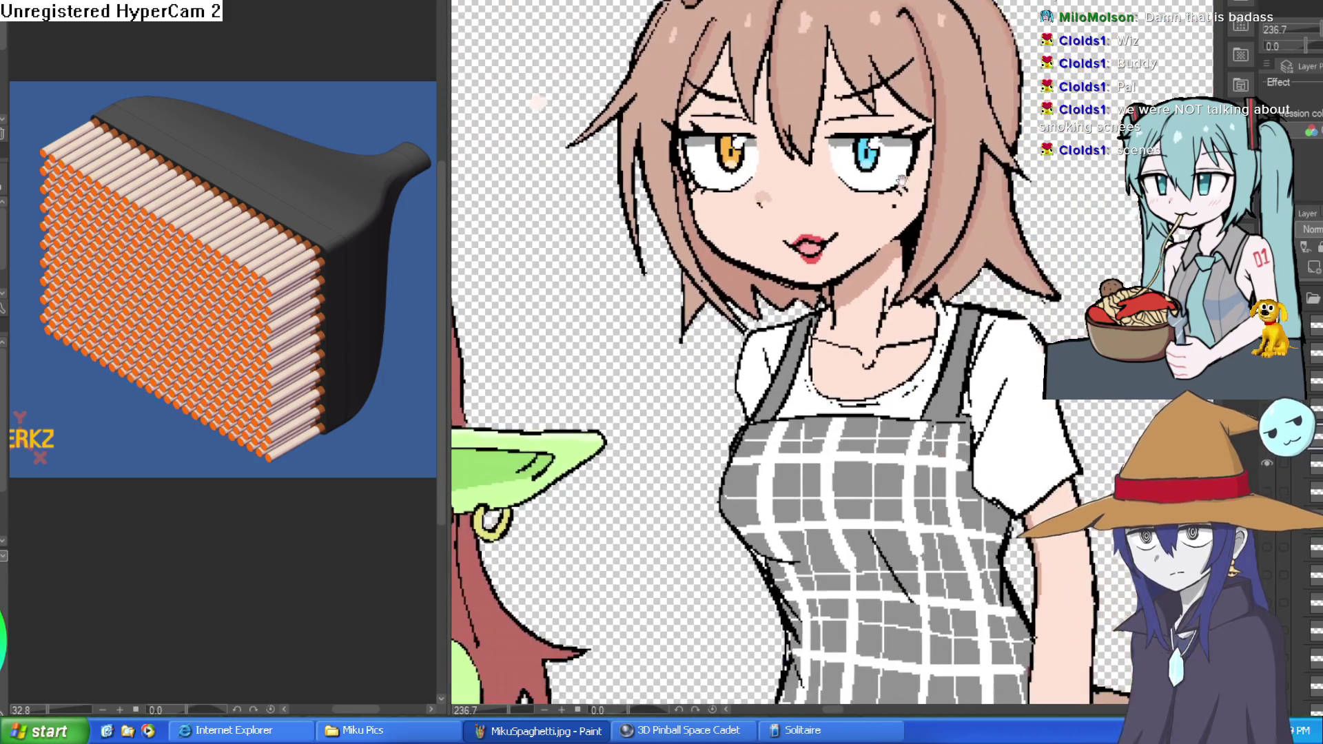
pyautogui.scroll(2, 916, 260)
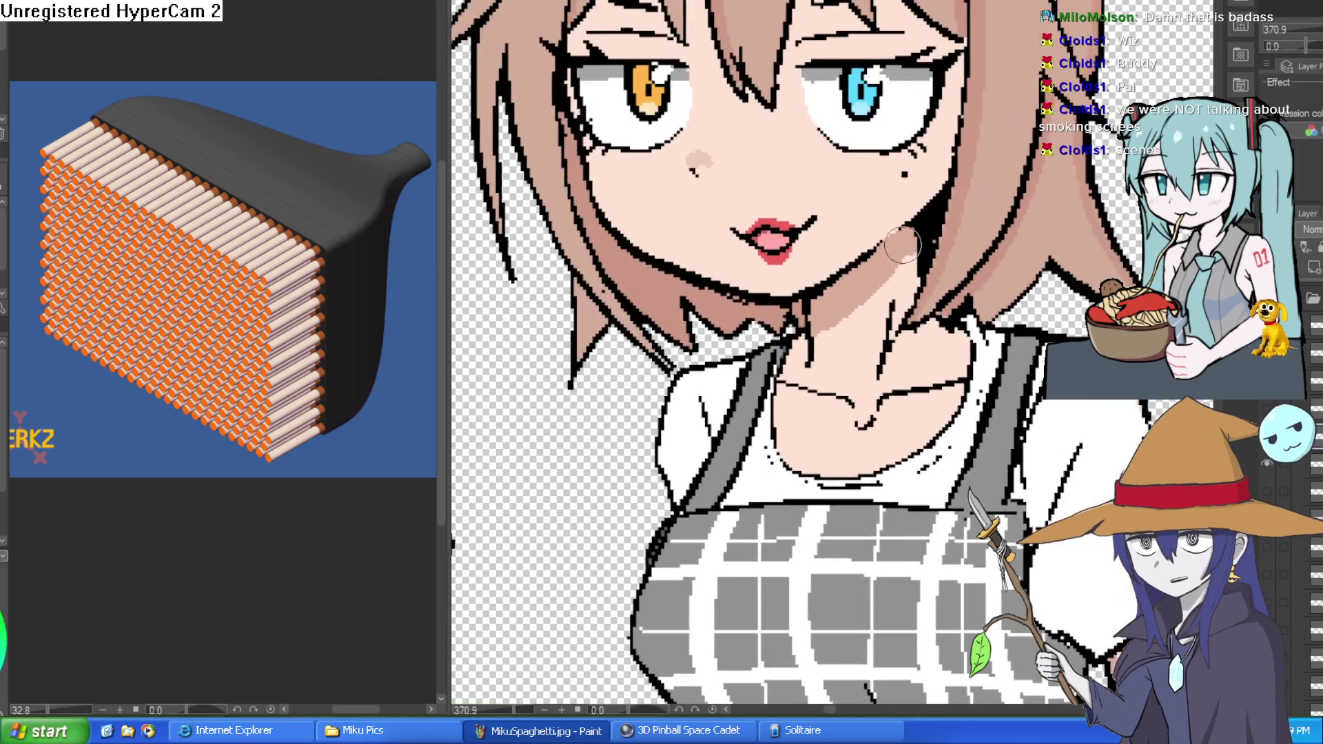
pyautogui.moveTo(839, 211)
pyautogui.mouseDown()
pyautogui.moveTo(793, 237)
pyautogui.moveTo(738, 233)
pyautogui.moveTo(792, 221)
pyautogui.moveTo(813, 179)
pyautogui.mouseUp()
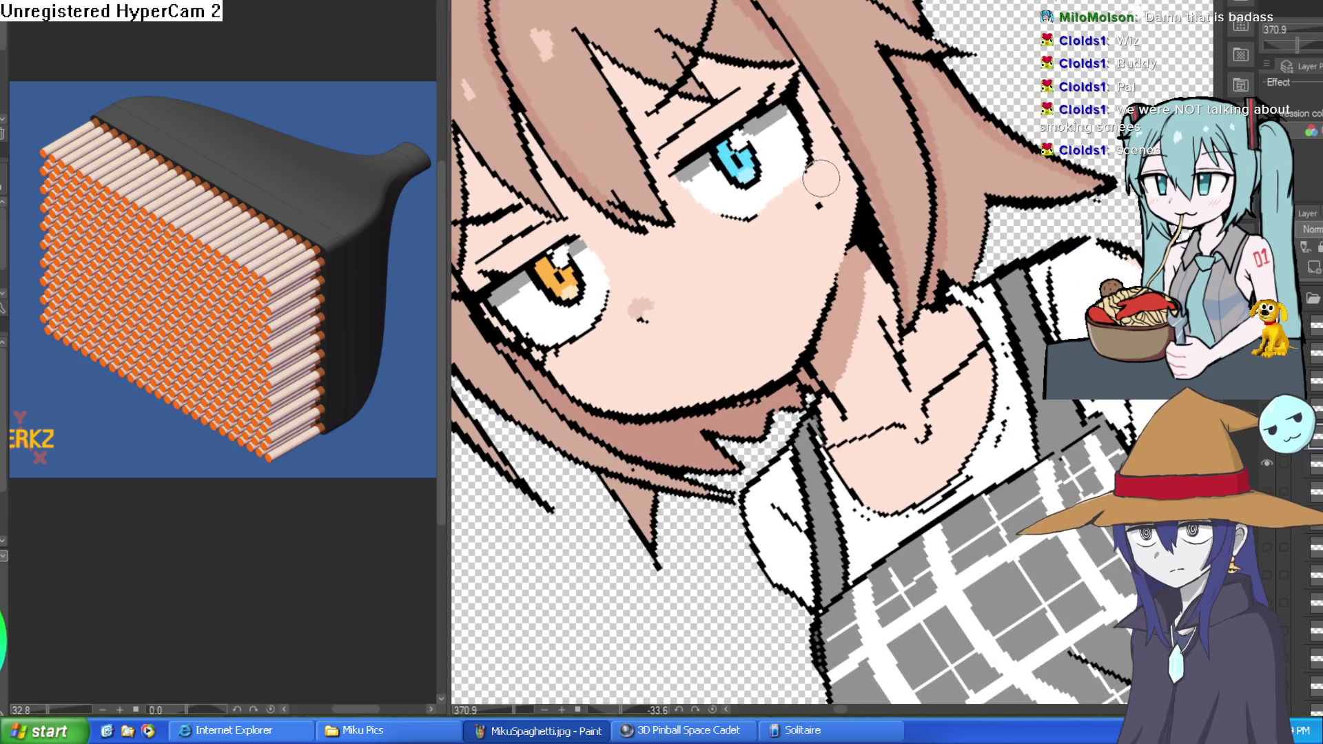
# Paint over Willow's blue and orange eyes and the grey patch with skin tone, rotating the canvas
pyautogui.moveTo(805, 182)
pyautogui.mouseDown()
pyautogui.moveTo(816, 189)
pyautogui.moveTo(765, 200)
pyautogui.moveTo(730, 183)
pyautogui.moveTo(694, 207)
pyautogui.moveTo(679, 180)
pyautogui.moveTo(709, 141)
pyautogui.moveTo(702, 165)
pyautogui.moveTo(730, 145)
pyautogui.moveTo(793, 69)
pyautogui.moveTo(748, 152)
pyautogui.moveTo(768, 135)
pyautogui.moveTo(799, 162)
pyautogui.moveTo(790, 104)
pyautogui.moveTo(778, 146)
pyautogui.moveTo(796, 130)
pyautogui.moveTo(726, 98)
pyautogui.moveTo(702, 121)
pyautogui.mouseUp()
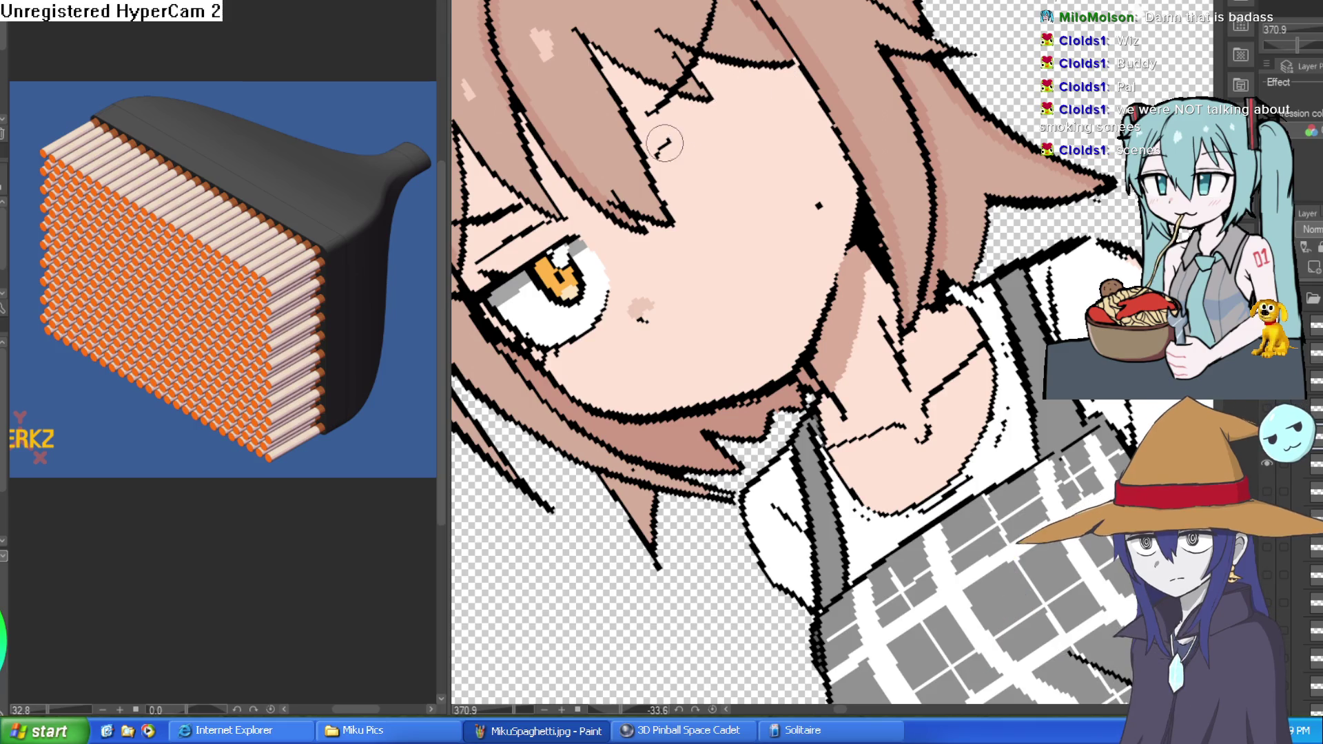
pyautogui.moveTo(658, 162)
pyautogui.mouseDown()
pyautogui.moveTo(790, 260)
pyautogui.moveTo(896, 179)
pyautogui.moveTo(999, 134)
pyautogui.moveTo(957, 131)
pyautogui.moveTo(964, 114)
pyautogui.moveTo(815, 60)
pyautogui.mouseUp()
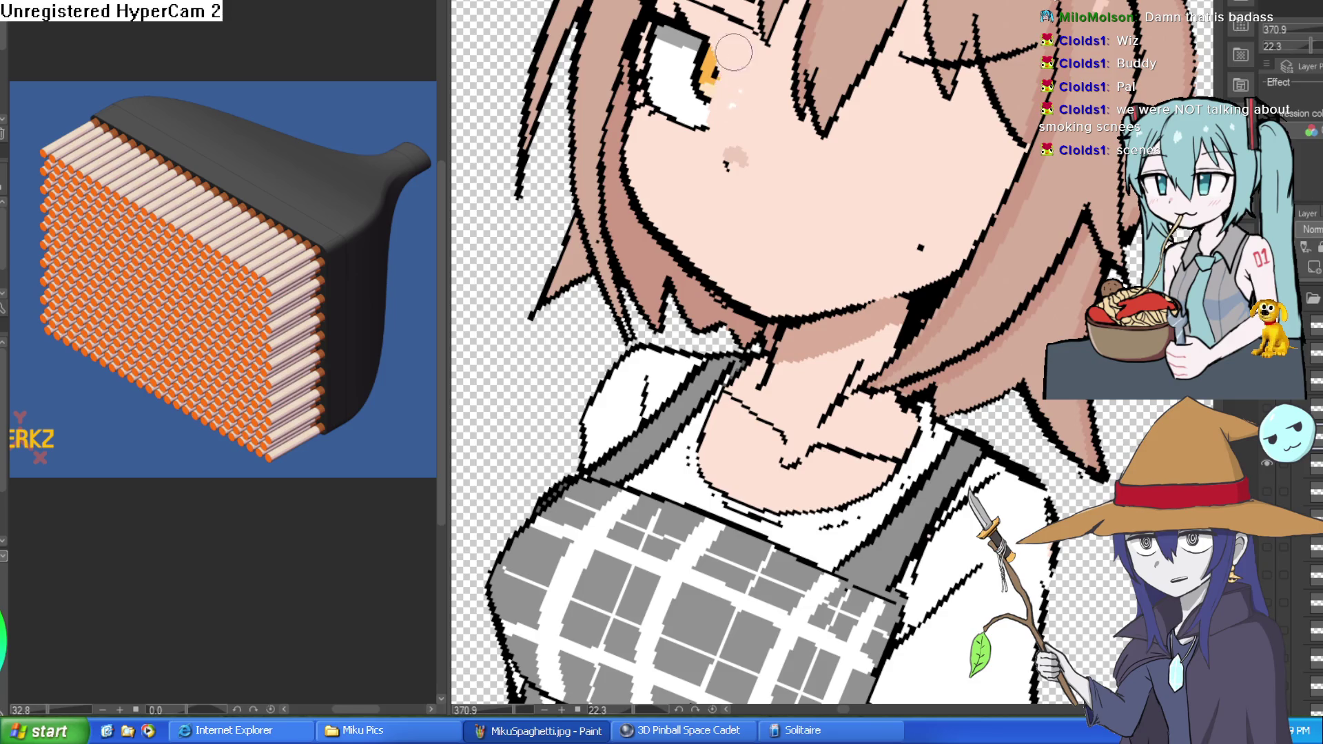
pyautogui.moveTo(730, 79)
pyautogui.mouseDown()
pyautogui.moveTo(695, 103)
pyautogui.moveTo(743, 60)
pyautogui.moveTo(654, 96)
pyautogui.mouseUp()
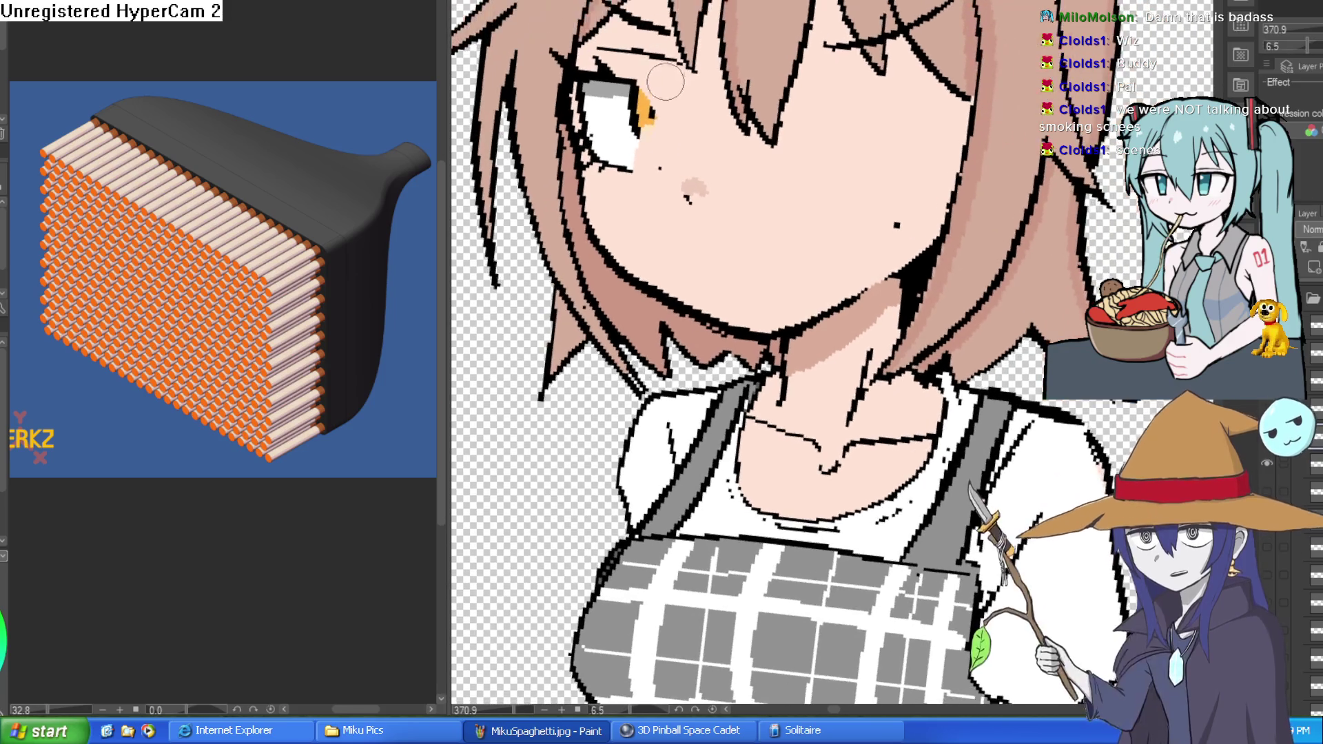
pyautogui.moveTo(599, 138)
pyautogui.mouseDown()
pyautogui.moveTo(594, 155)
pyautogui.moveTo(589, 72)
pyautogui.moveTo(610, 128)
pyautogui.moveTo(610, 172)
pyautogui.moveTo(589, 207)
pyautogui.moveTo(571, 200)
pyautogui.moveTo(579, 114)
pyautogui.mouseUp()
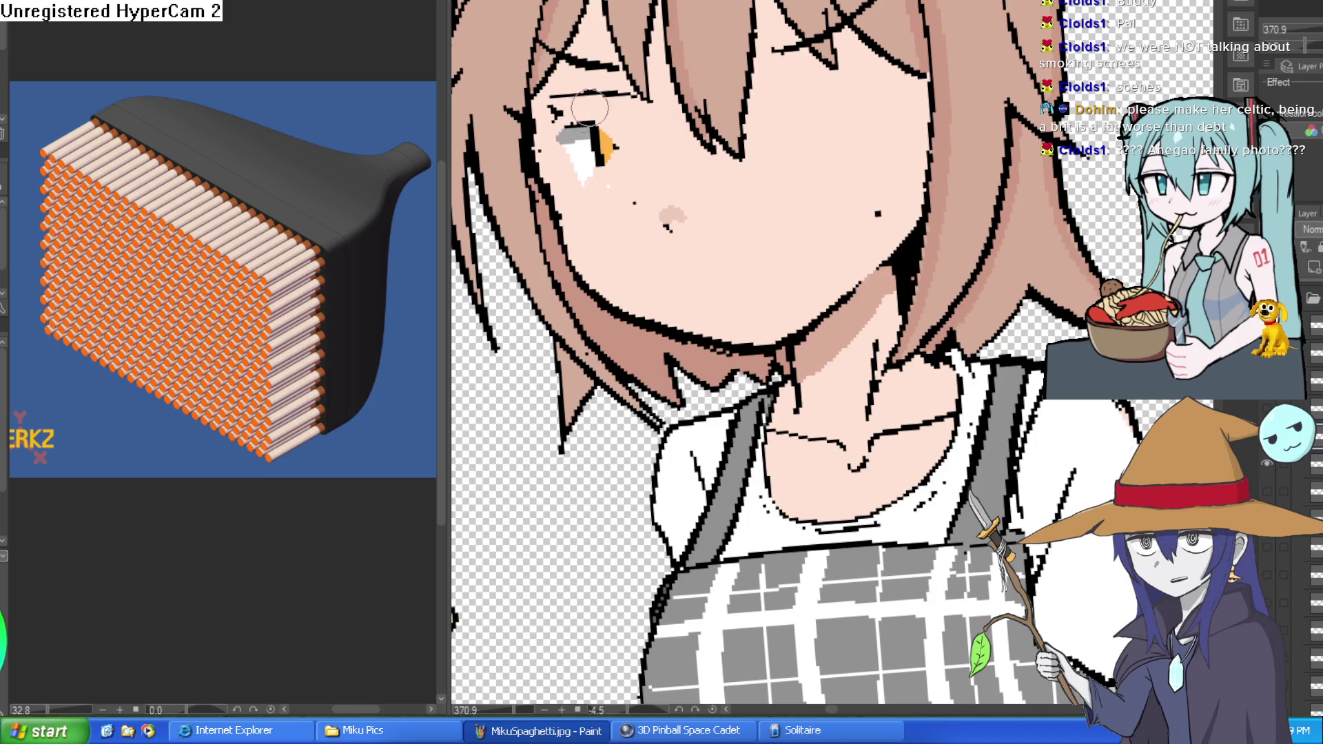
pyautogui.moveTo(658, 75); pyautogui.dragTo(562, 215)
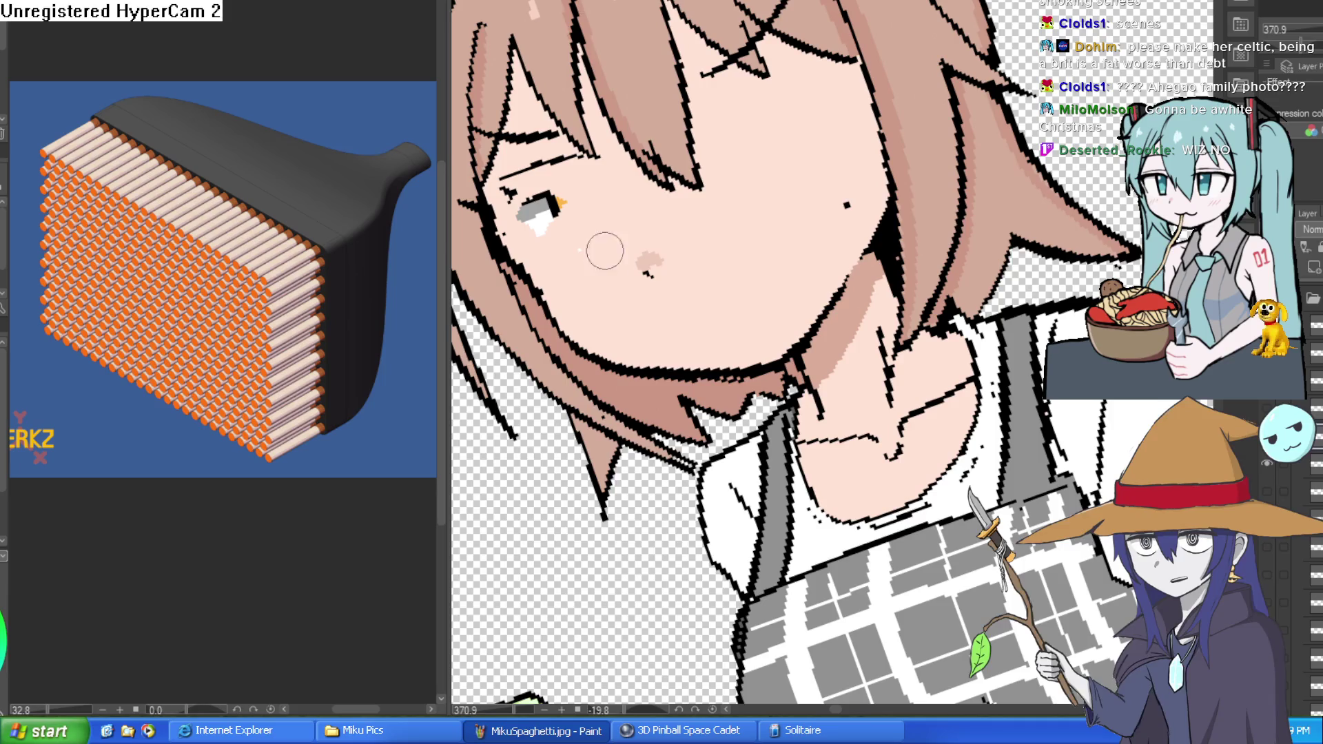
pyautogui.moveTo(565, 207)
pyautogui.mouseDown()
pyautogui.moveTo(506, 231)
pyautogui.moveTo(510, 186)
pyautogui.moveTo(526, 206)
pyautogui.mouseUp()
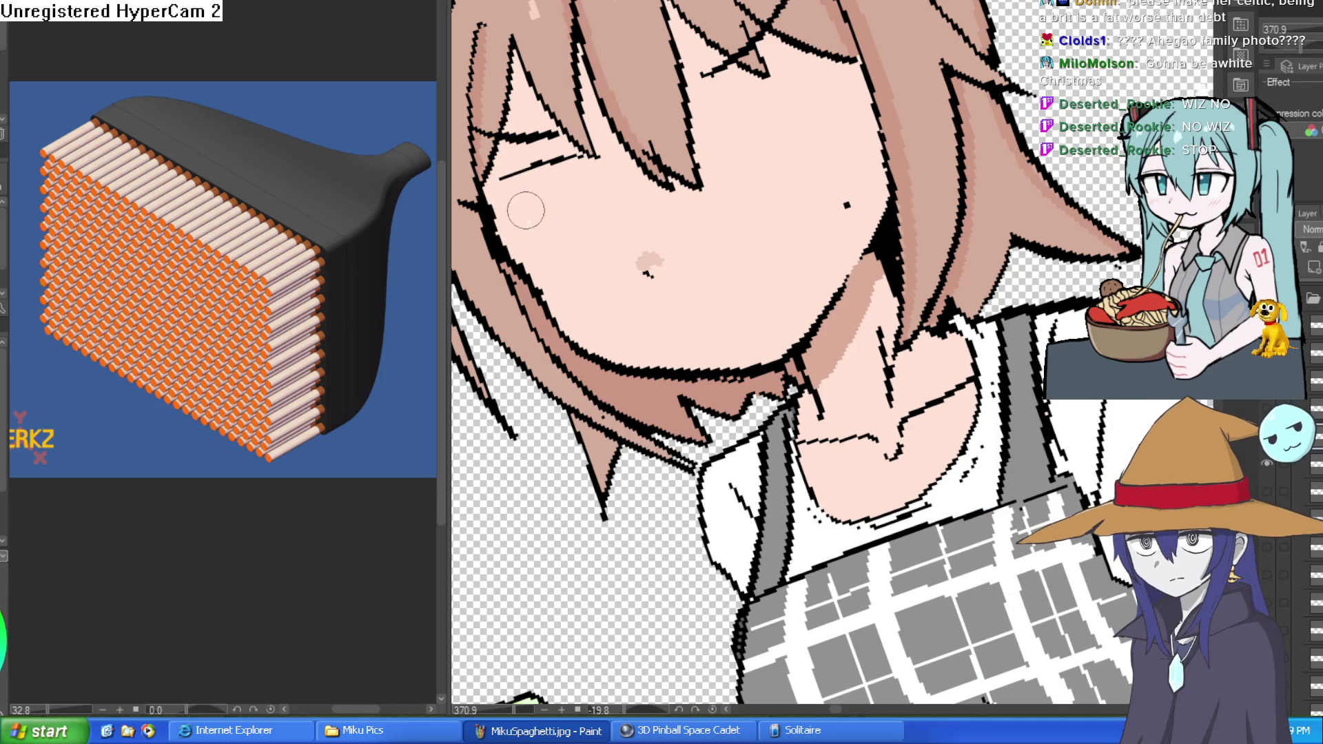
pyautogui.moveTo(813, 227)
pyautogui.mouseDown()
pyautogui.moveTo(837, 204)
pyautogui.moveTo(889, 200)
pyautogui.mouseUp()
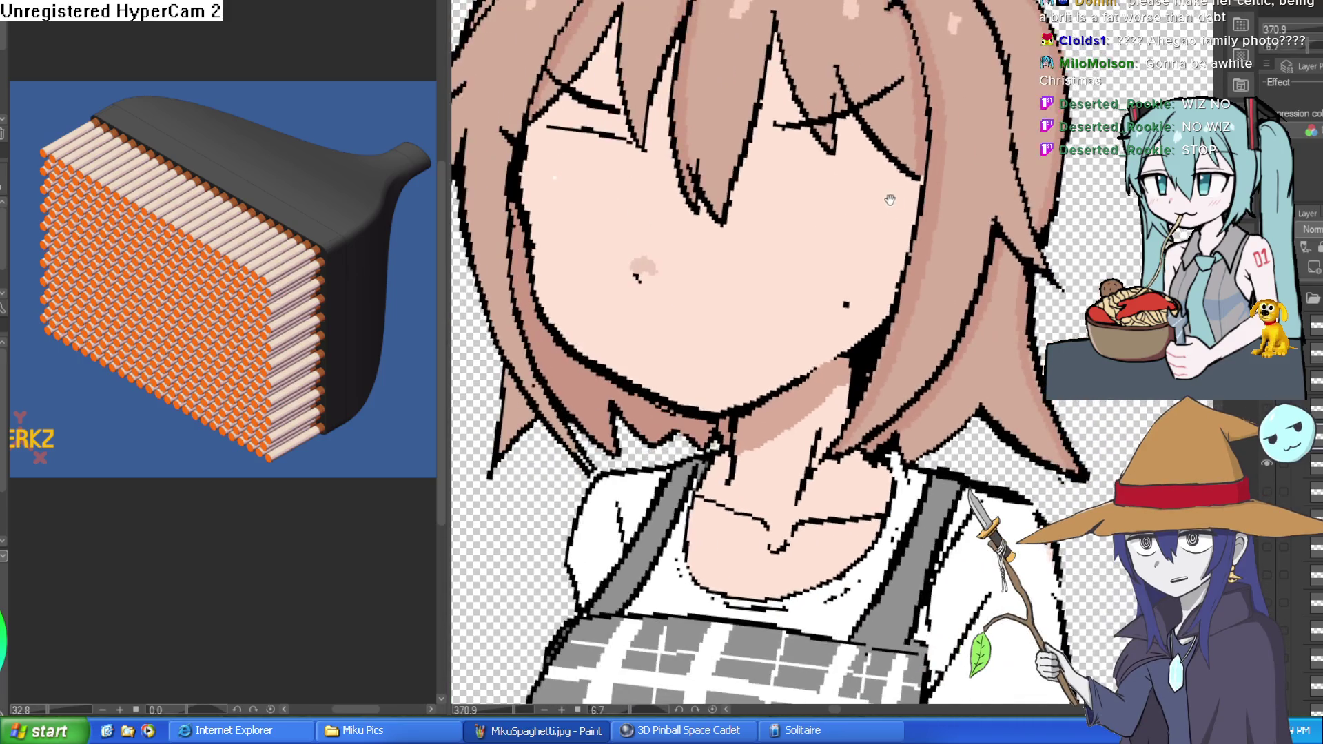
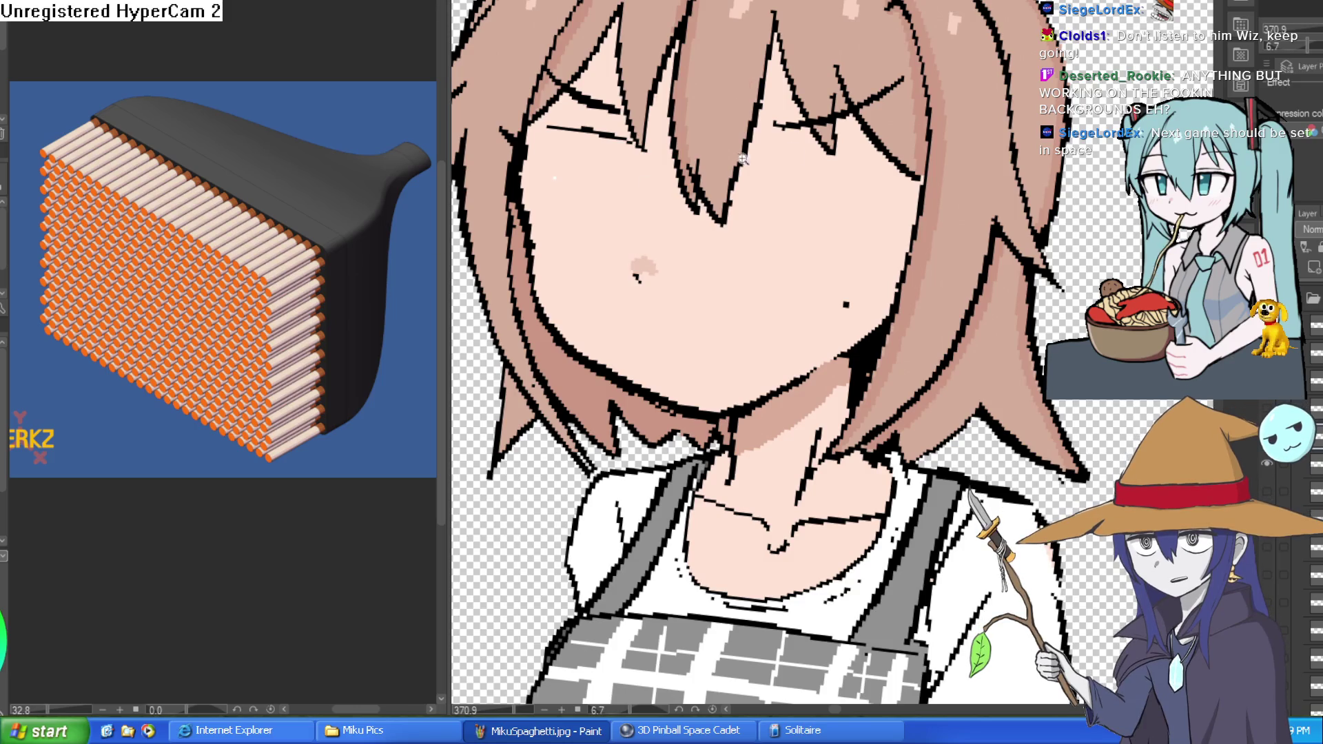
# Ink a dark stroke along the cat-girl's blue eye's upper eyelid
pyautogui.scroll(5, 806, 167)
pyautogui.scroll(-5, 1009, 213)
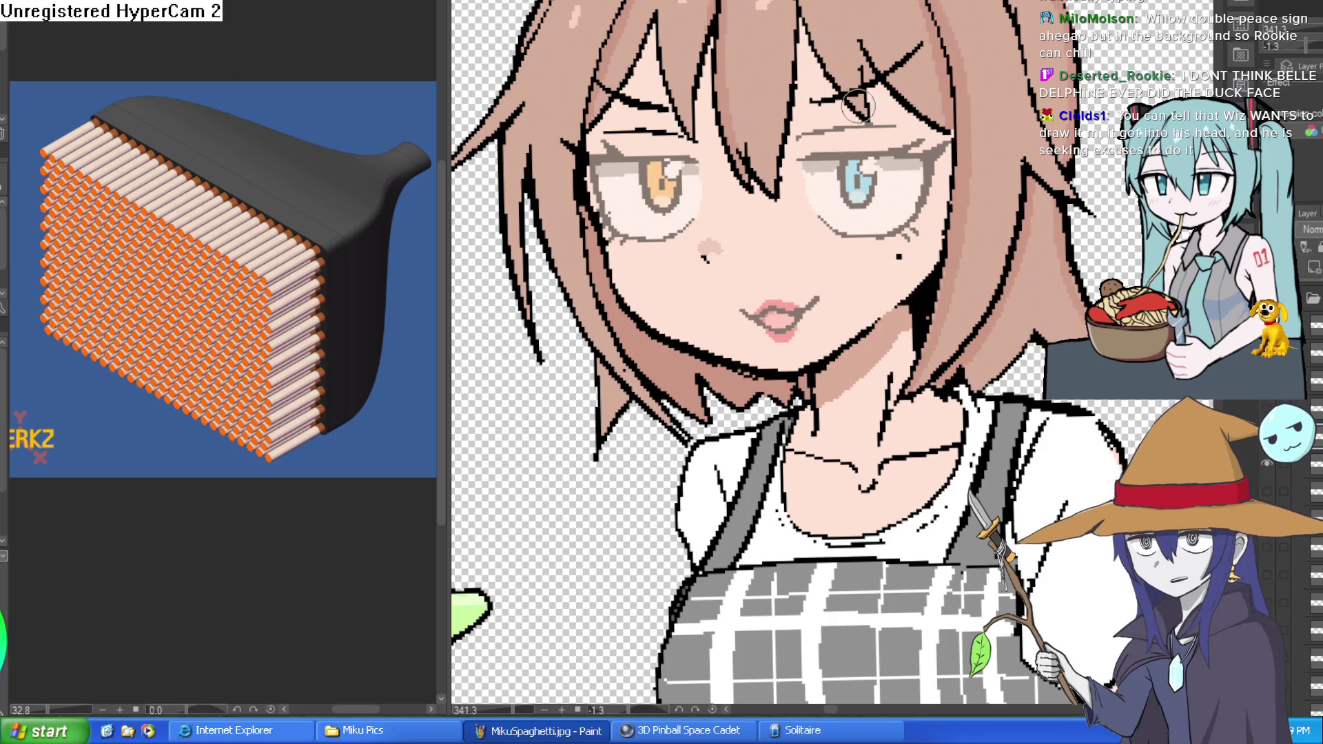
pyautogui.moveTo(803, 160); pyautogui.dragTo(916, 153)
pyautogui.scroll(3, 917, 153)
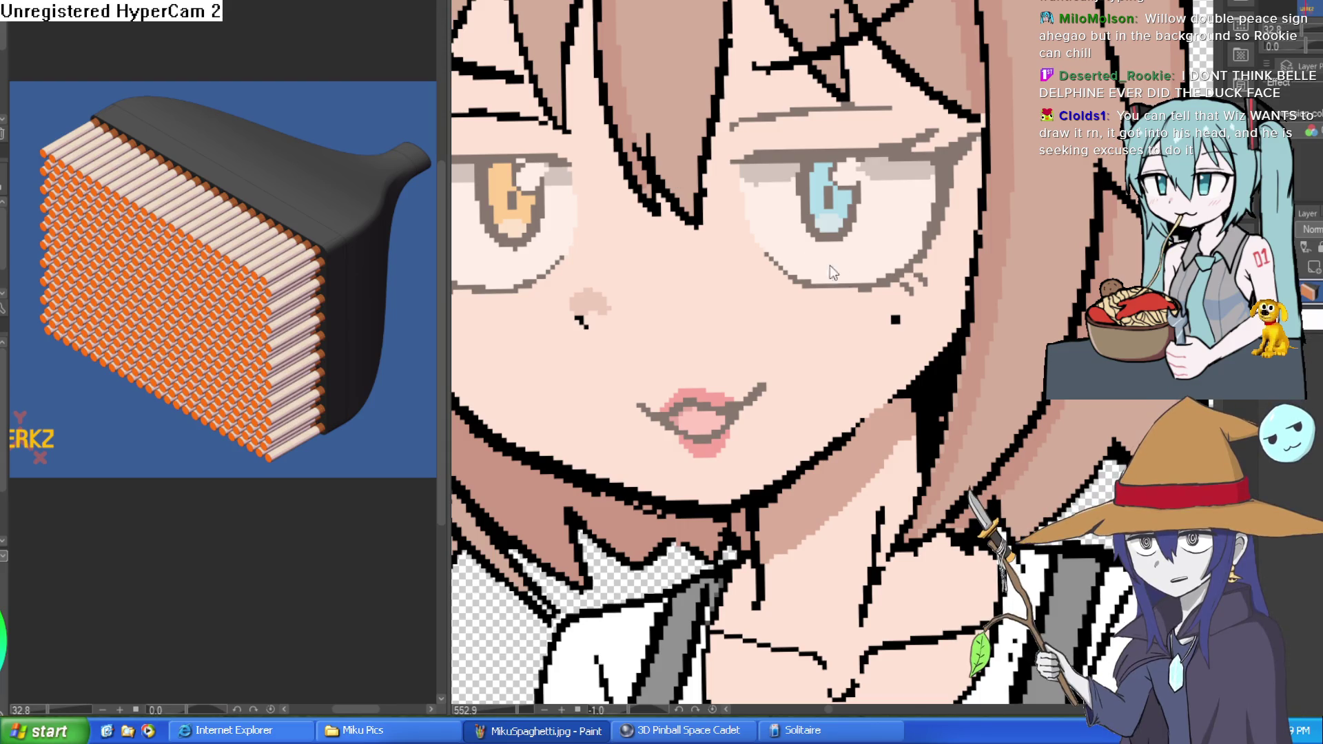
# Hide the side pane to show the whole character lineup, then zoom in toward Willow
pyautogui.hotkey('ctrl', '0')
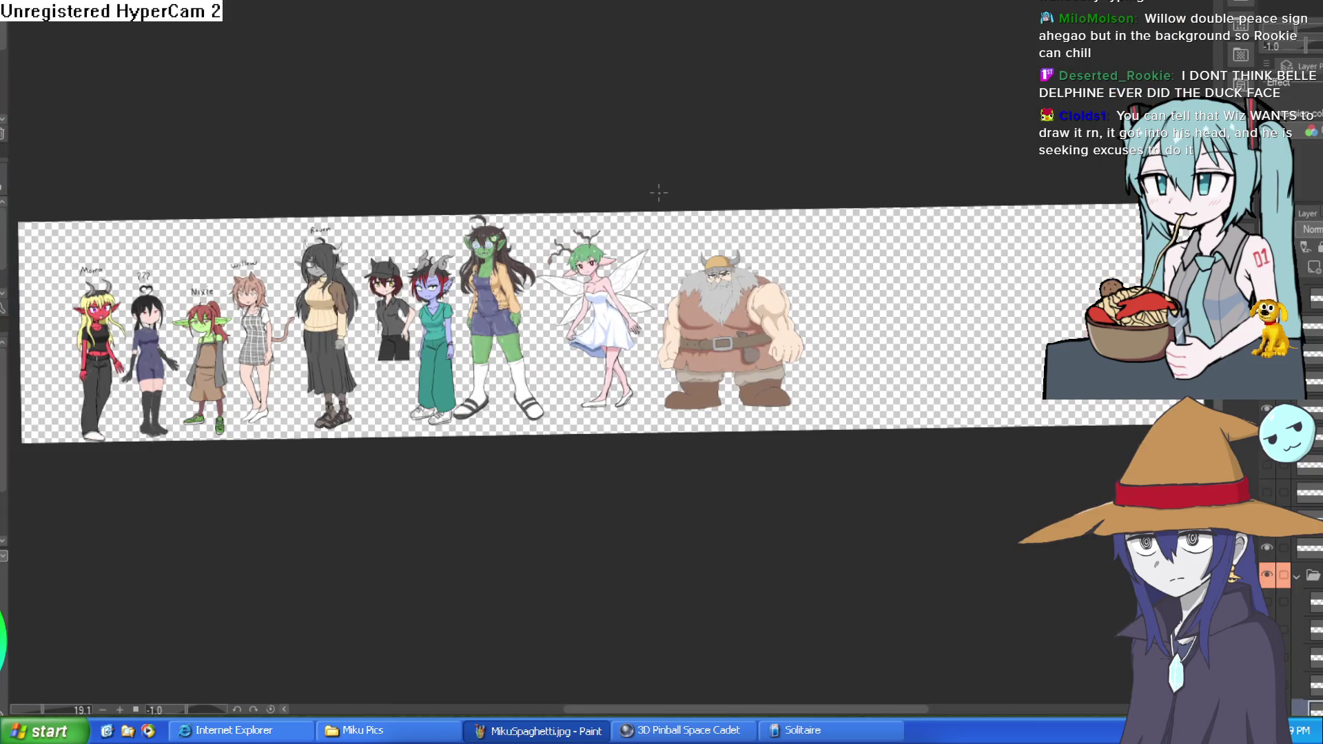
pyautogui.scroll(5, 202, 258)
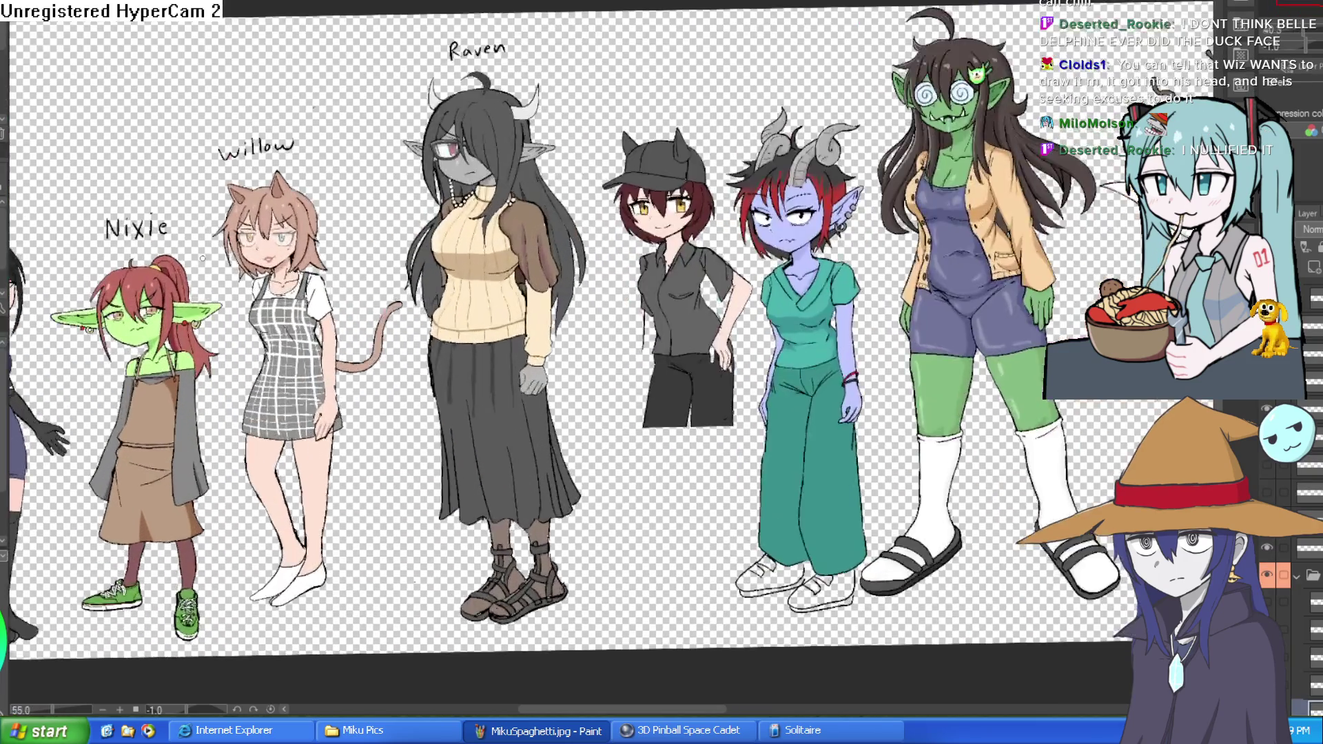
pyautogui.scroll(7, 203, 259)
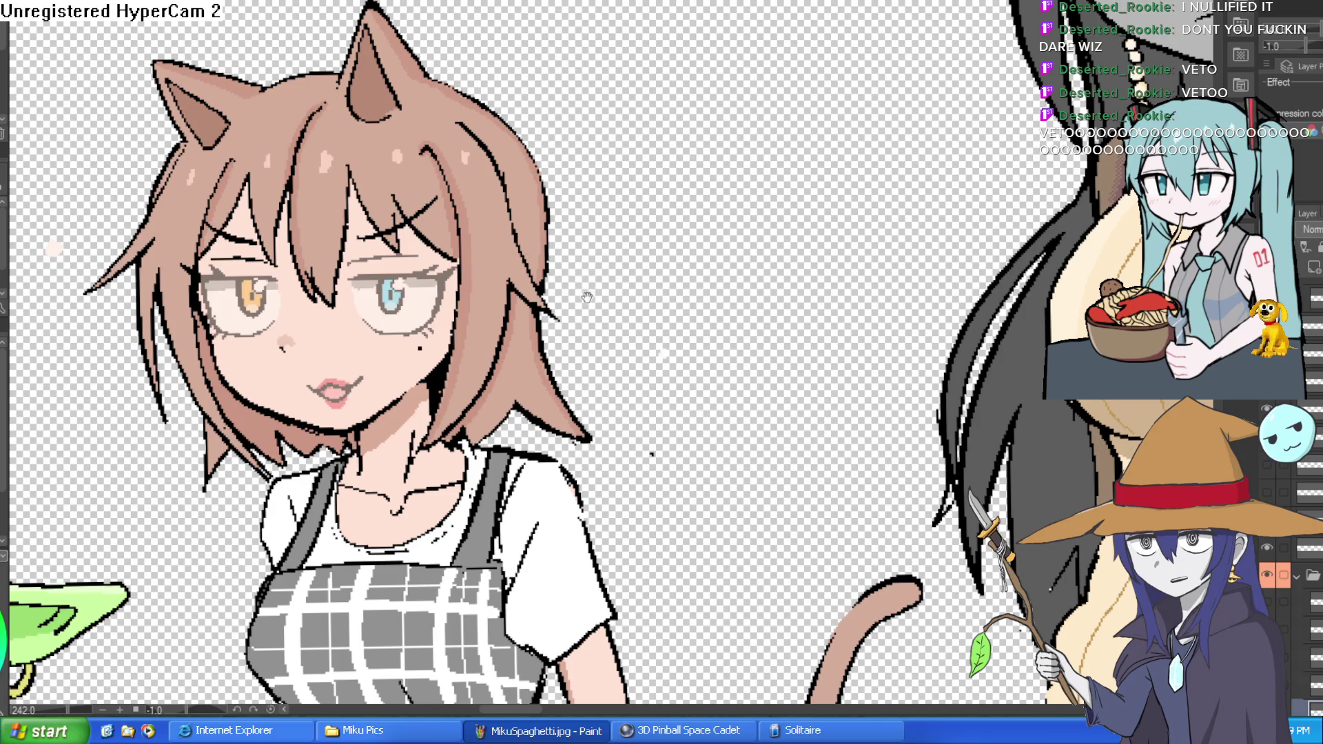
# Rotate, zoom and pan the canvas so the cat-girl's face sits upright in view
pyautogui.scroll(5, 586, 296)
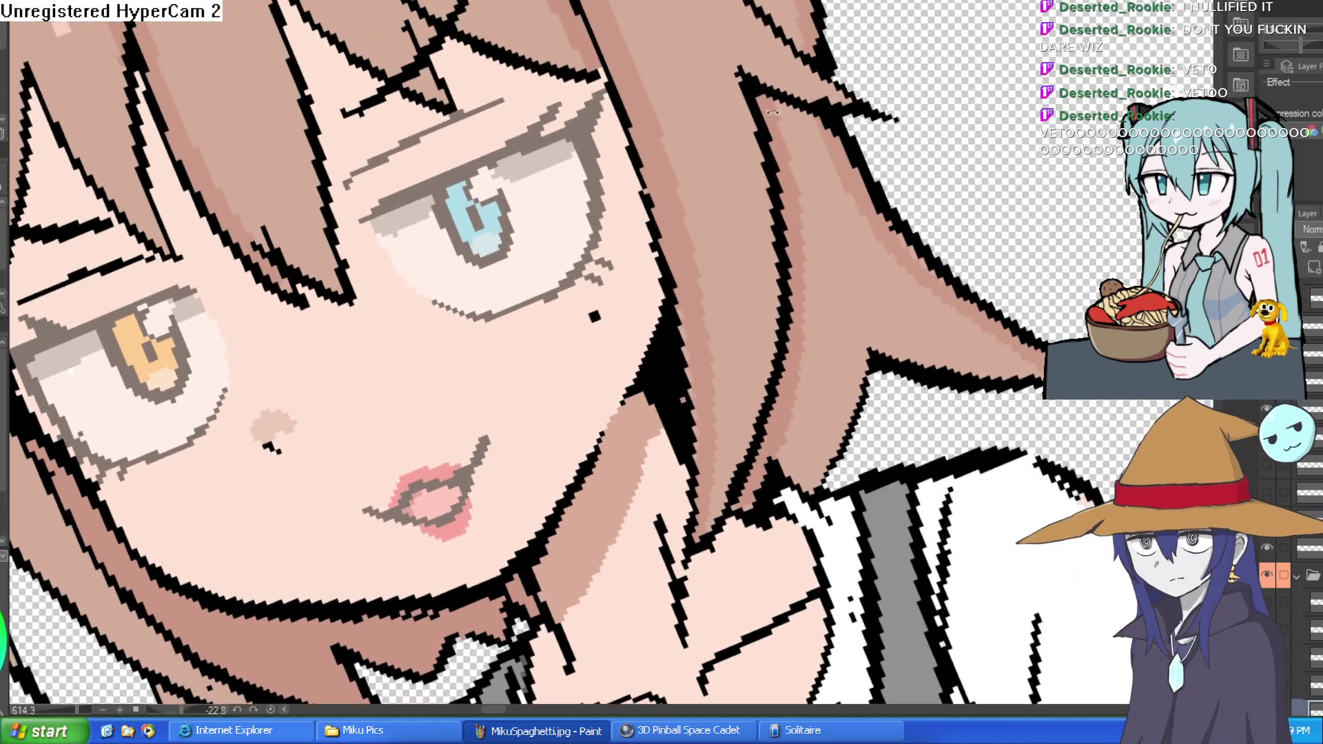
pyautogui.moveTo(772, 111); pyautogui.dragTo(803, 149)
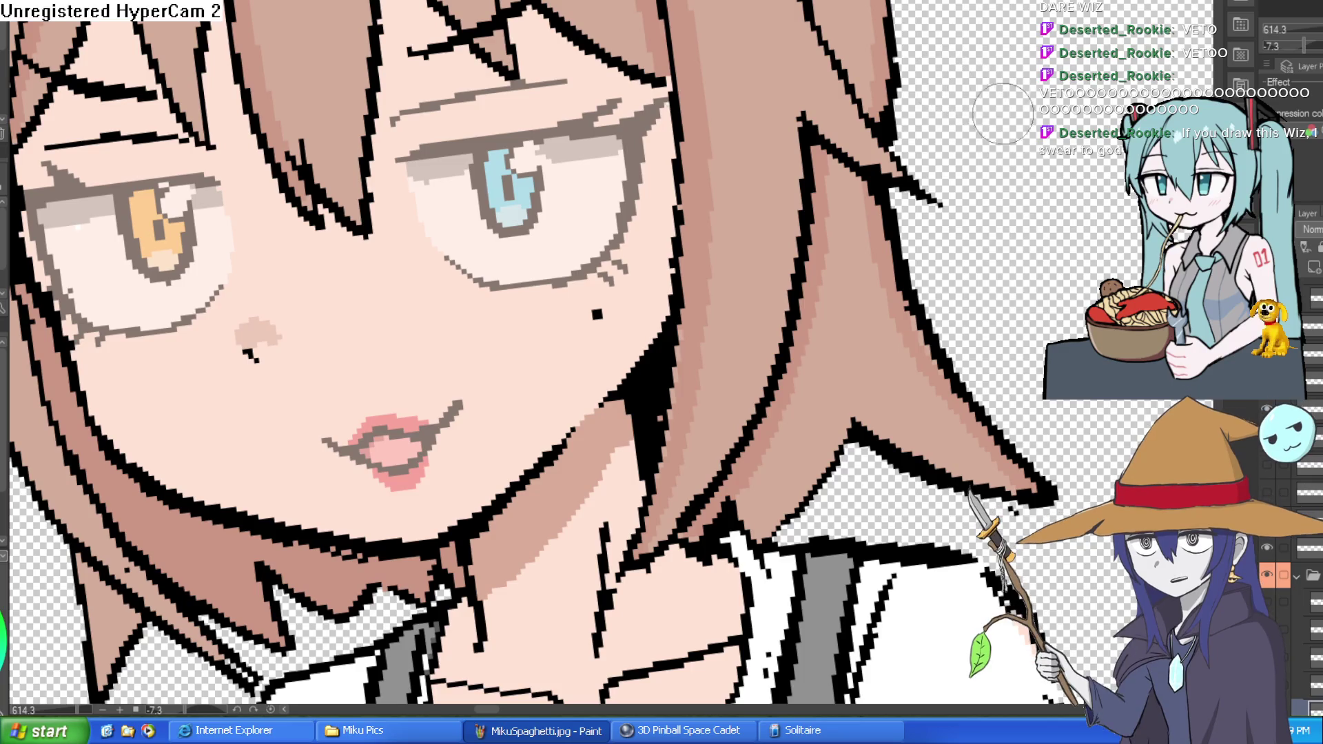
pyautogui.scroll(-5, 722, 155)
pyautogui.moveTo(959, 155); pyautogui.dragTo(727, 93)
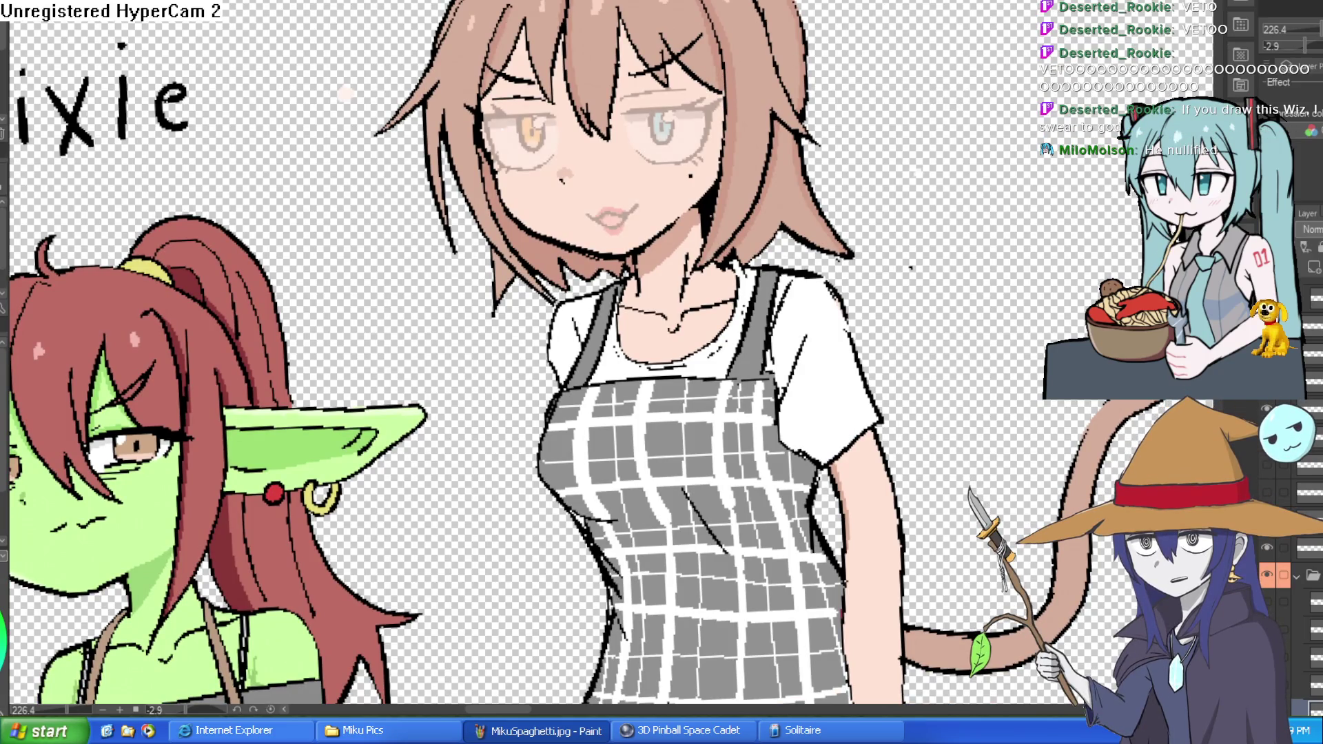
pyautogui.moveTo(920, 117); pyautogui.dragTo(887, 159)
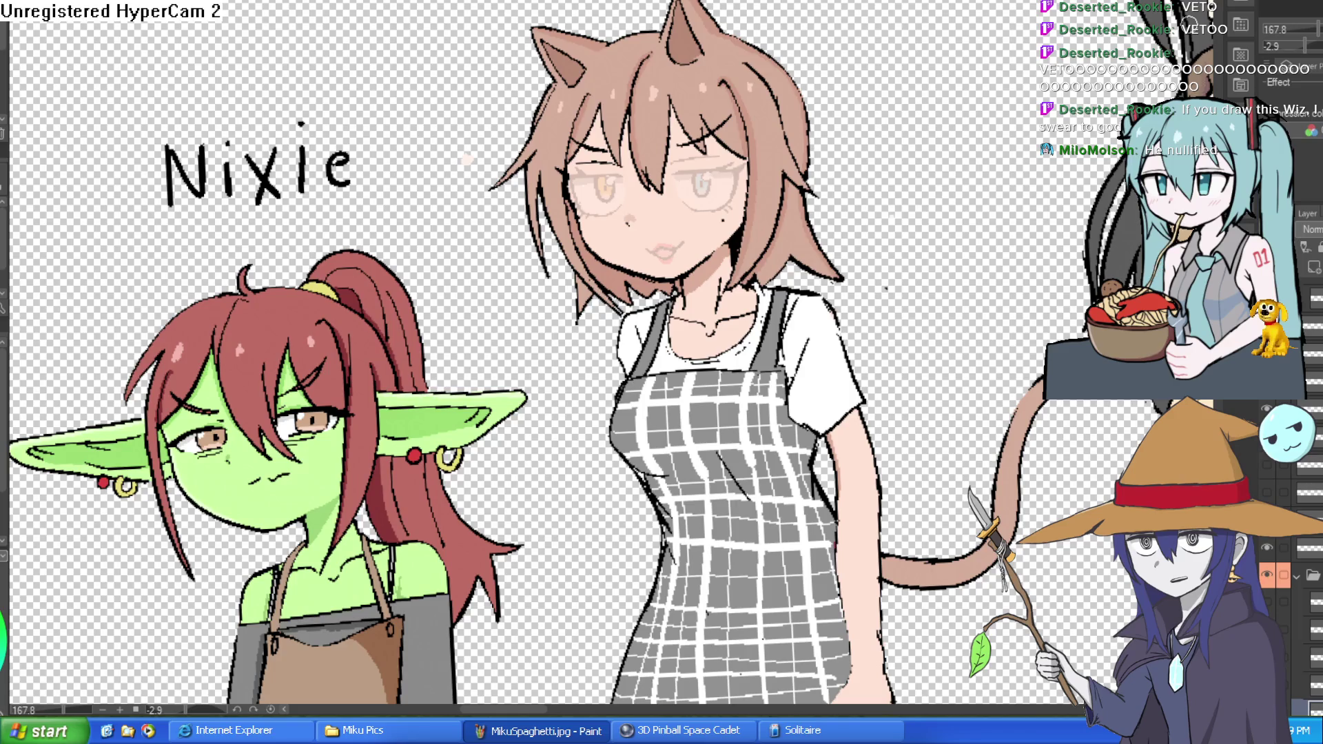
pyautogui.scroll(5, 781, 191)
pyautogui.moveTo(1007, 189); pyautogui.dragTo(95, 379)
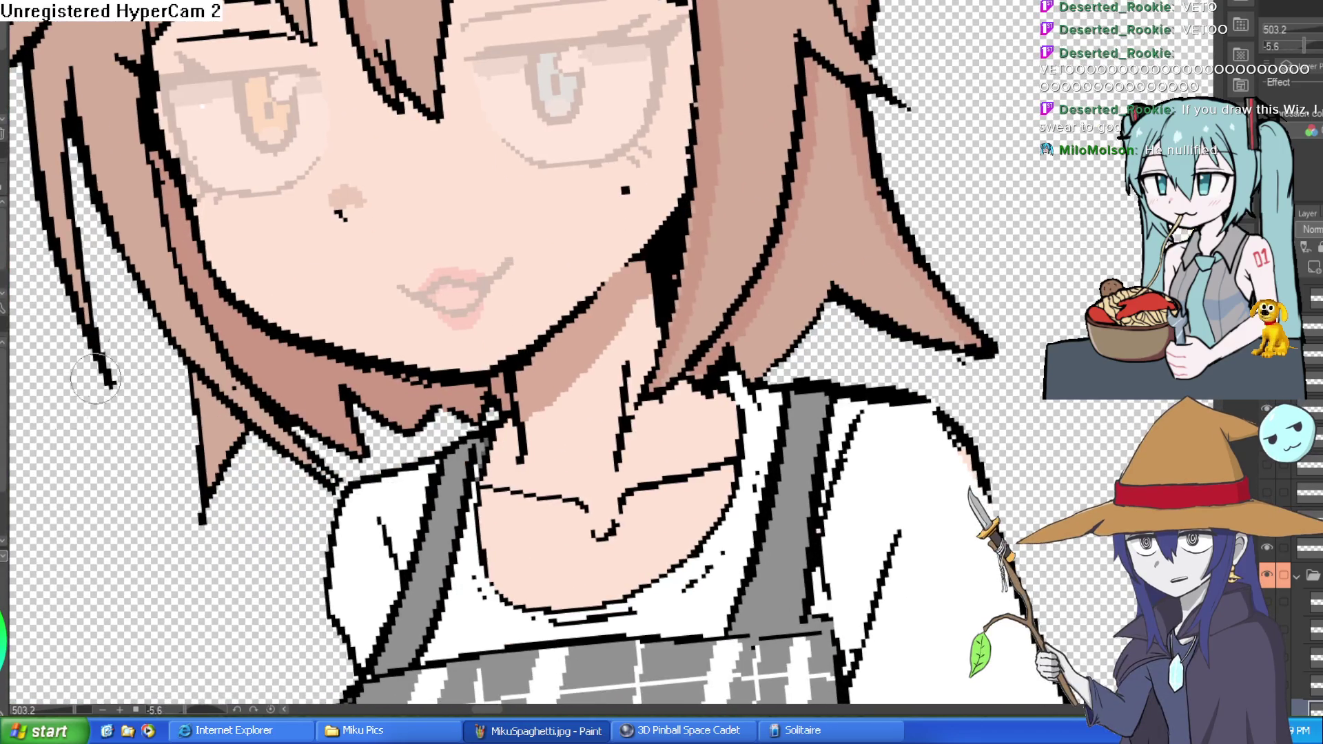
pyautogui.scroll(2, 883, 159)
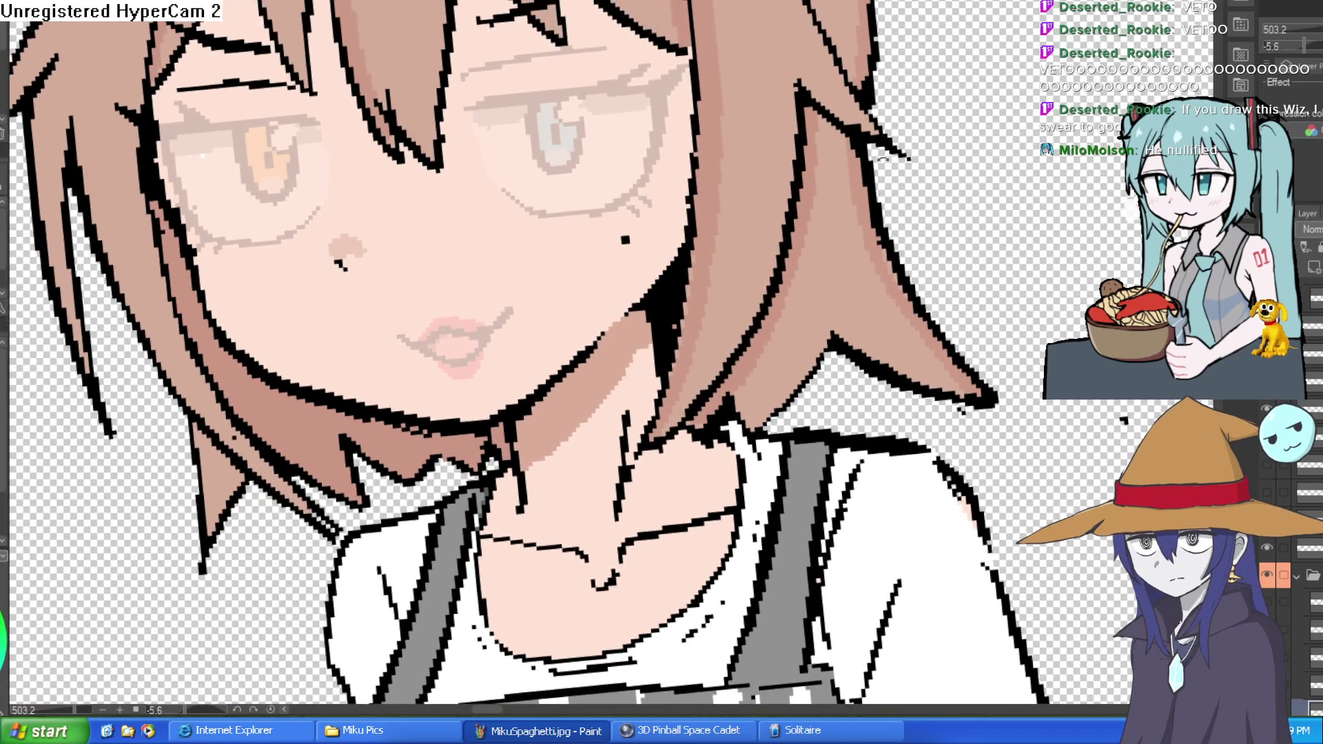
pyautogui.moveTo(883, 159); pyautogui.dragTo(908, 151)
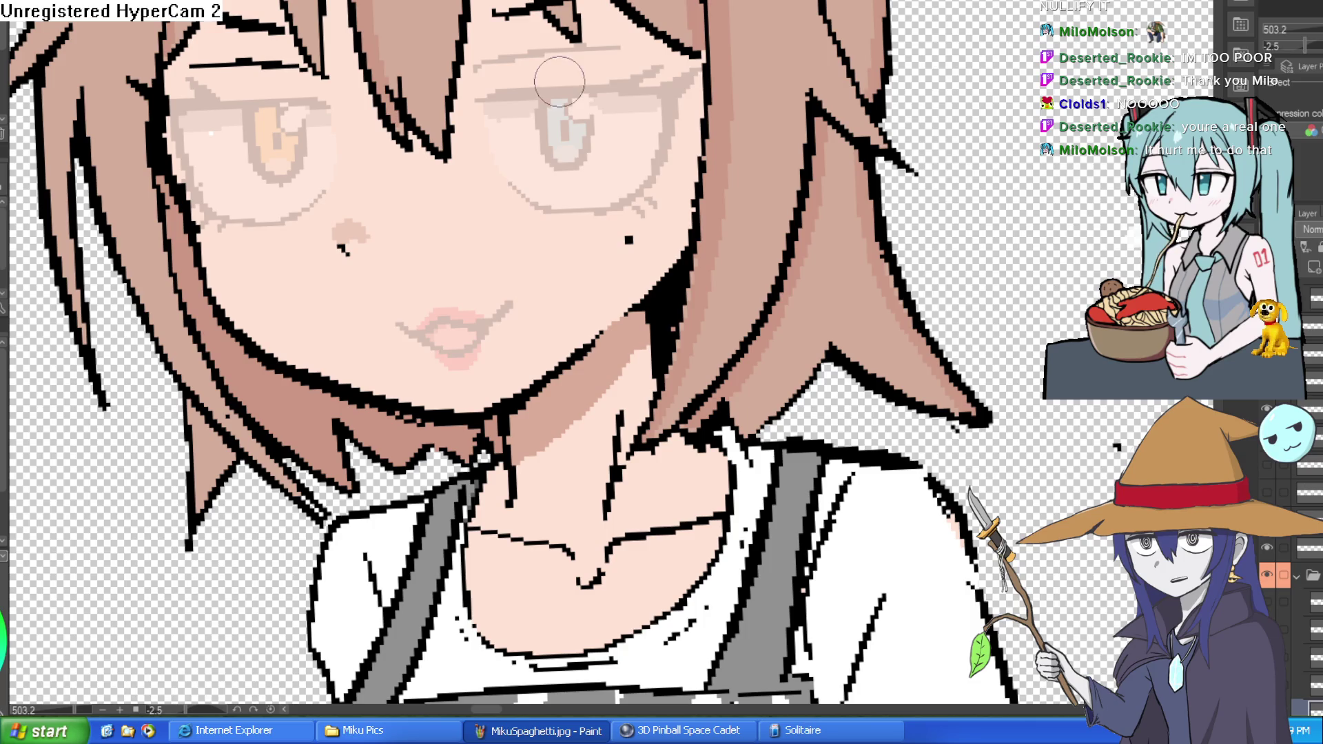
pyautogui.scroll(3, 620, 190)
# Ink a heavy half-closed upper lid and pupil over the blue eye
pyautogui.scroll(-2, 620, 189)
pyautogui.scroll(-5, 620, 190)
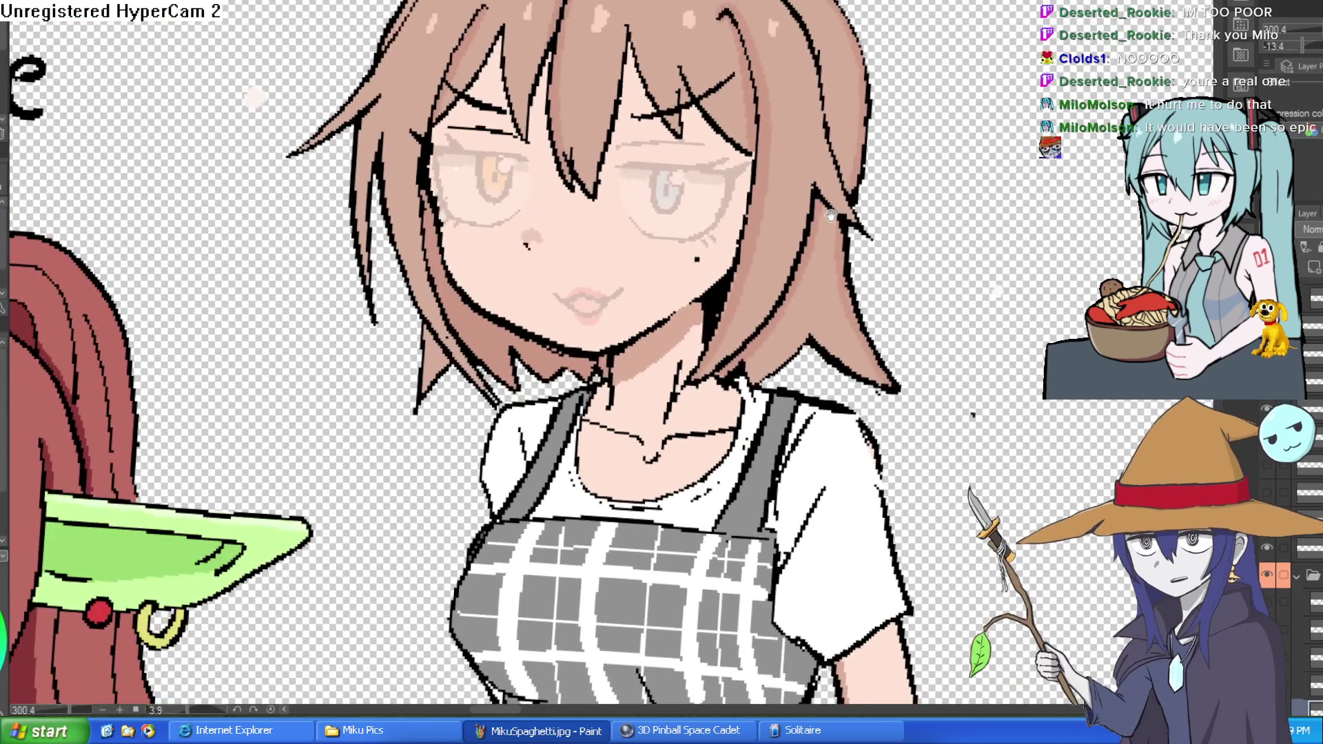
pyautogui.scroll(2, 818, 147)
pyautogui.moveTo(818, 147)
pyautogui.mouseDown()
pyautogui.moveTo(763, 103)
pyautogui.moveTo(700, 136)
pyautogui.moveTo(623, 58)
pyautogui.moveTo(677, 86)
pyautogui.mouseUp()
pyautogui.scroll(3, 701, 136)
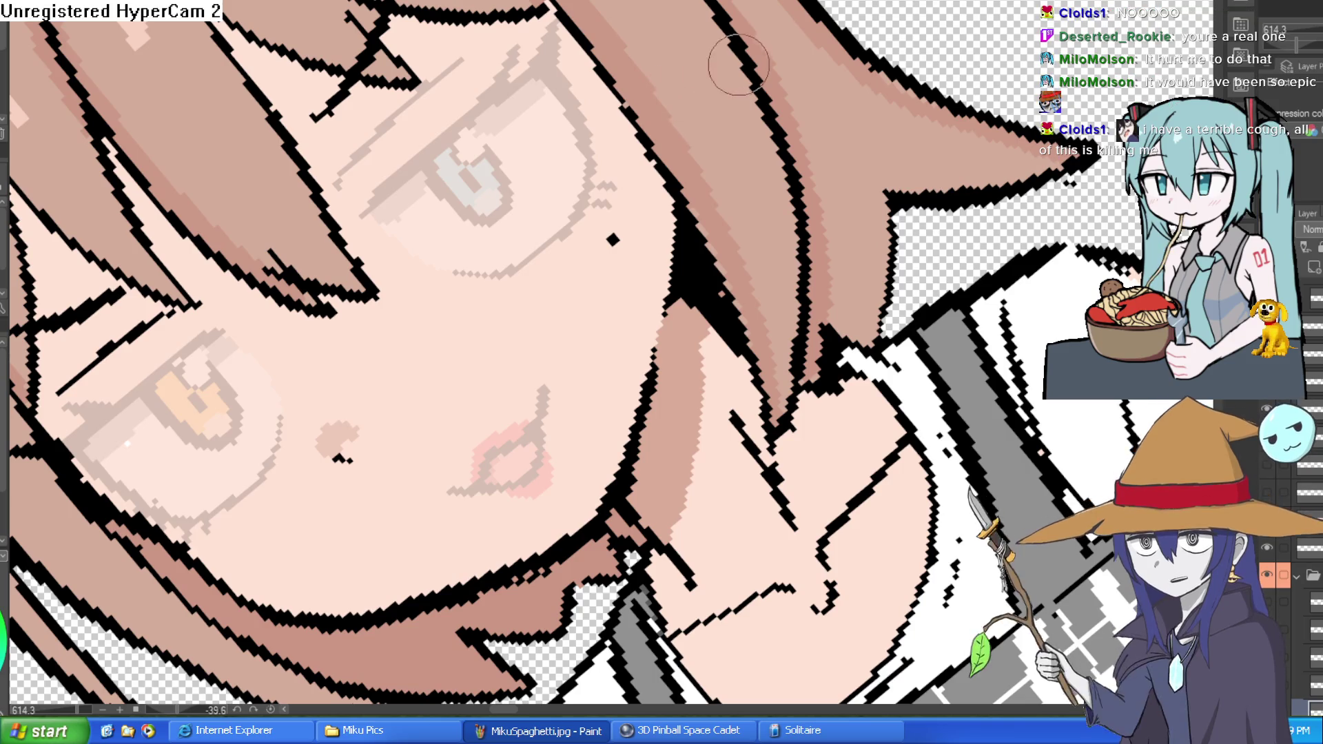
pyautogui.moveTo(682, 88); pyautogui.dragTo(864, 129)
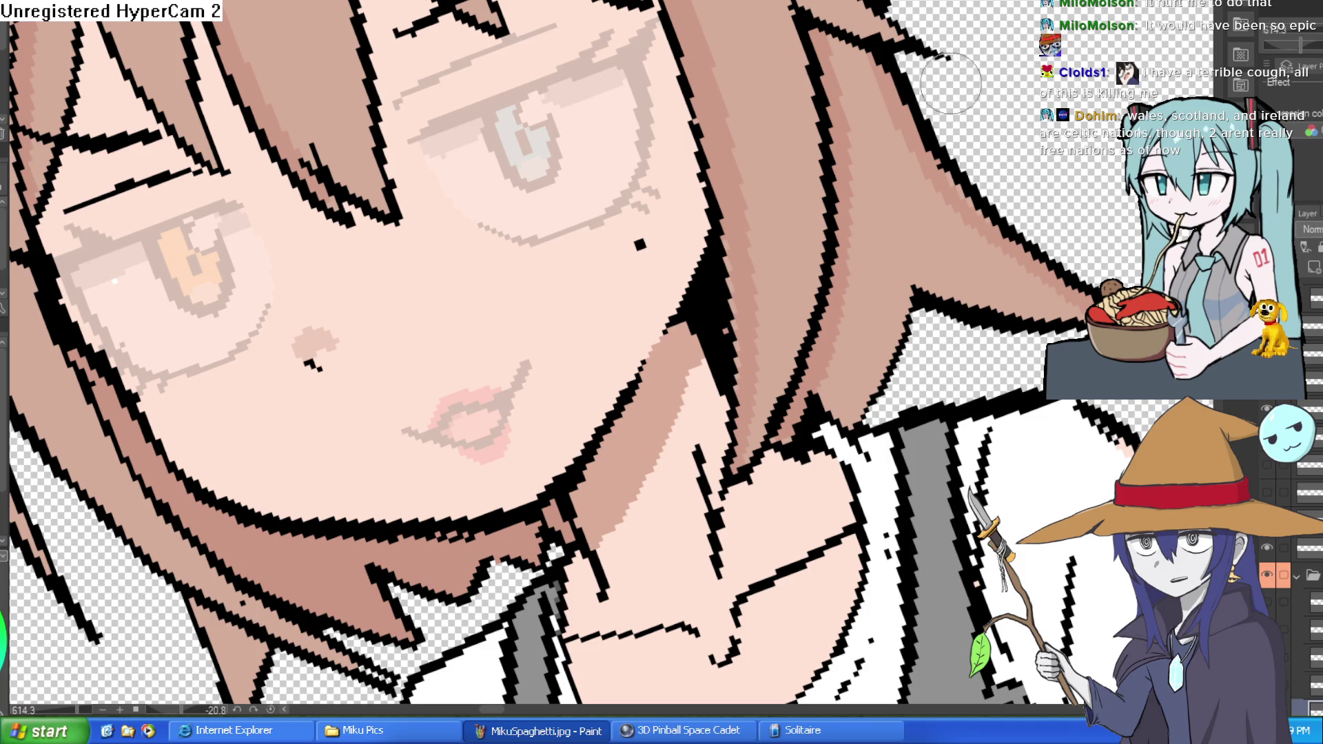
pyautogui.moveTo(413, 142); pyautogui.dragTo(641, 60)
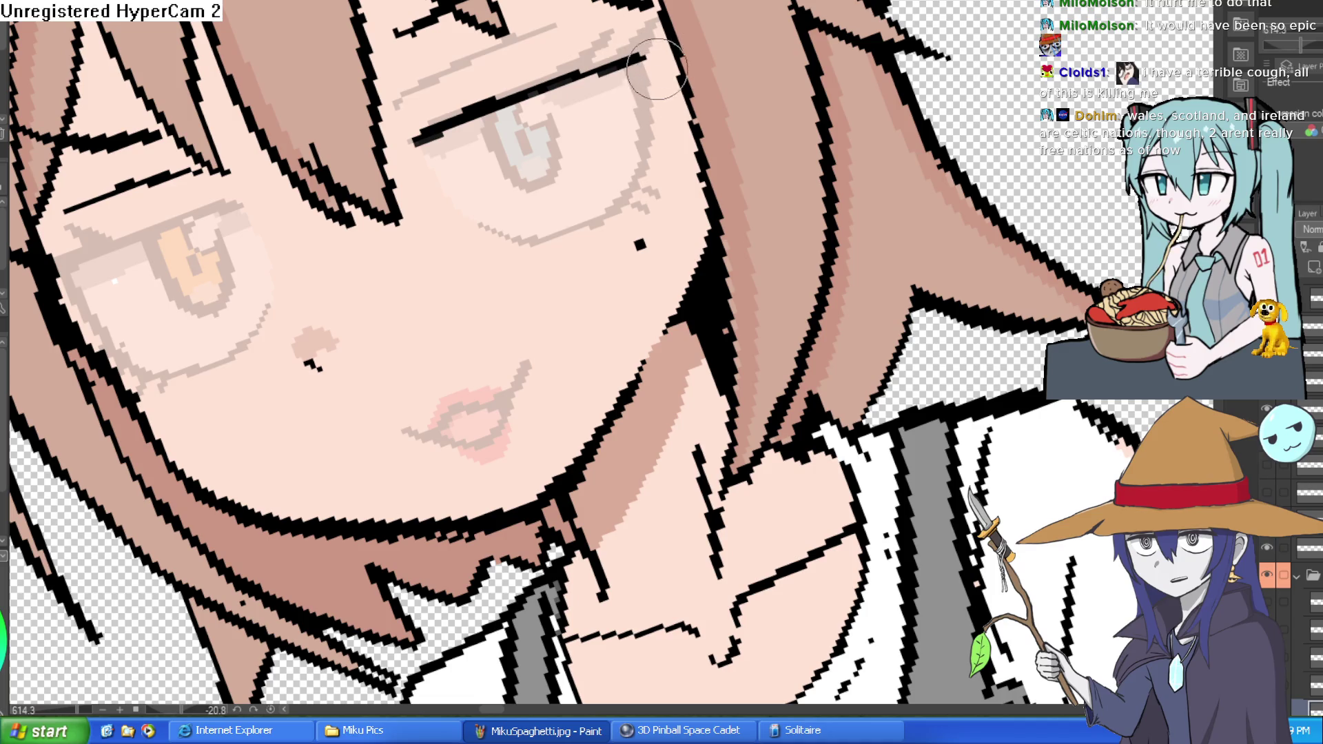
pyautogui.moveTo(656, 103); pyautogui.dragTo(447, 193)
pyautogui.moveTo(532, 100)
pyautogui.mouseDown()
pyautogui.moveTo(536, 126)
pyautogui.moveTo(642, 155)
pyautogui.moveTo(579, 207)
pyautogui.moveTo(510, 220)
pyautogui.moveTo(441, 181)
pyautogui.moveTo(332, 307)
pyautogui.mouseUp()
# Ink the amber eye's lowered lid and pupil, plus a new mouth line across the lips
pyautogui.moveTo(479, 207); pyautogui.dragTo(365, 327)
pyautogui.moveTo(386, 255); pyautogui.dragTo(423, 276)
pyautogui.moveTo(441, 183)
pyautogui.mouseDown()
pyautogui.moveTo(428, 214)
pyautogui.moveTo(723, 303)
pyautogui.mouseUp()
pyautogui.moveTo(559, 286)
pyautogui.mouseDown()
pyautogui.moveTo(861, 272)
pyautogui.moveTo(757, 206)
pyautogui.mouseUp()
pyautogui.moveTo(447, 378); pyautogui.dragTo(557, 194)
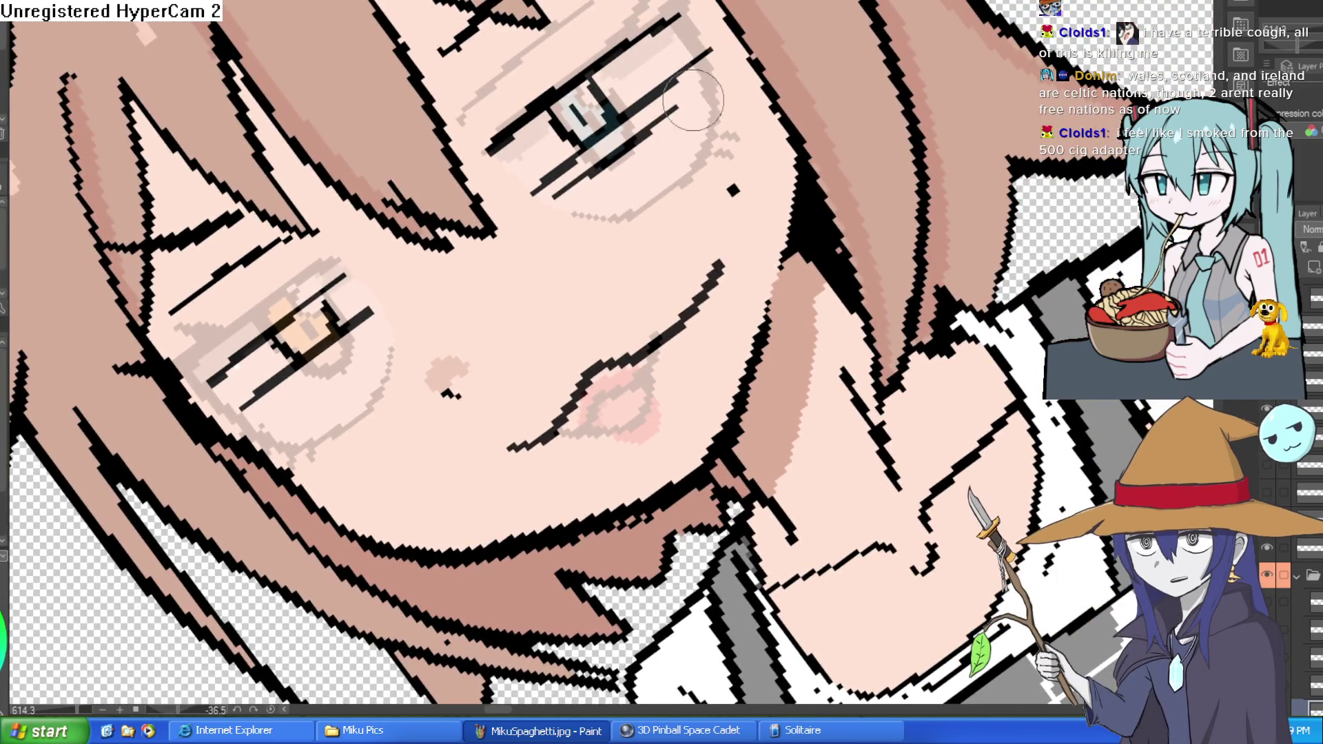
pyautogui.moveTo(723, 103)
pyautogui.mouseDown()
pyautogui.moveTo(826, 287)
pyautogui.moveTo(784, 318)
pyautogui.mouseUp()
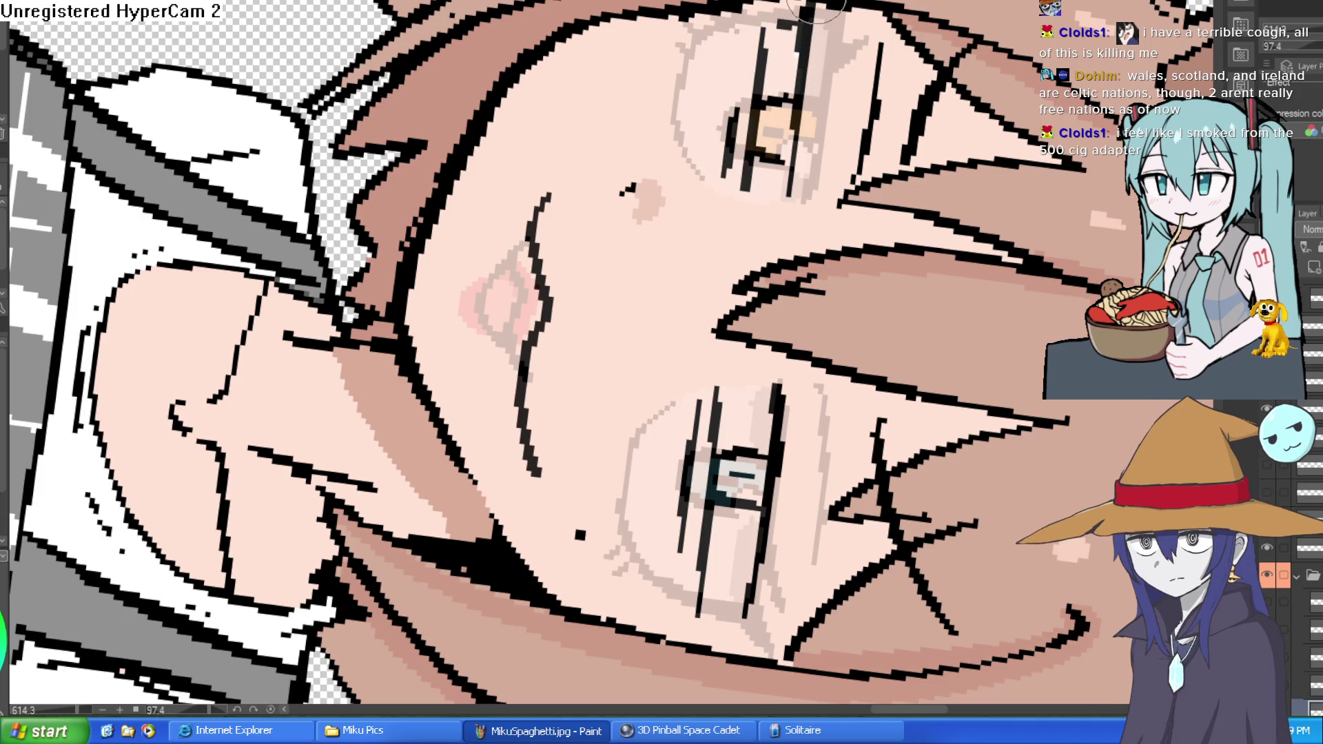
pyautogui.moveTo(795, 152)
pyautogui.mouseDown()
pyautogui.moveTo(796, 30)
pyautogui.moveTo(861, 103)
pyautogui.mouseUp()
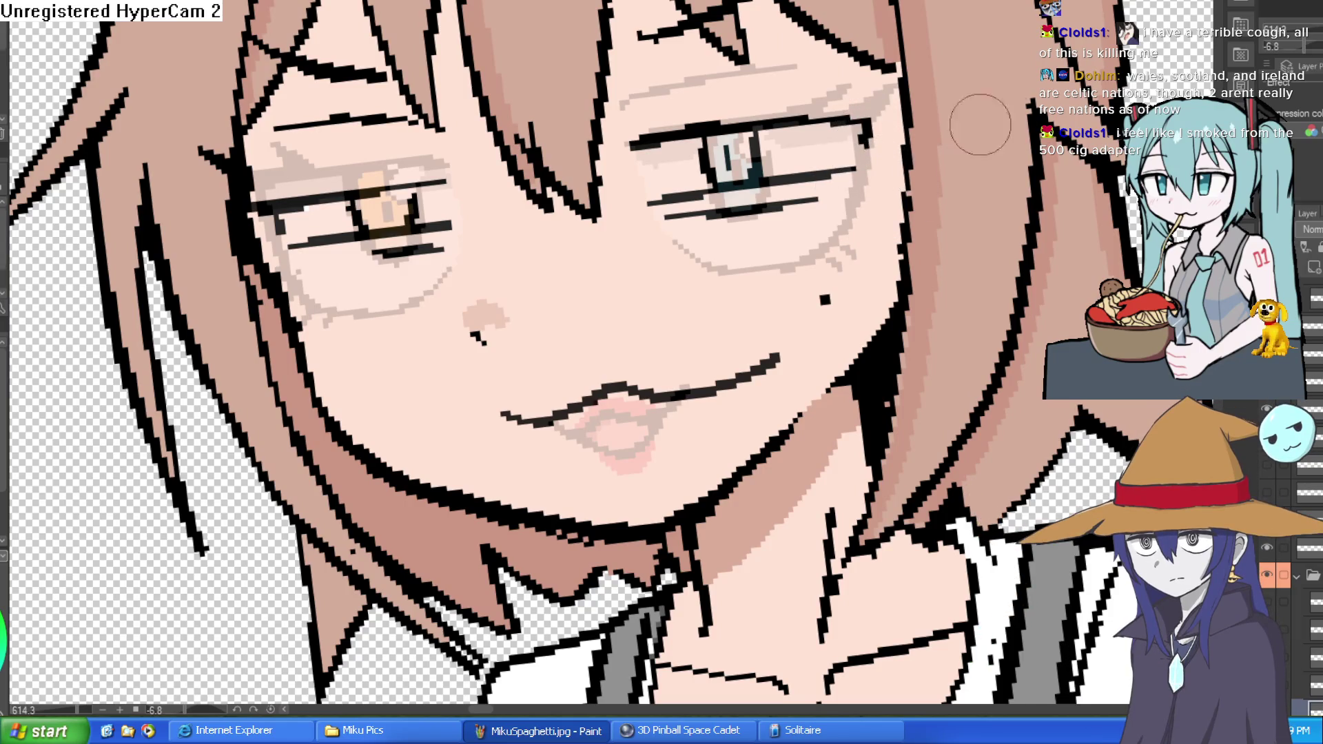
pyautogui.scroll(-3, 1302, 482)
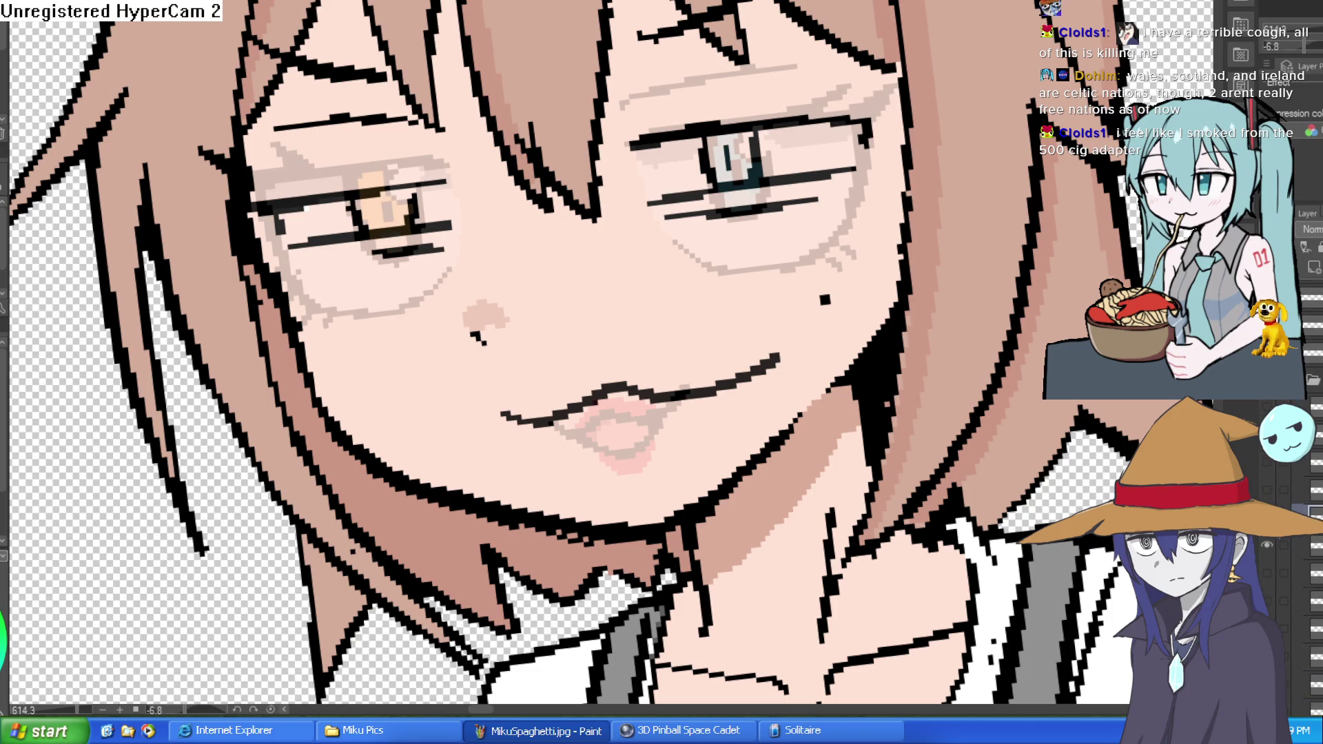
pyautogui.click(1266, 544)
pyautogui.click(1266, 544)
pyautogui.click(1267, 544)
pyautogui.click(1267, 544)
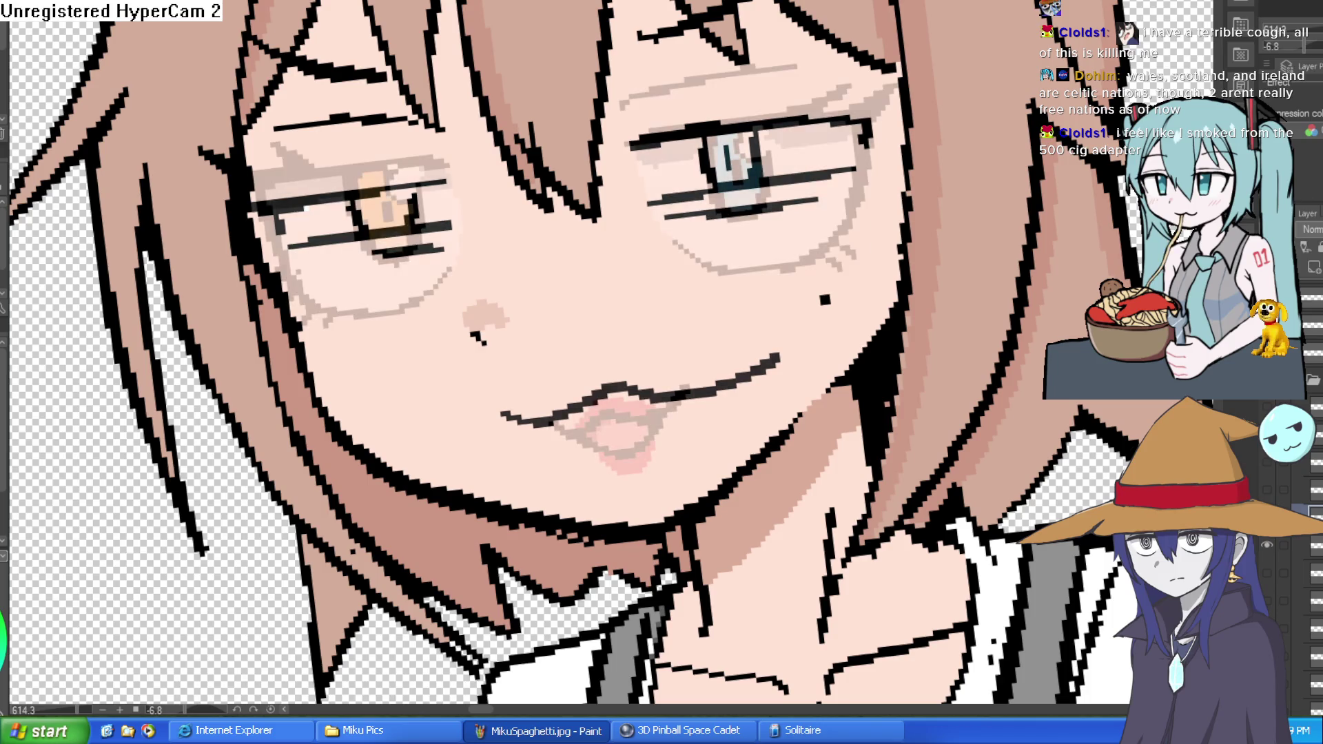
pyautogui.press('End')
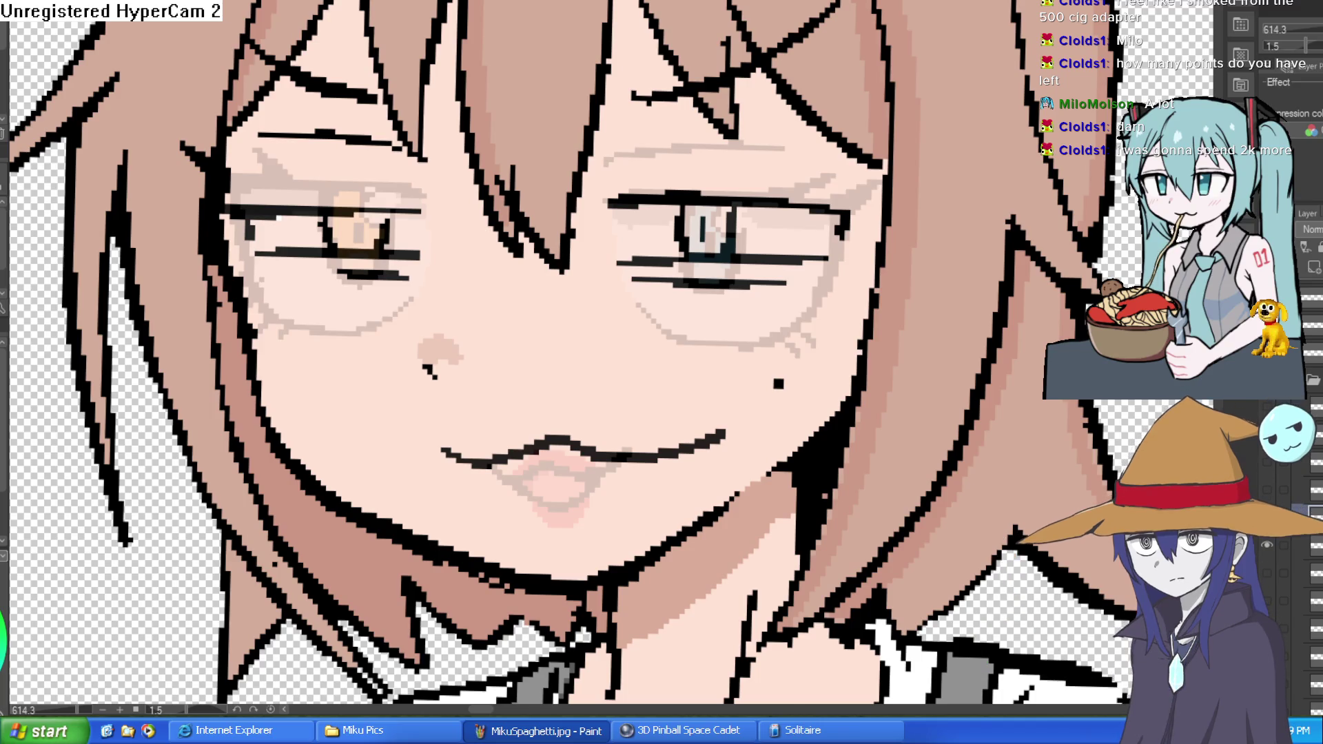
# Paint the right eye's iris dark teal, then undo both strokes to restore it
pyautogui.scroll(3, 389, 230)
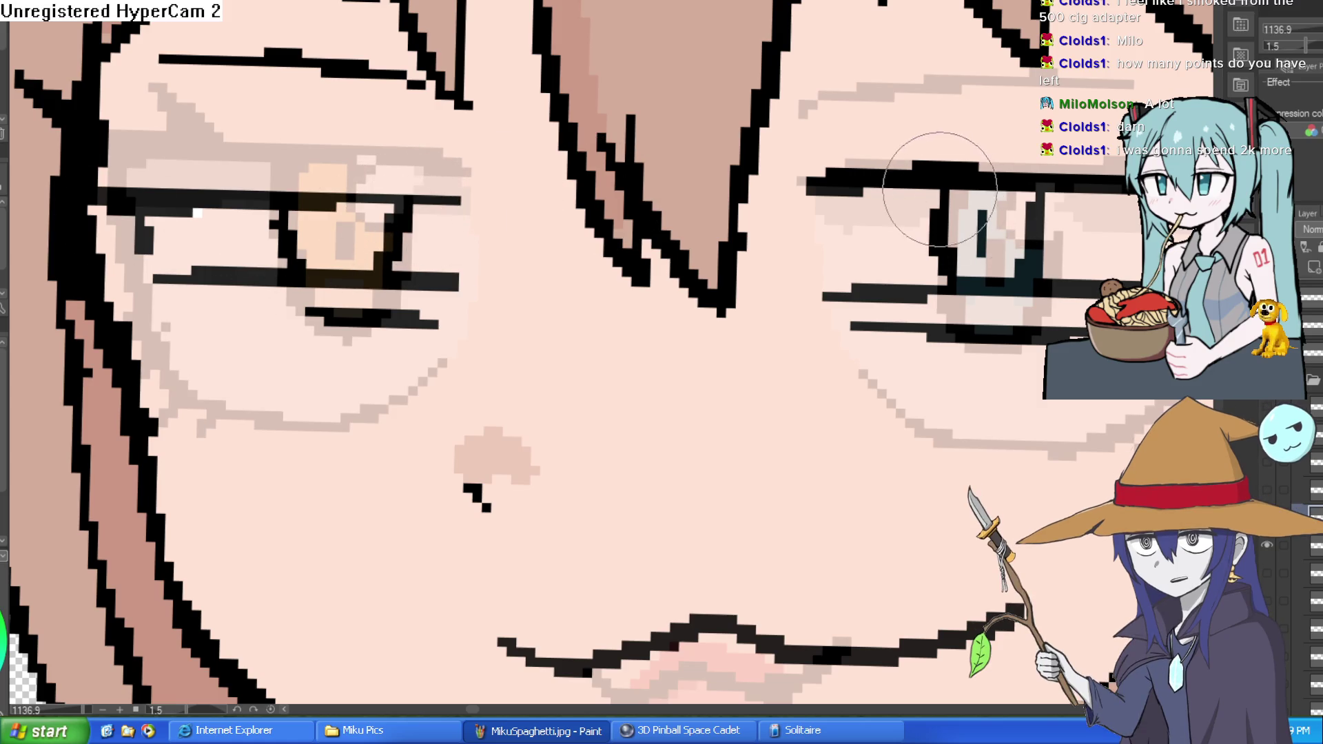
pyautogui.moveTo(995, 207); pyautogui.dragTo(970, 252)
pyautogui.hotkey('ctrl', 'z')
pyautogui.hotkey('ctrl', 'z')
pyautogui.hotkey('ctrl', 'z')
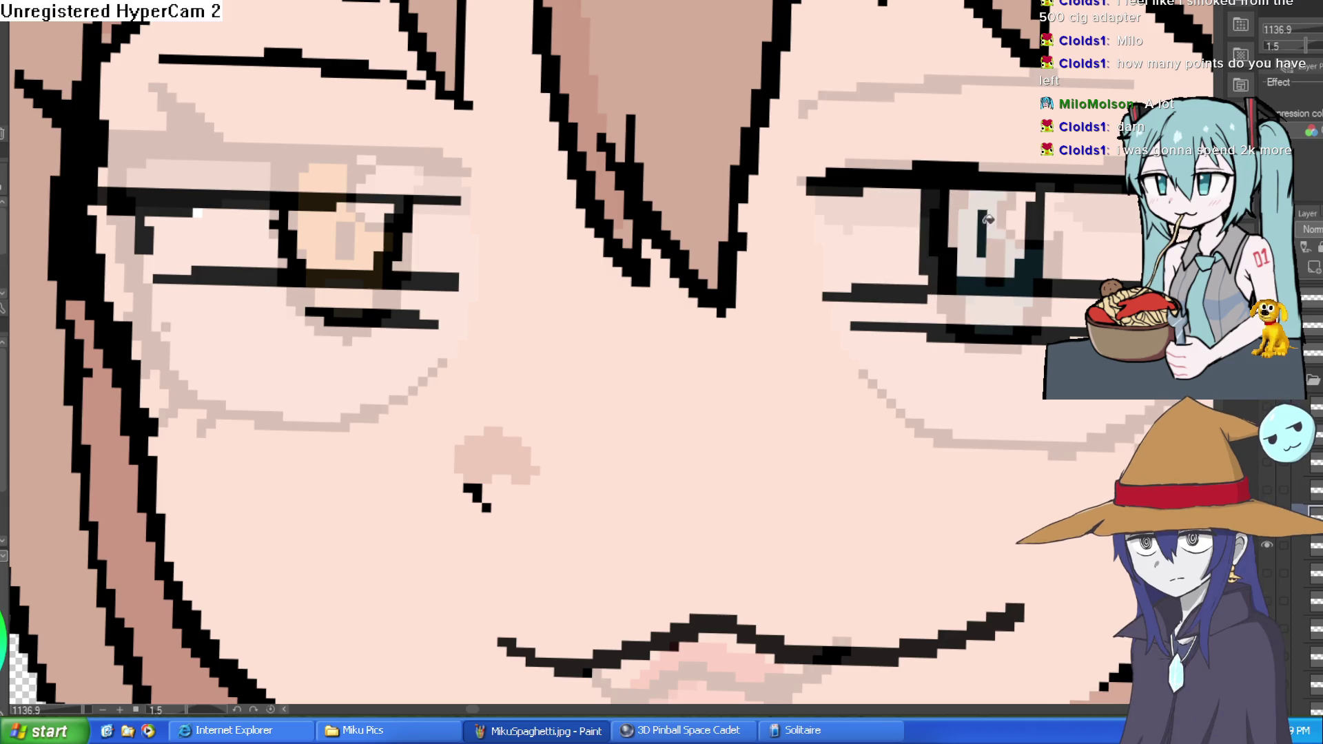
pyautogui.hotkey('ctrl', 'z')
# Draw a short vertical pupil line in the half-closed eye, then view the whole lineup
pyautogui.scroll(-5, 606, 359)
pyautogui.press('-')
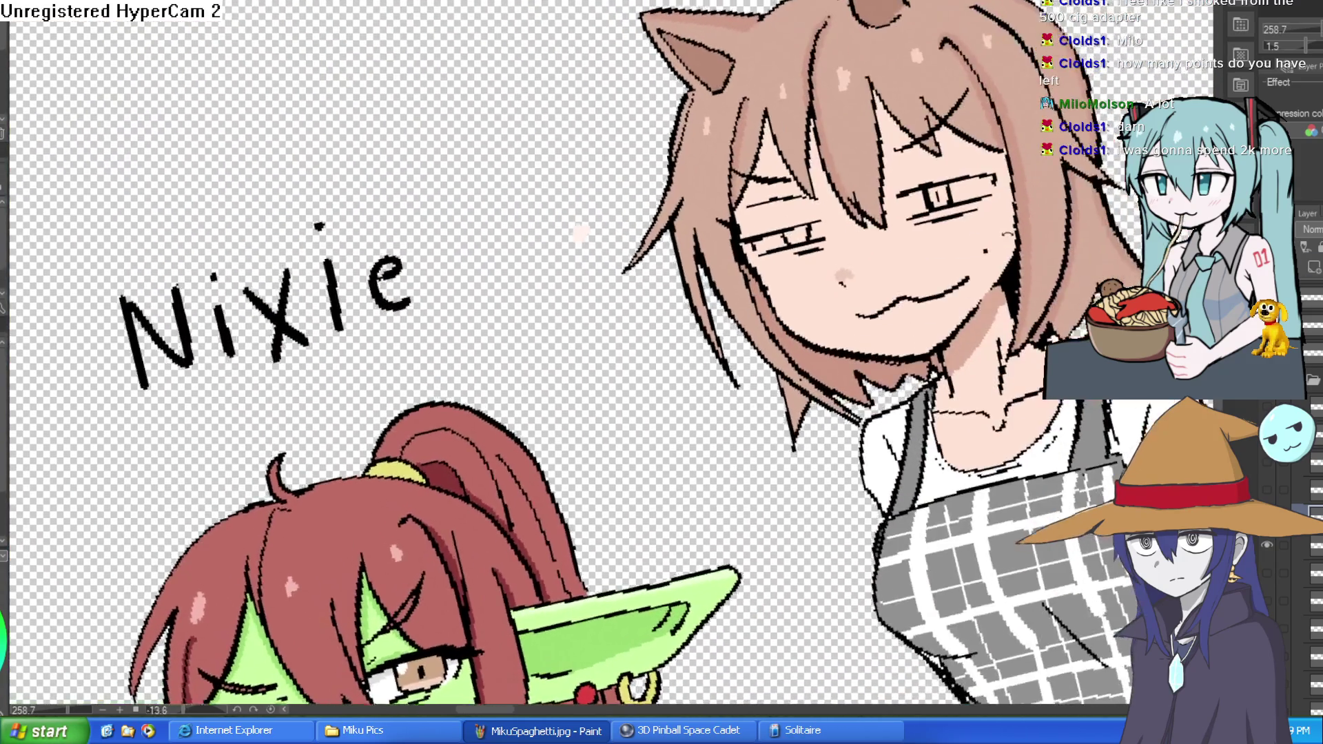
pyautogui.moveTo(281, 570); pyautogui.dragTo(262, 539)
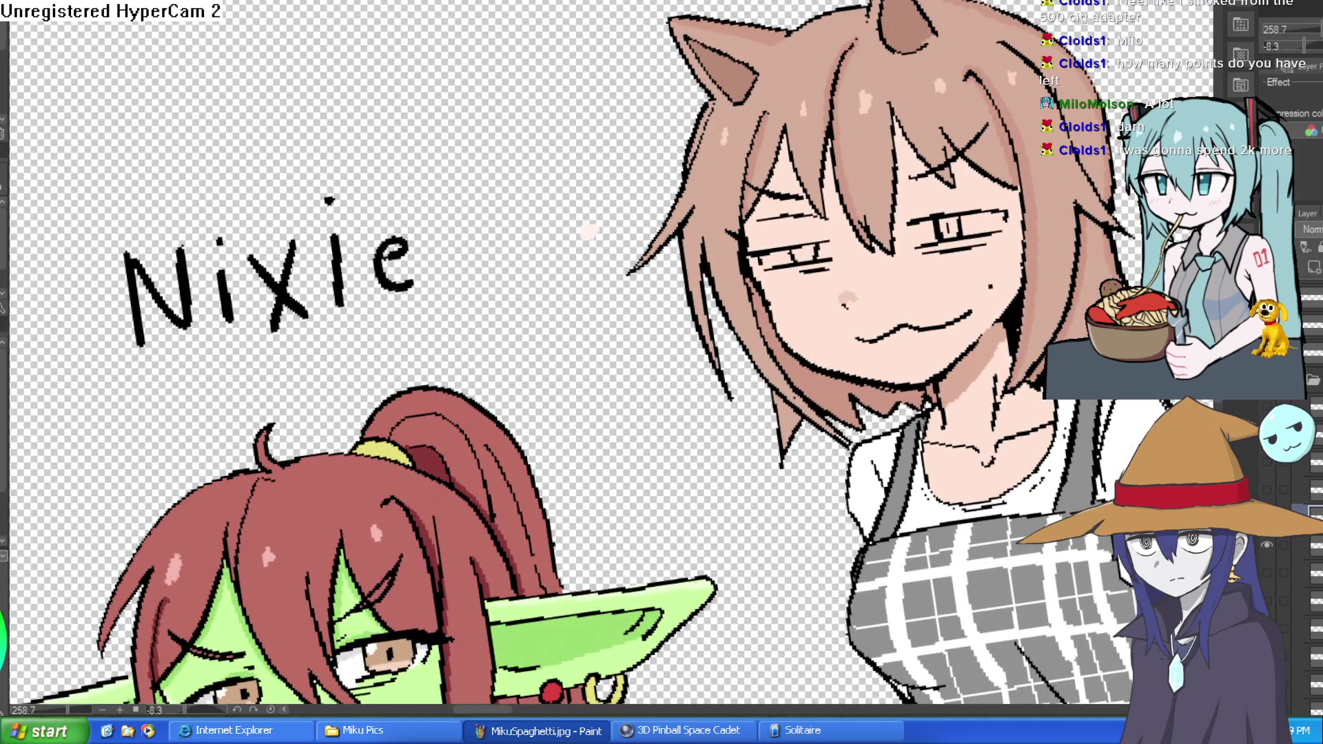
pyautogui.moveTo(978, 215); pyautogui.dragTo(920, 197)
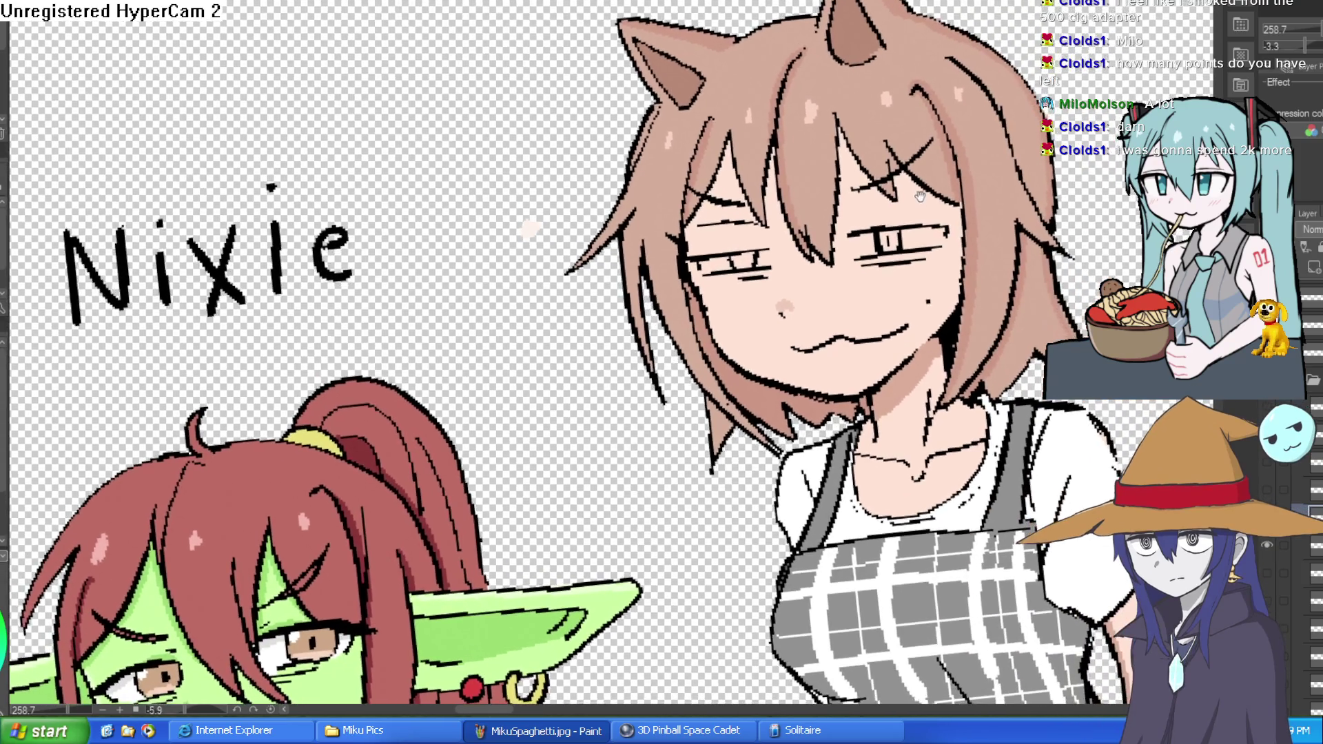
pyautogui.scroll(10, 920, 198)
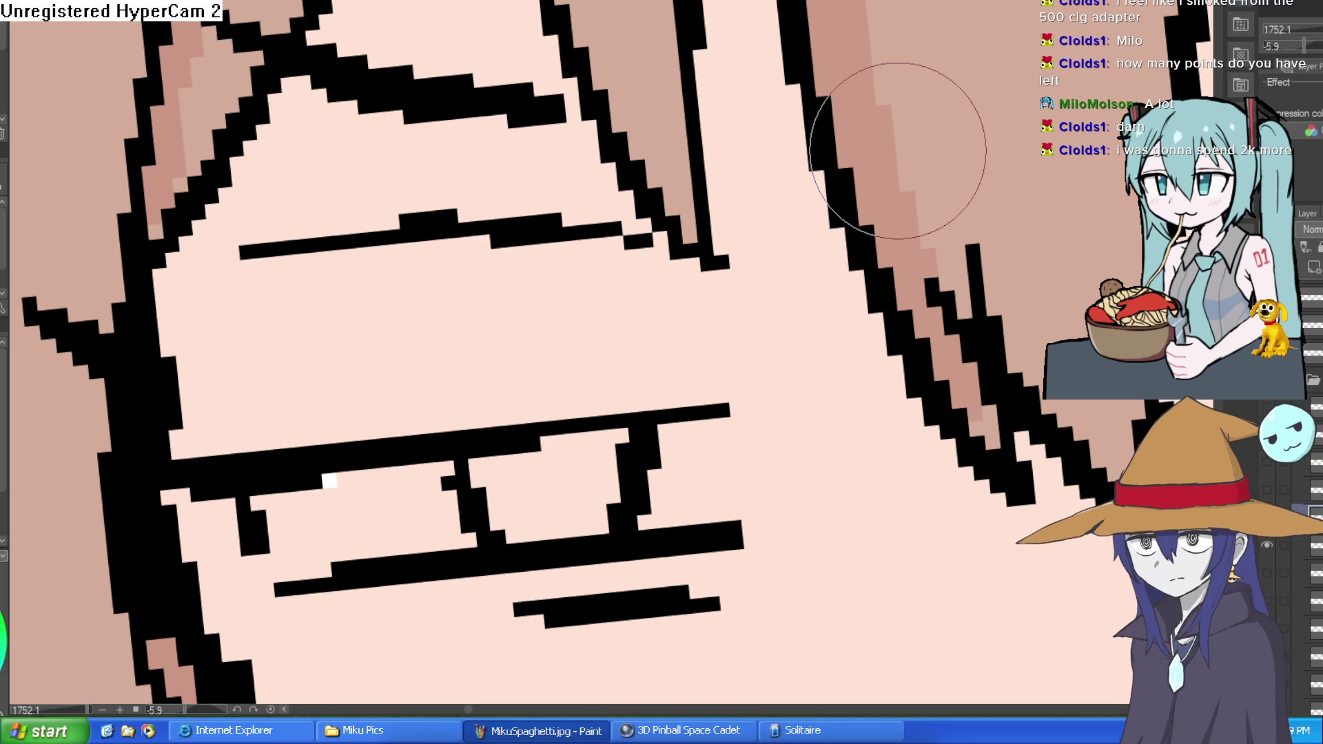
pyautogui.scroll(-5, 553, 155)
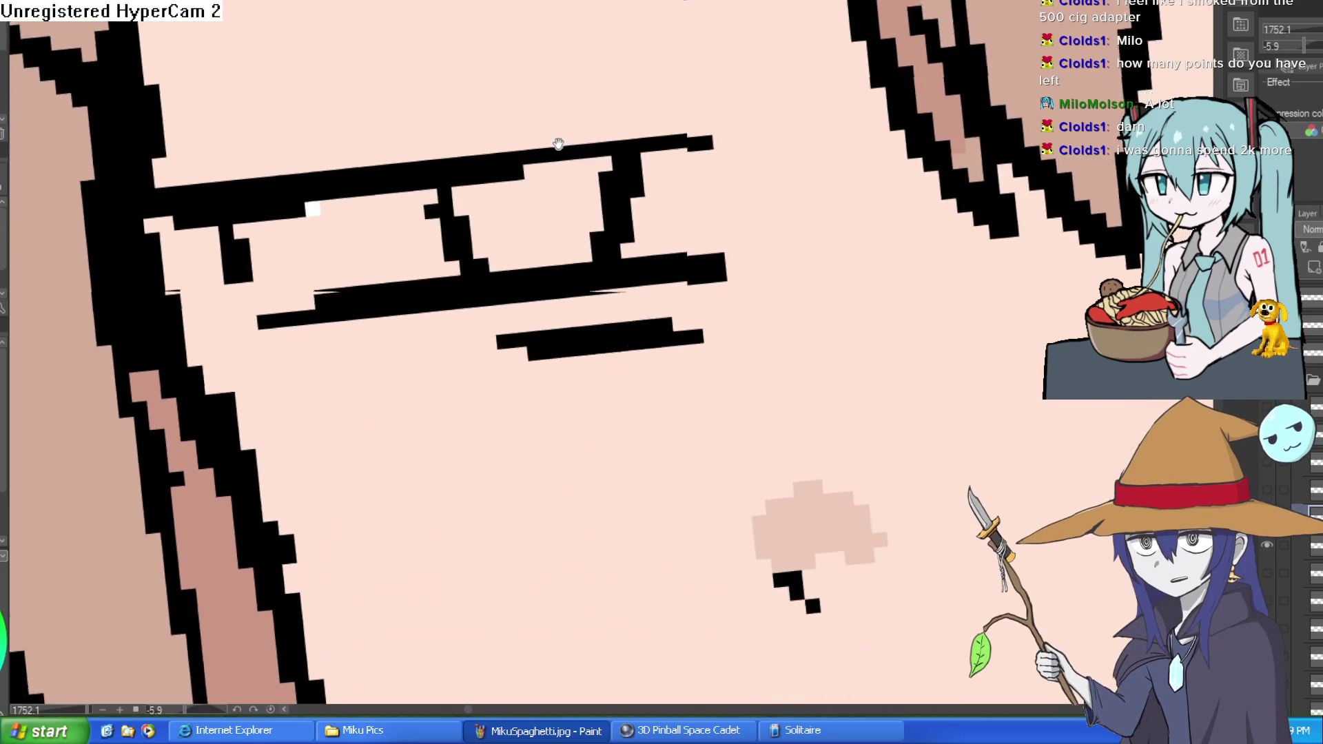
pyautogui.moveTo(553, 151); pyautogui.dragTo(553, 201)
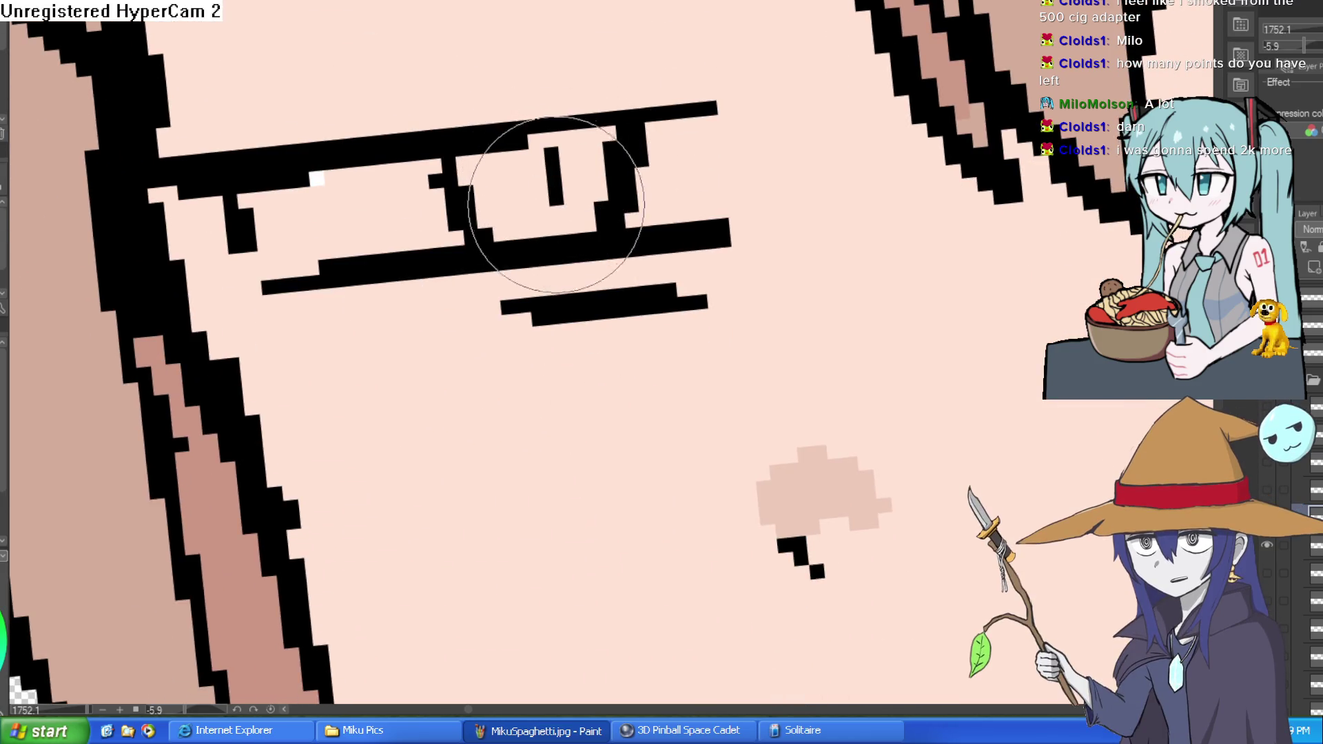
pyautogui.scroll(-3, 860, 195)
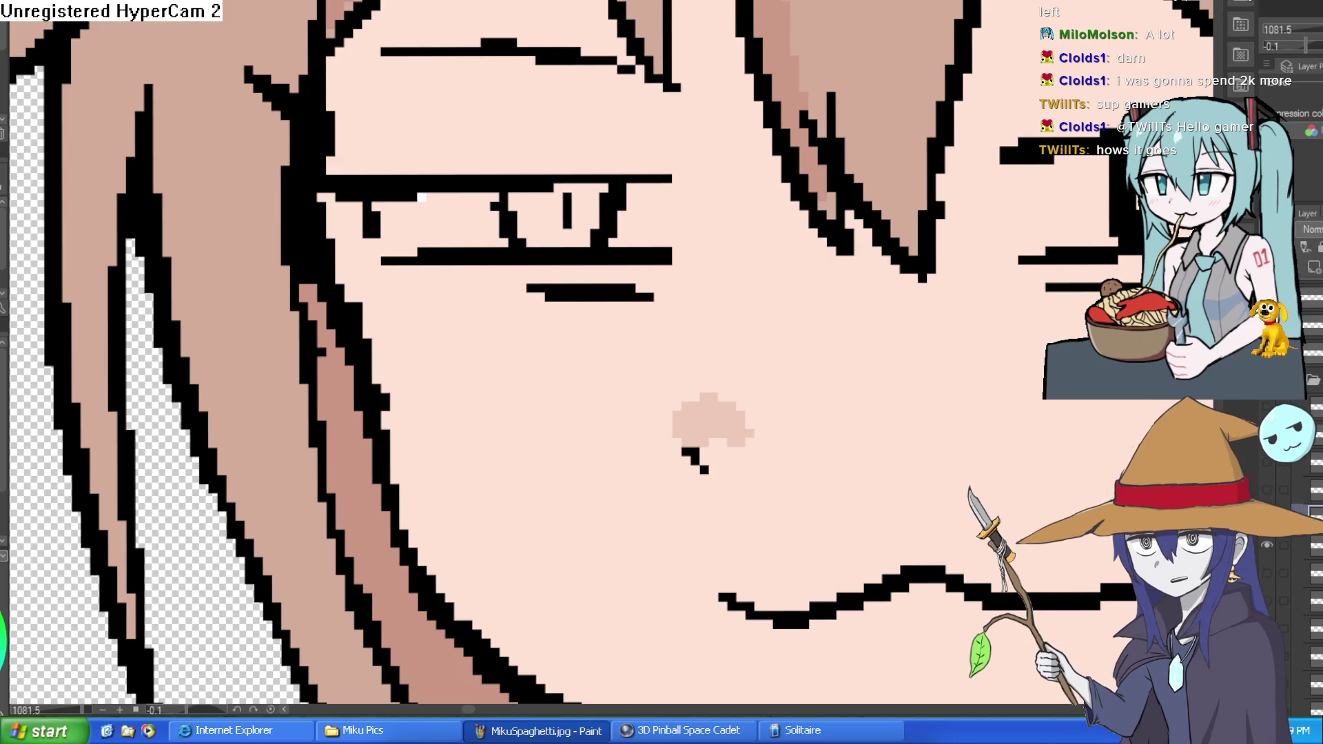
pyautogui.scroll(-3, 989, 236)
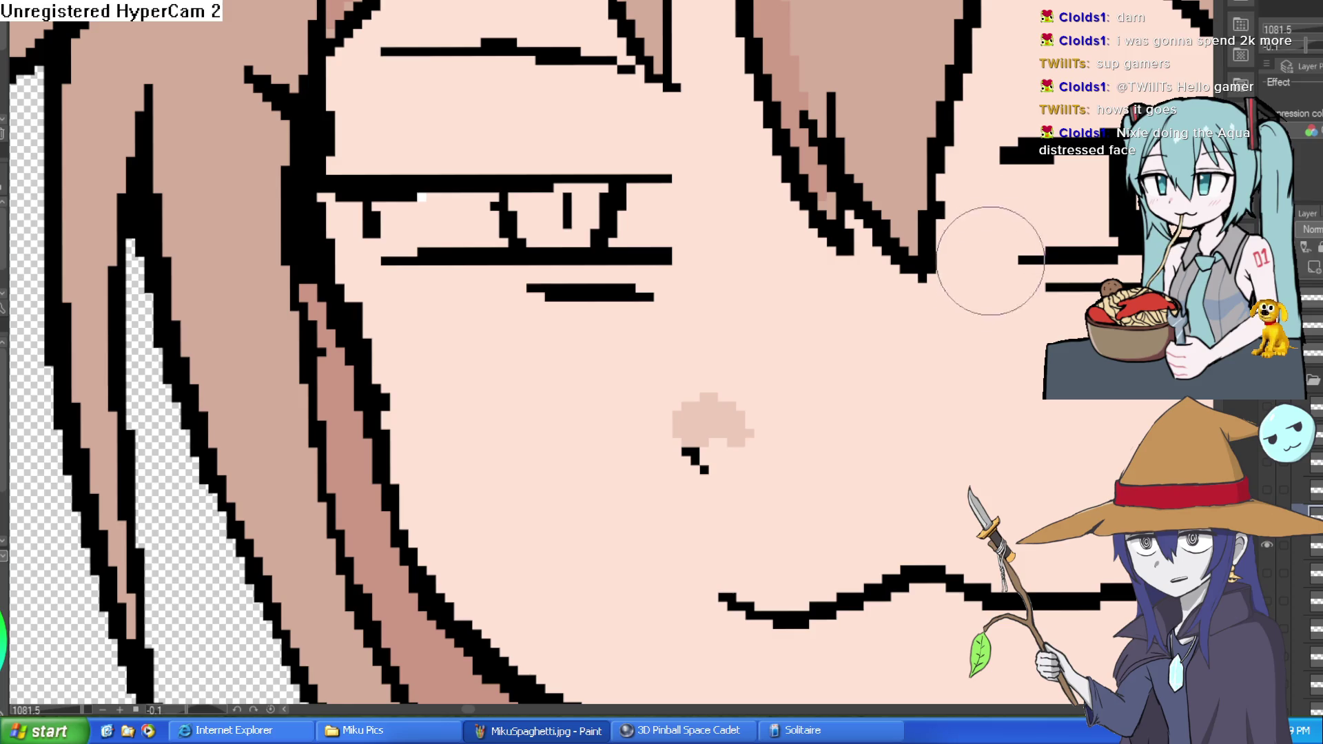
pyautogui.hotkey('ctrl', '0')
pyautogui.scroll(4, 847, 177)
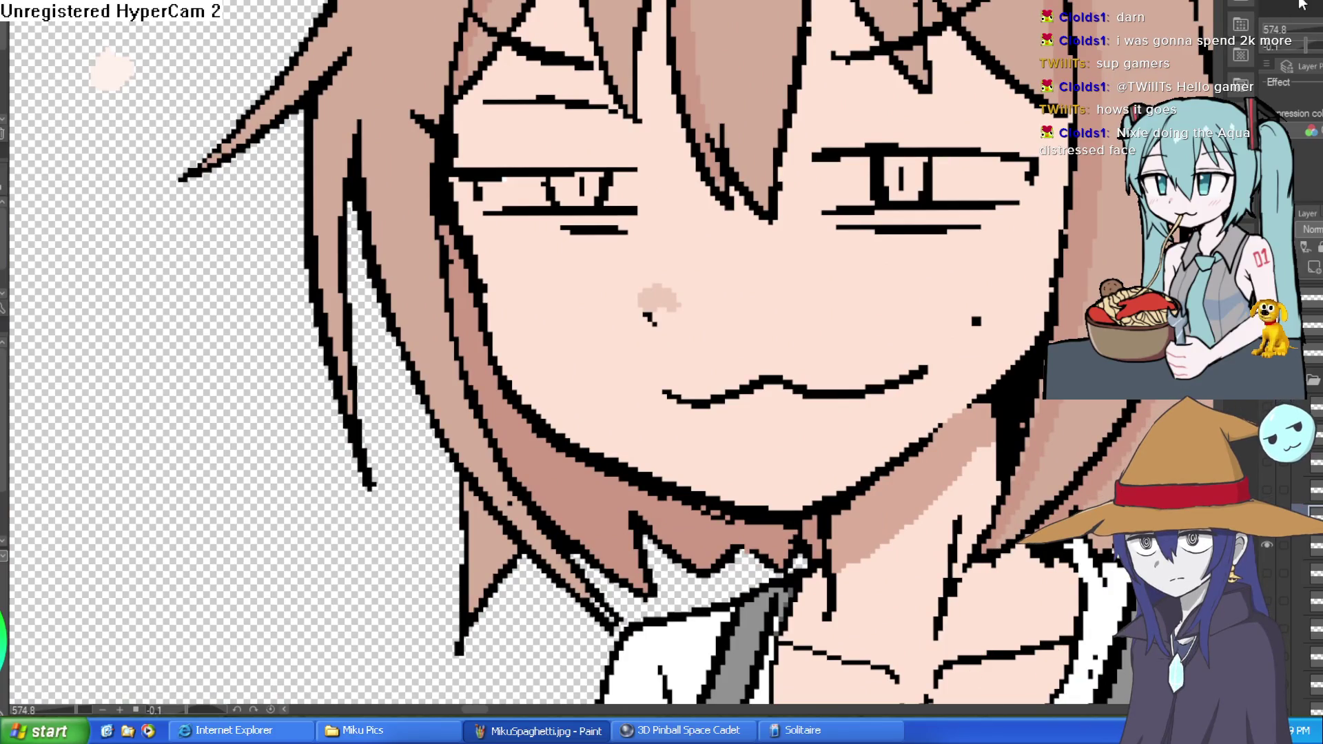
# Show the wide-eyed red-lipped face, then compare the angry open-mouthed expression against the smirk
pyautogui.scroll(-1, 764, 201)
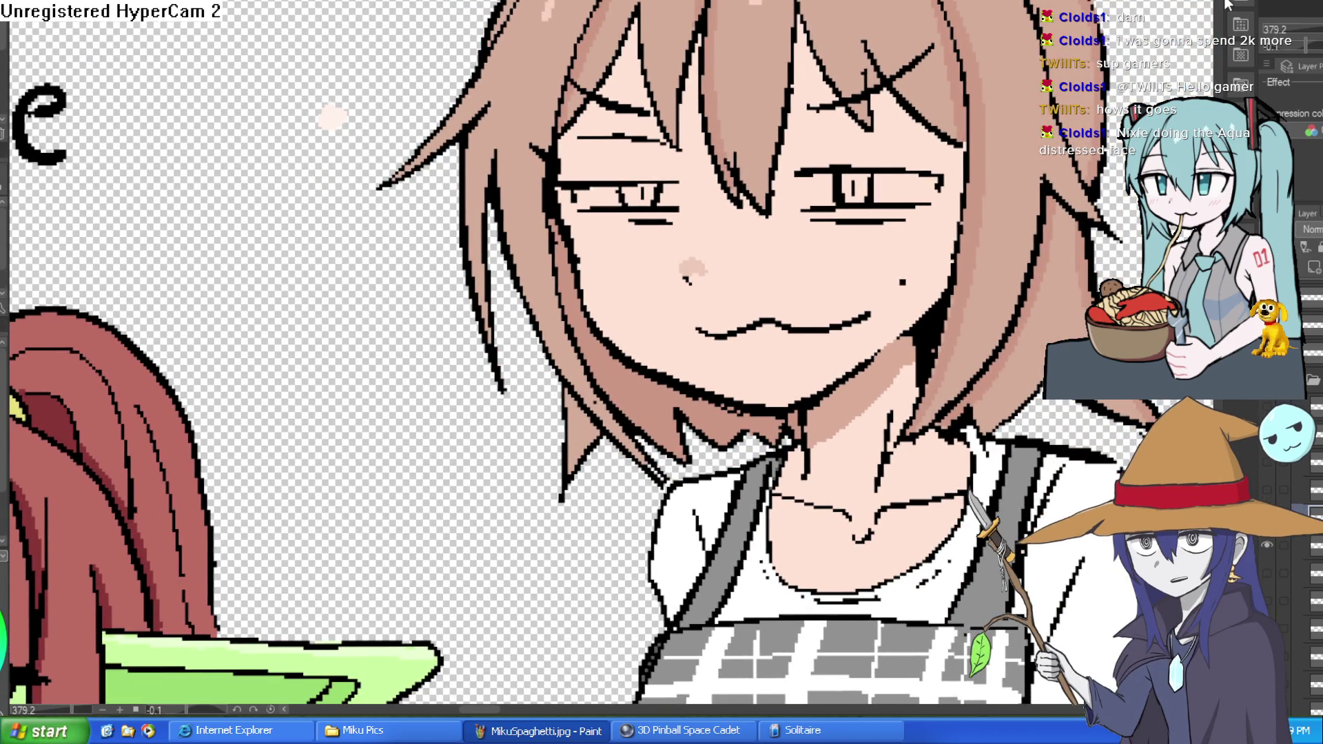
pyautogui.scroll(-1, 877, 275)
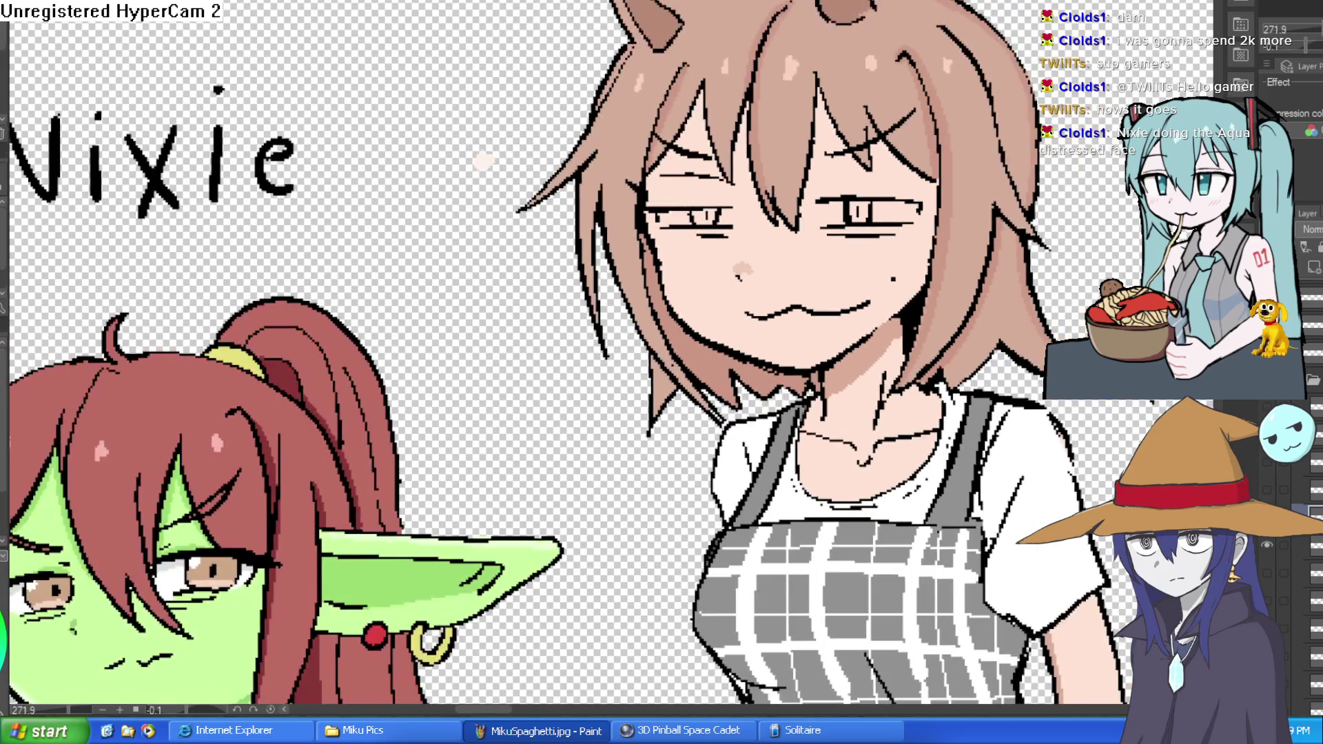
pyautogui.hotkey('ctrl', 'z')
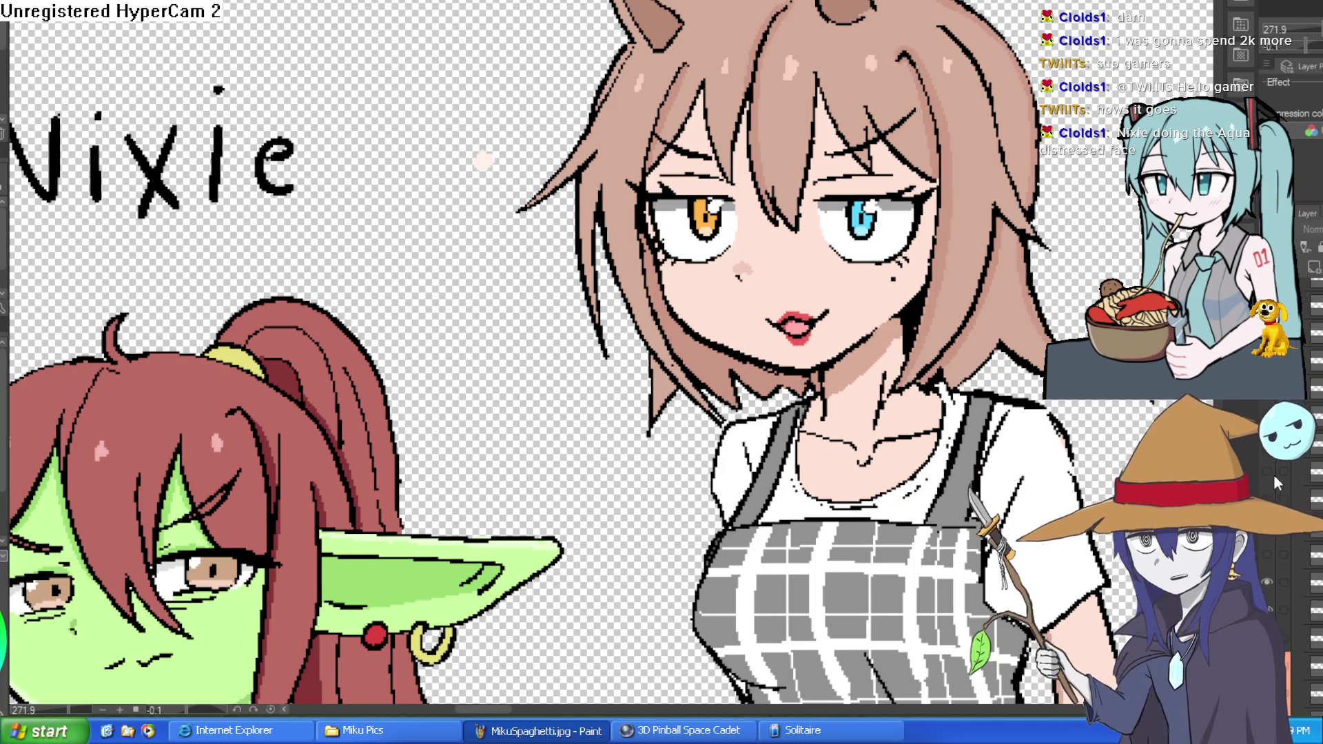
pyautogui.click(1266, 499)
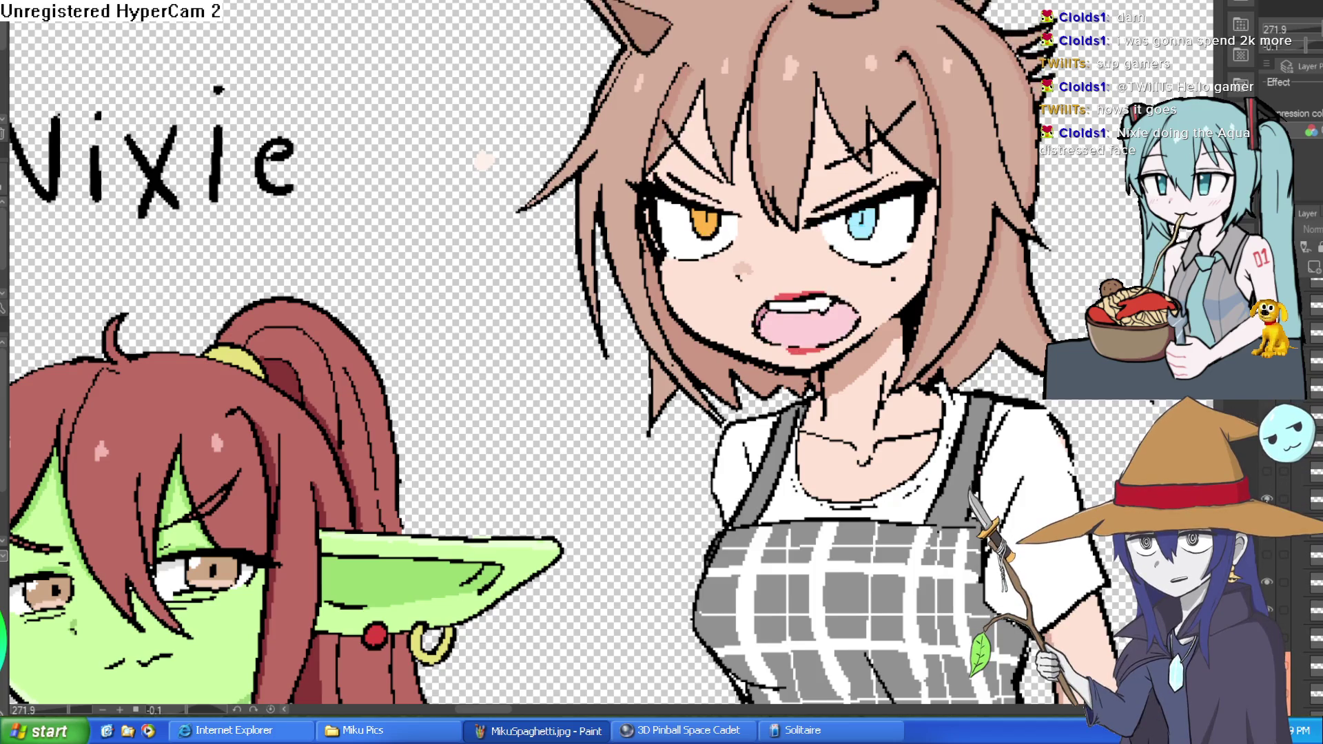
pyautogui.click(1267, 498)
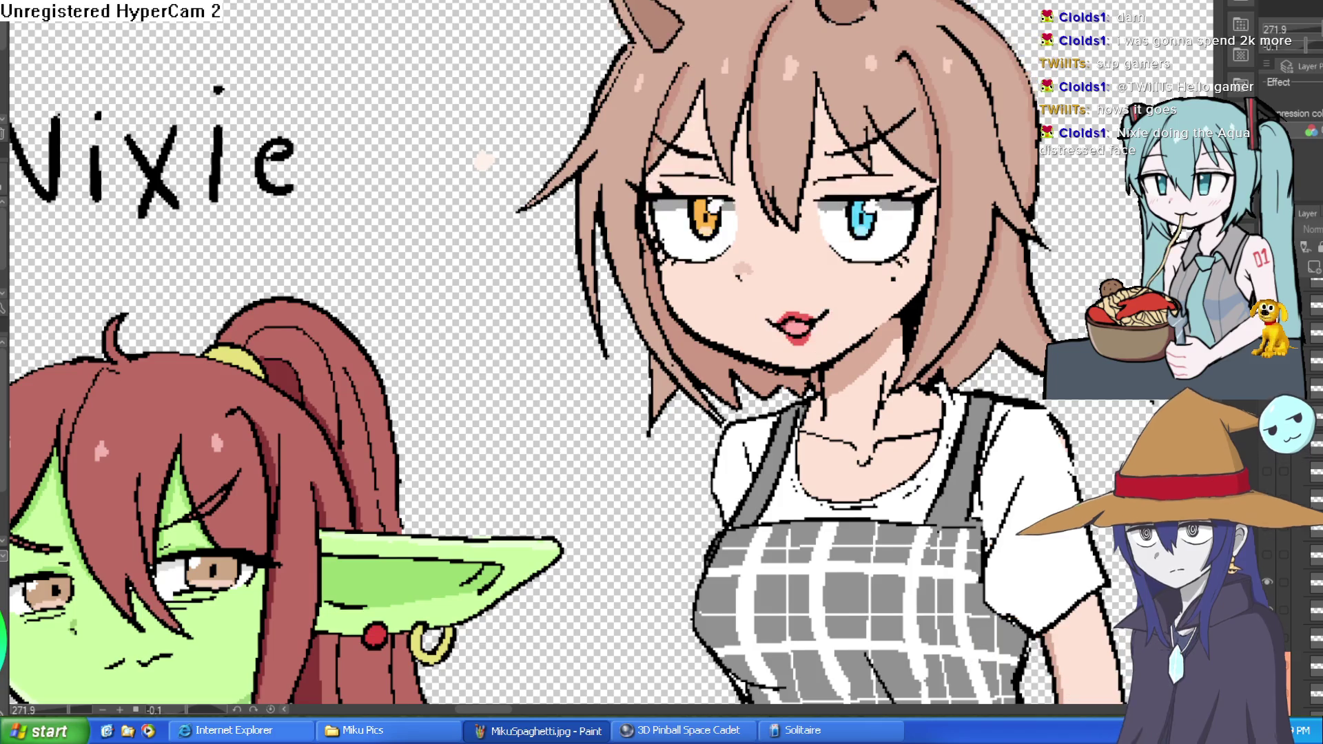
pyautogui.click(1267, 496)
pyautogui.click(1266, 494)
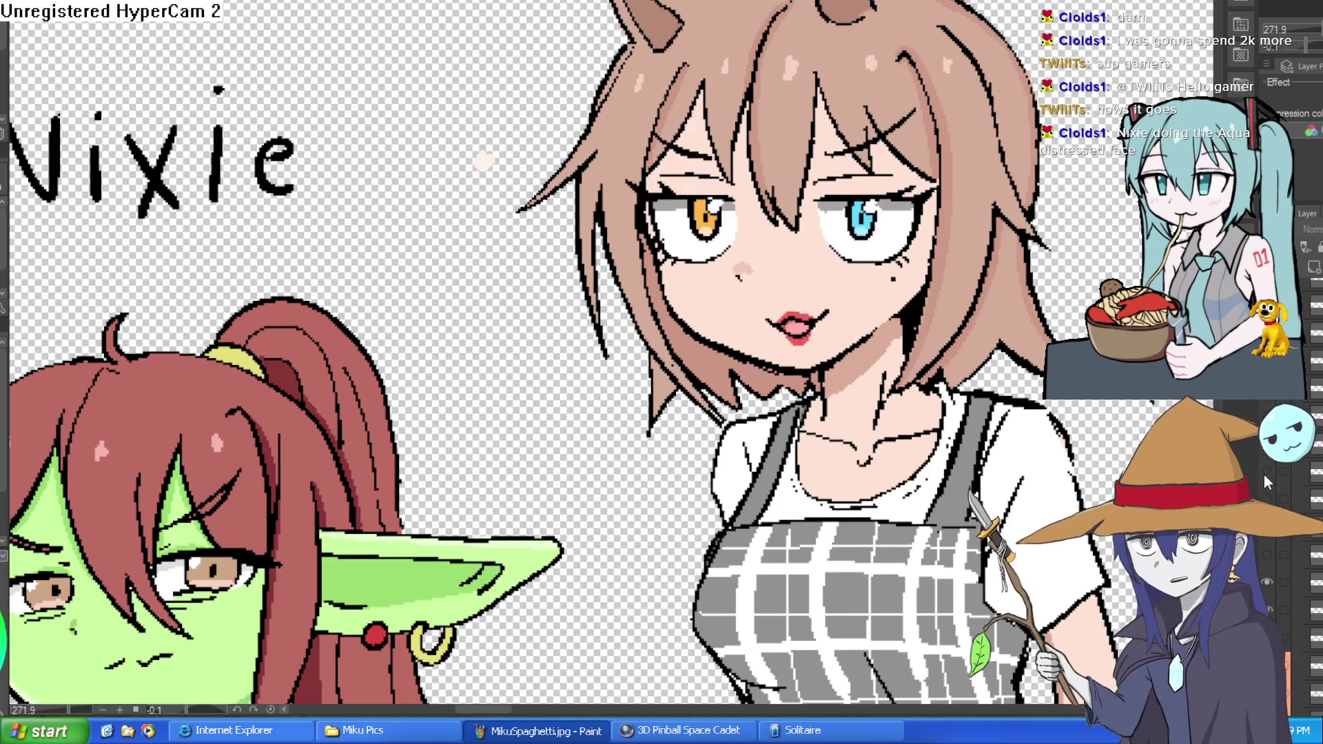
# Preview the bloody teeth-bared grimace at 100% view, then hide it for the calm face
pyautogui.click(1265, 474)
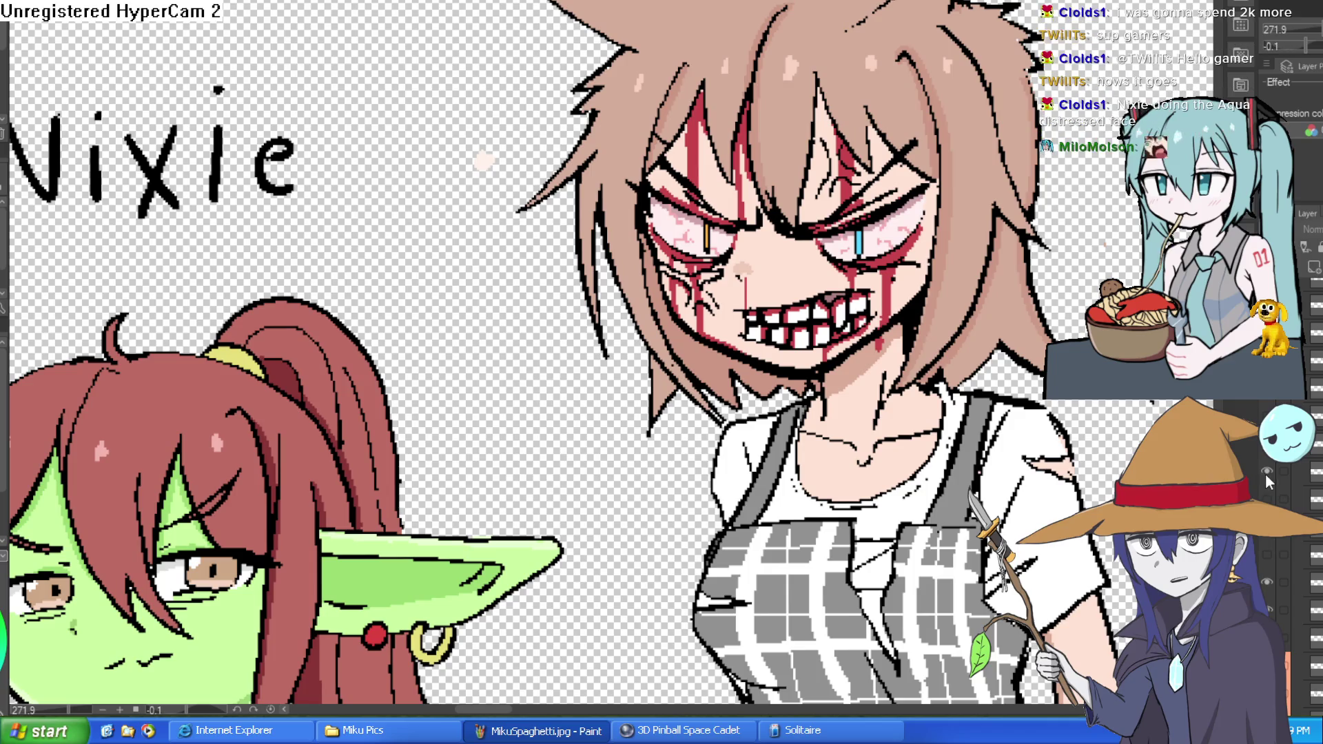
pyautogui.click(1266, 471)
pyautogui.click(1267, 473)
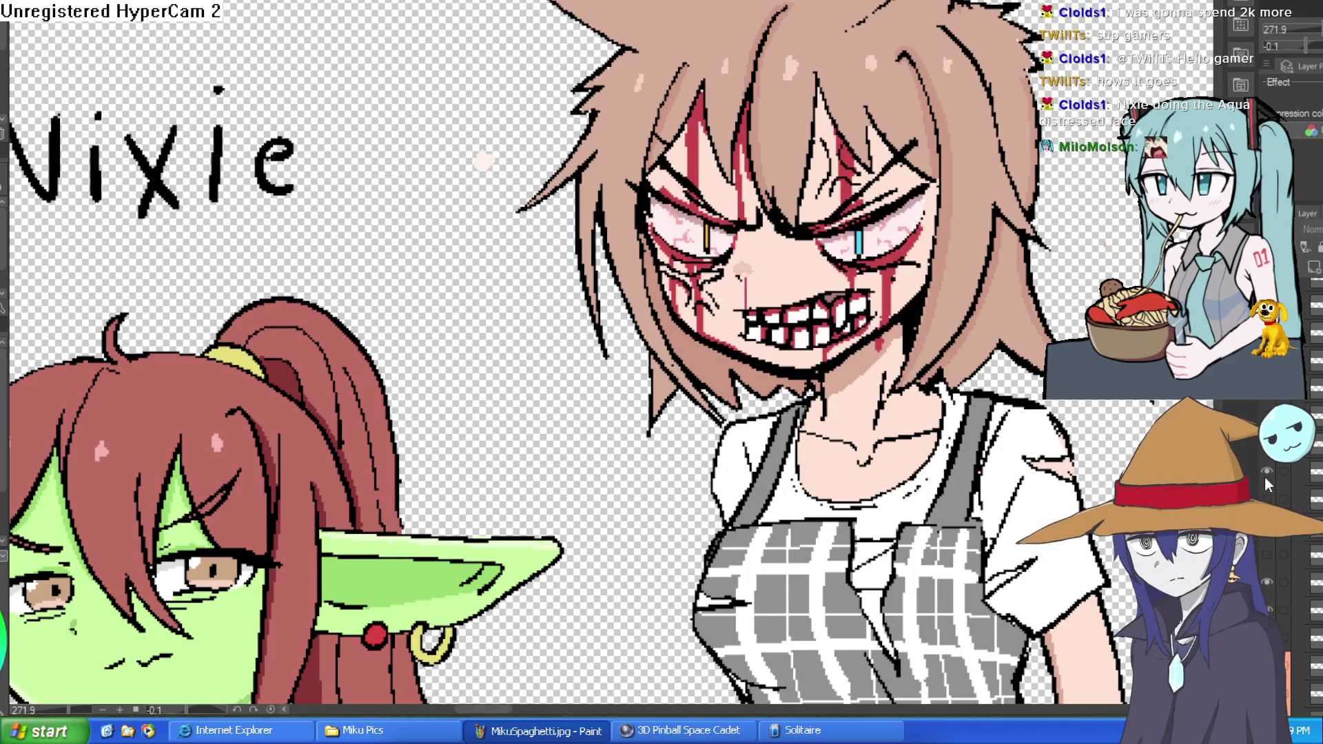
pyautogui.scroll(-3, 662, 345)
pyautogui.scroll(1, 661, 345)
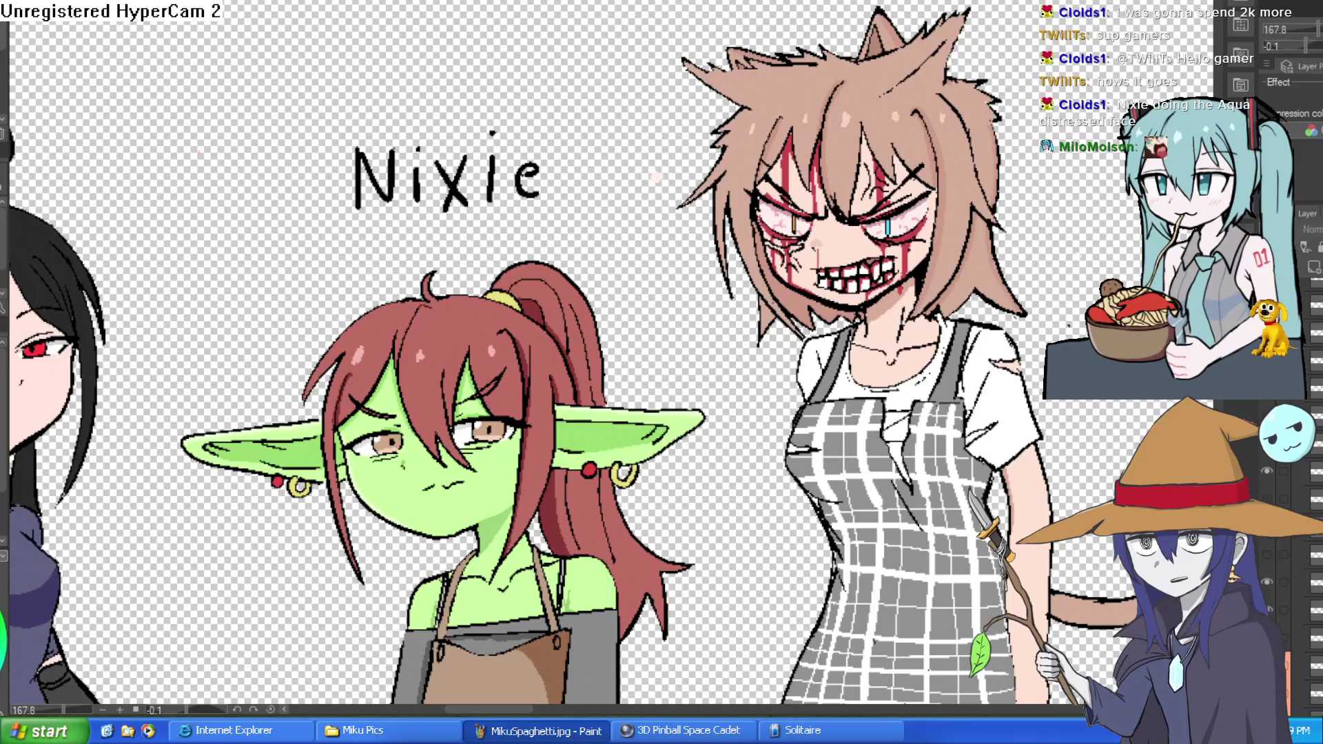
pyautogui.hotkey('ctrl', 'alt', '0')
pyautogui.moveTo(853, 320); pyautogui.dragTo(784, 216)
pyautogui.scroll(5, 784, 216)
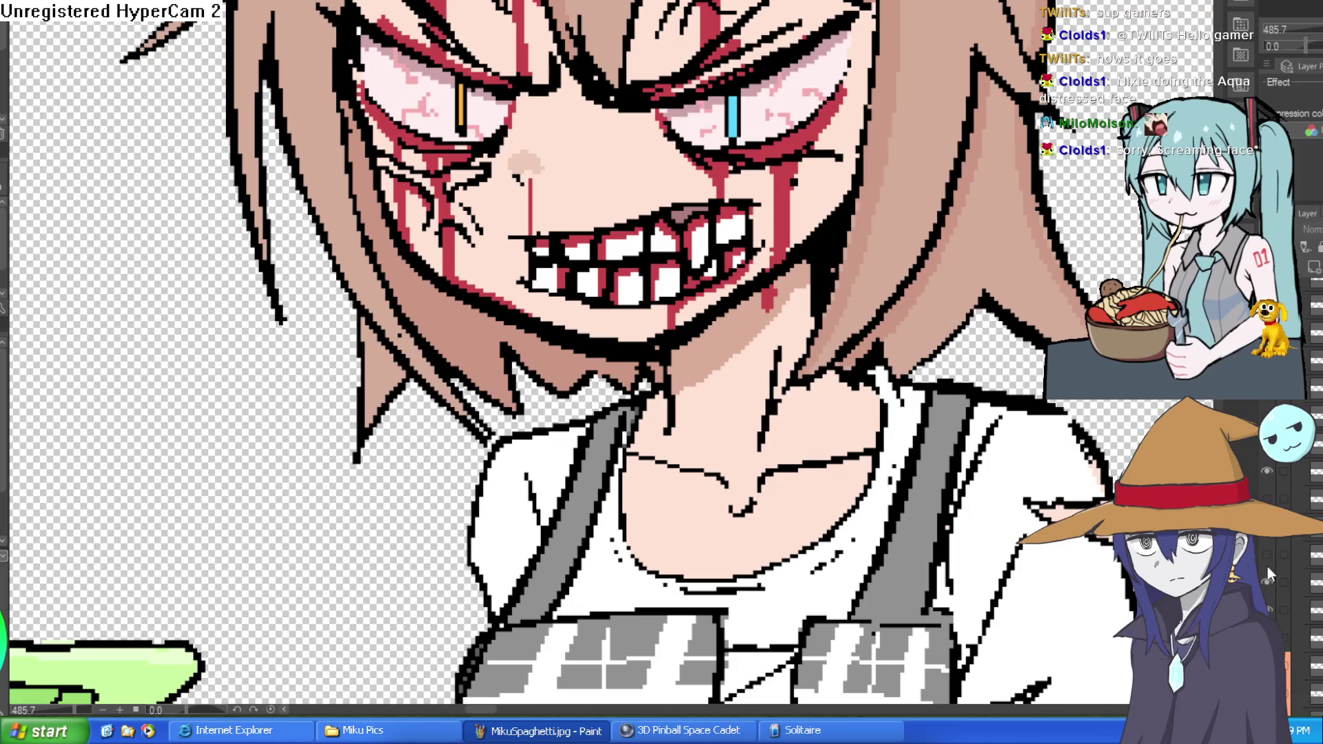
pyautogui.click(1266, 471)
# Preview blonde hair, screaming and grimace faces and red eye marks, ending on brown hair
pyautogui.click(1266, 442)
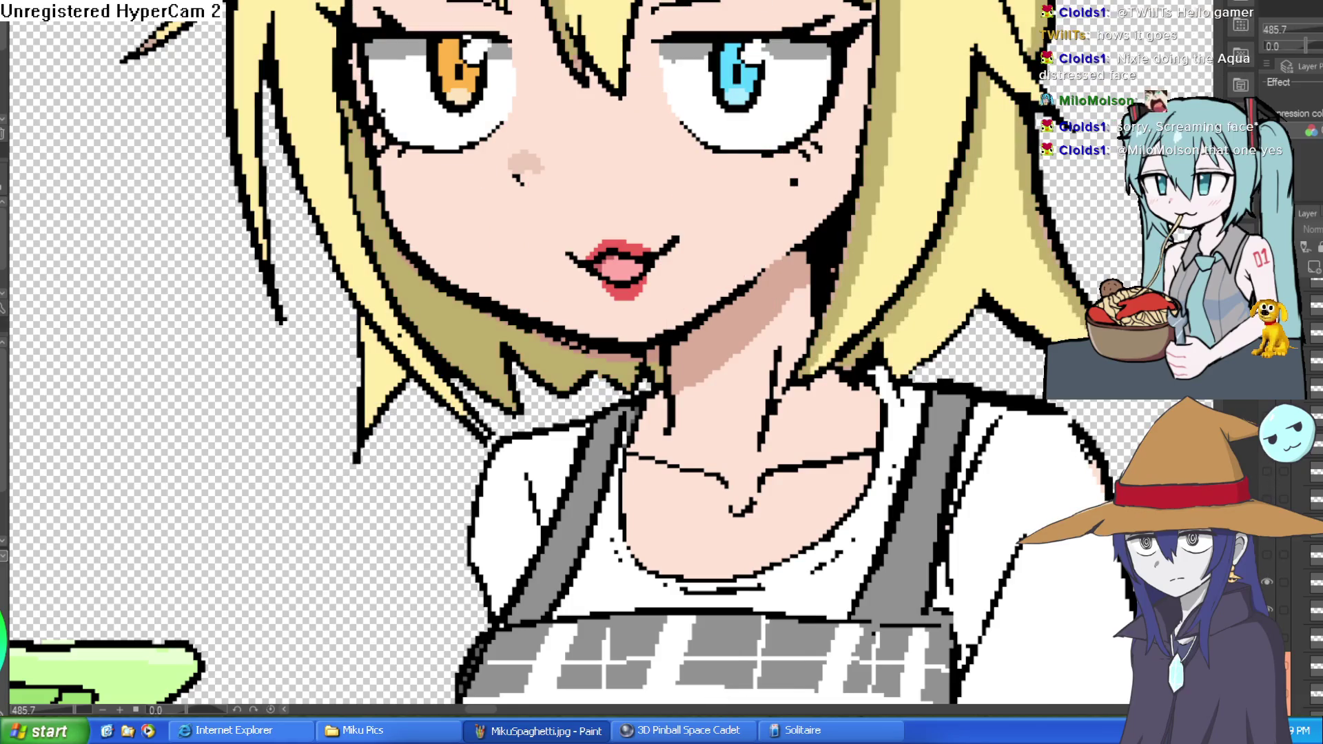
pyautogui.scroll(-3, 1095, 427)
pyautogui.click(1267, 496)
pyautogui.click(1266, 473)
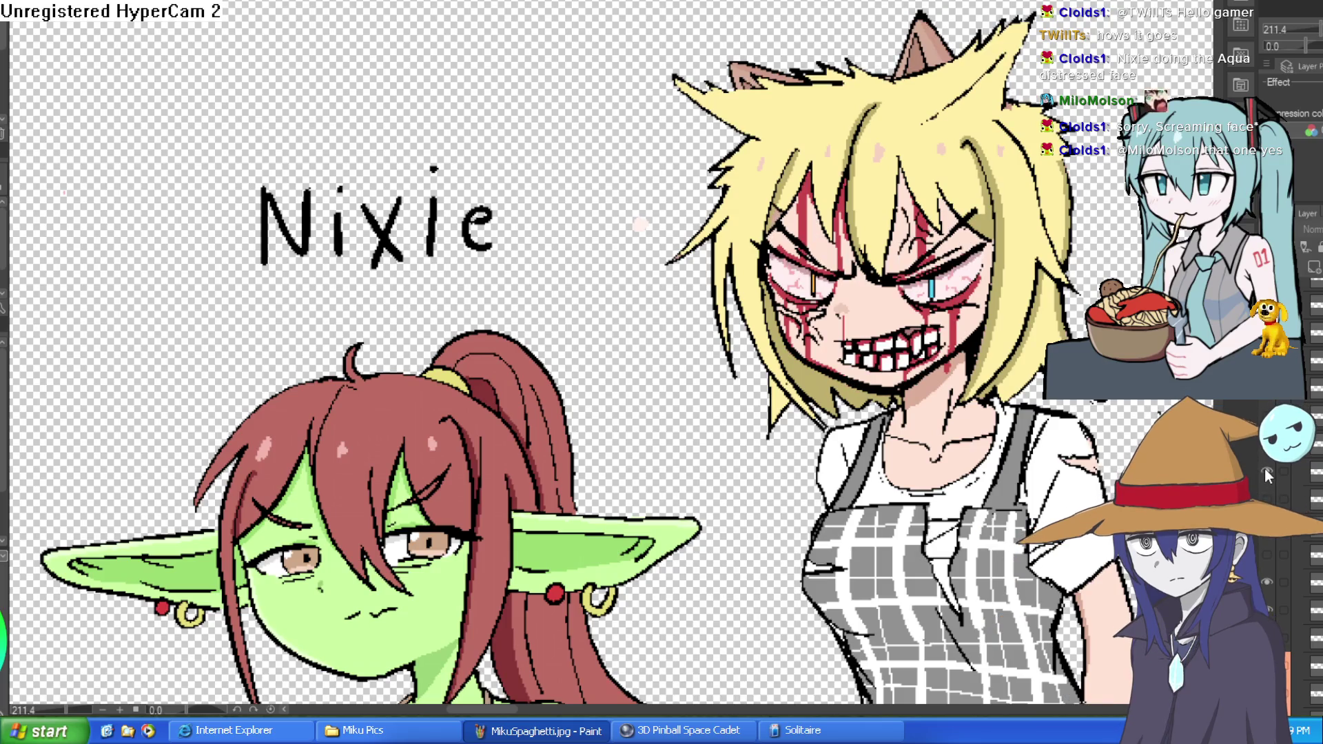
pyautogui.click(1266, 472)
pyautogui.click(1266, 468)
pyautogui.click(1267, 471)
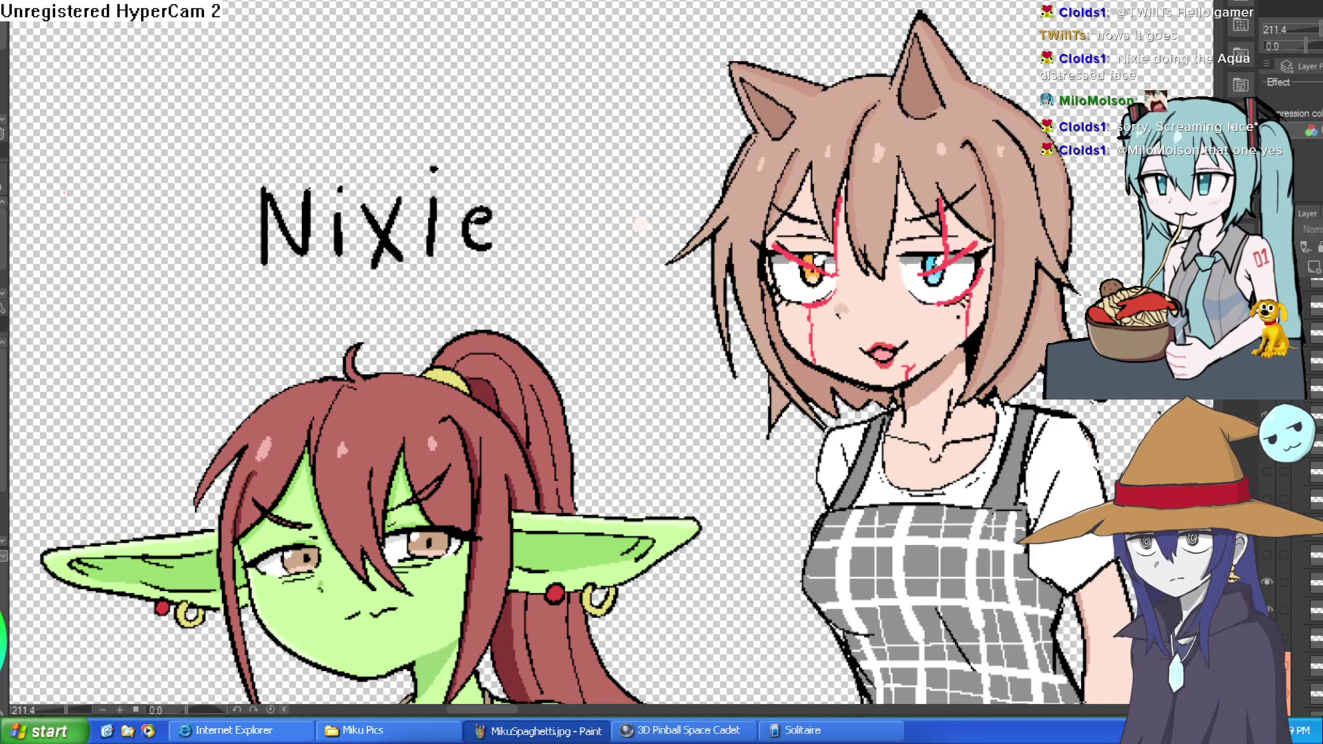
pyautogui.click(1266, 471)
# Cycle mouths between closed lips and an open fanged grin, ending on the cigarette smirk
pyautogui.click(1266, 496)
pyautogui.click(1267, 496)
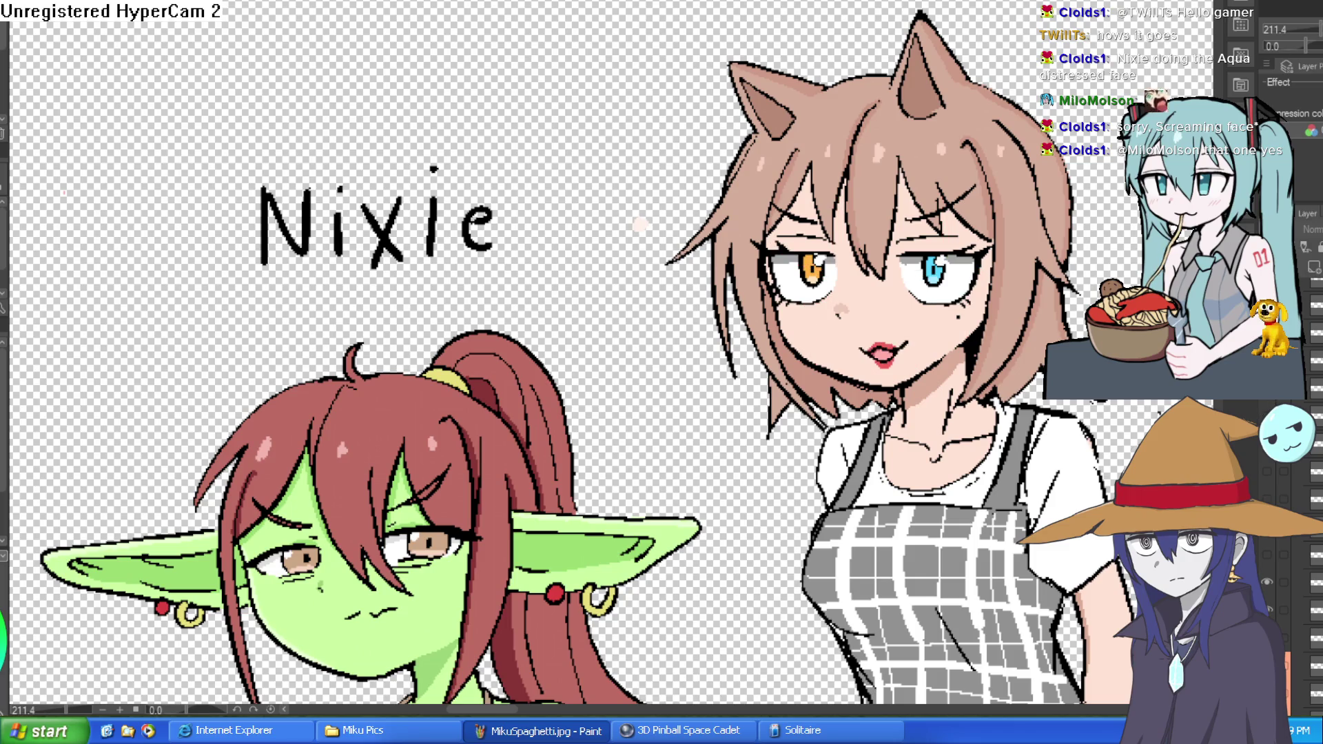
pyautogui.click(1266, 496)
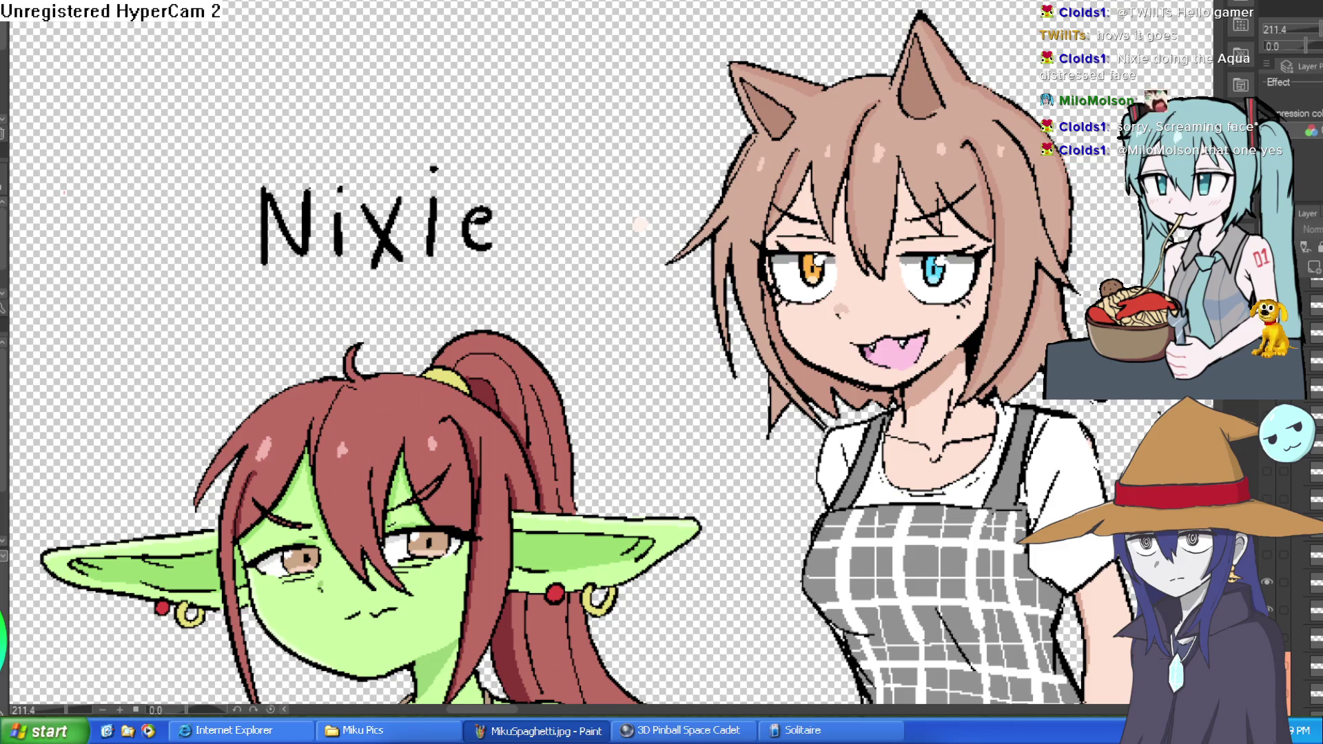
pyautogui.click(1266, 496)
pyautogui.click(1266, 496)
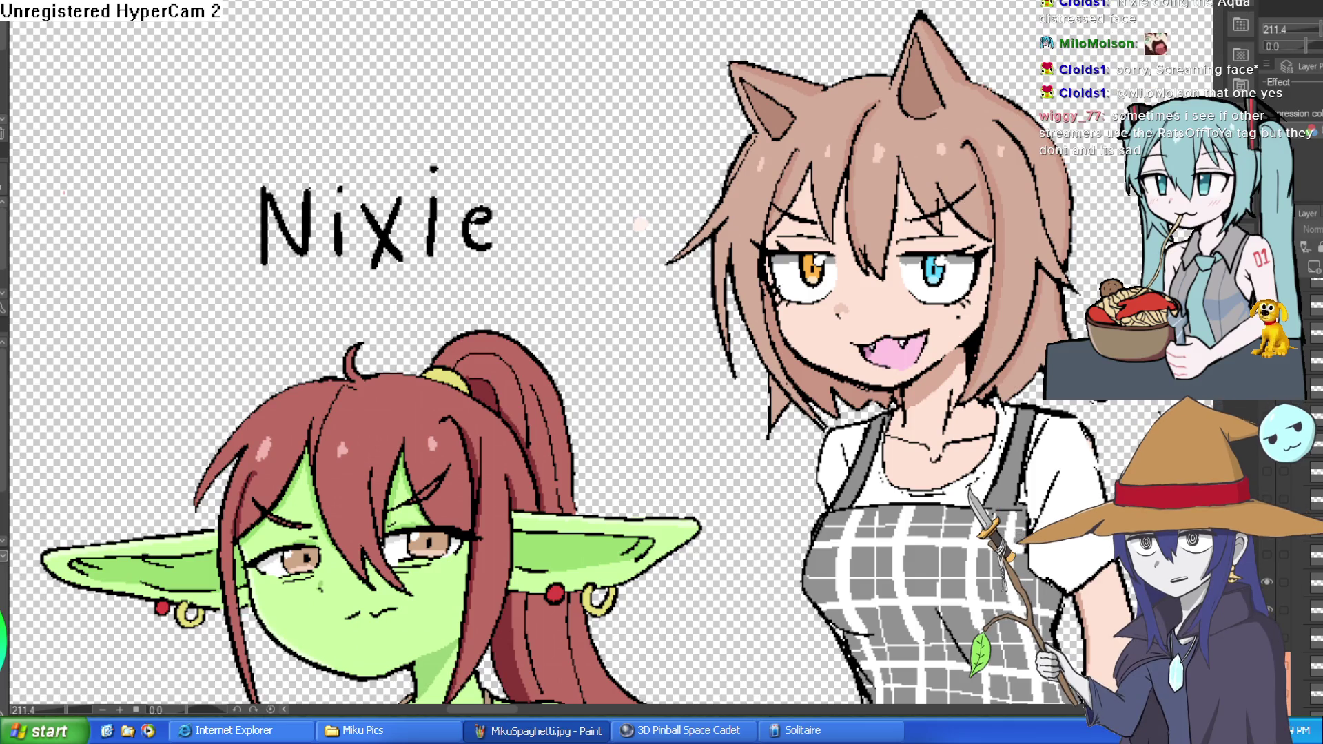
pyautogui.click(1266, 496)
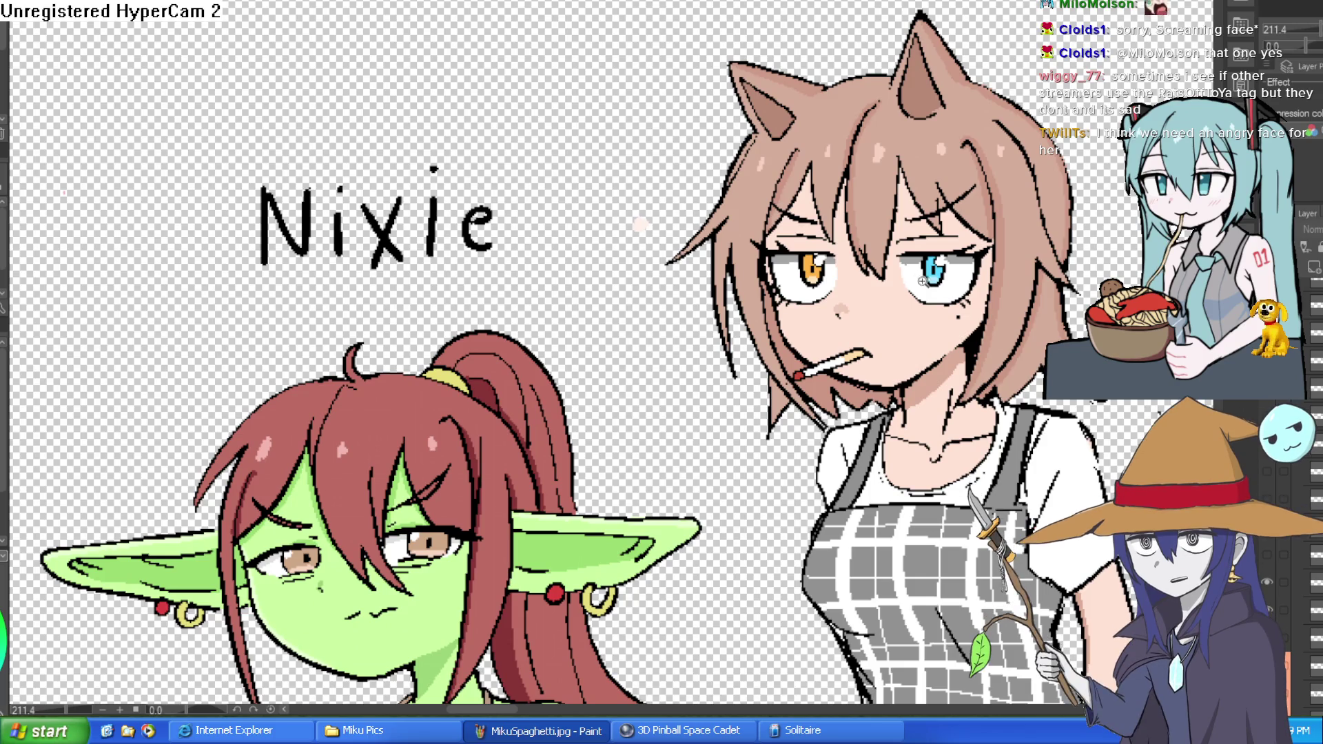
pyautogui.moveTo(916, 293)
pyautogui.mouseDown()
pyautogui.moveTo(917, 382)
pyautogui.moveTo(924, 345)
pyautogui.moveTo(854, 299)
pyautogui.moveTo(872, 327)
pyautogui.moveTo(875, 303)
pyautogui.mouseUp()
pyautogui.scroll(4, 916, 383)
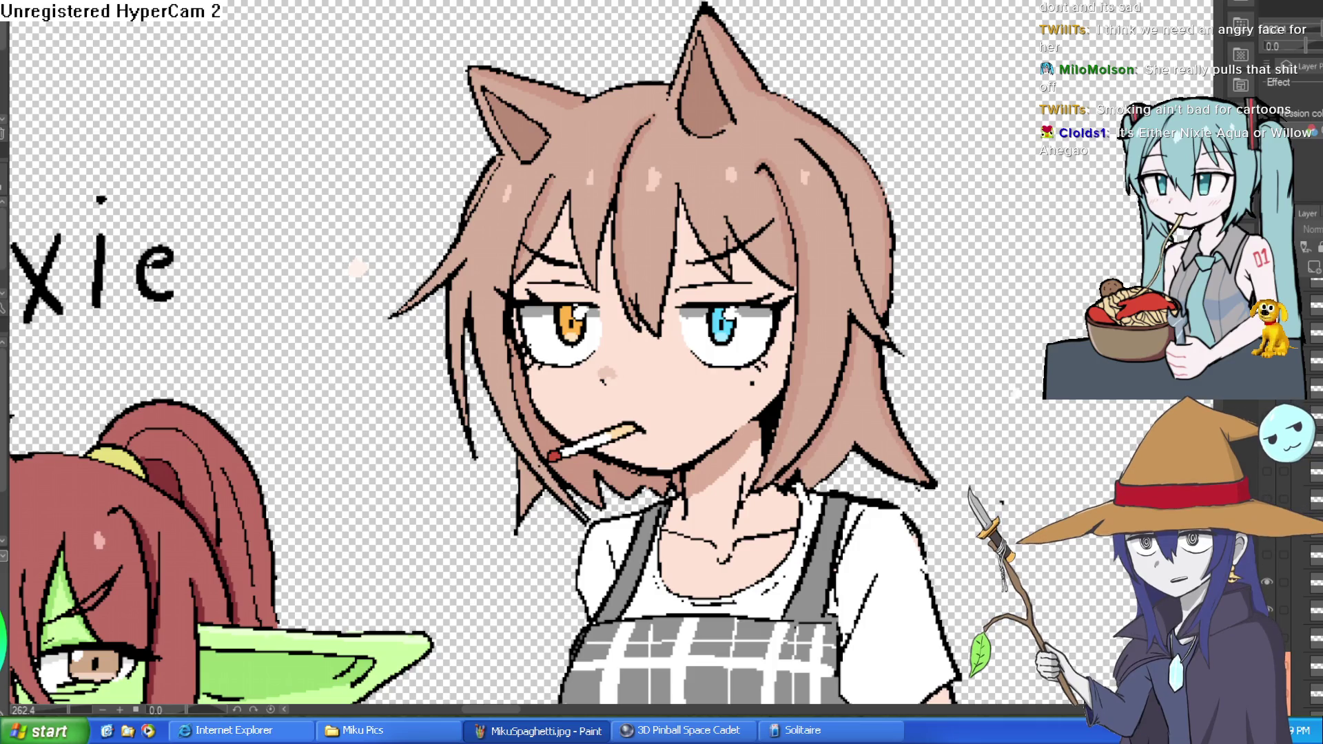
# Switch Nixie to a worried open mouth, then back to her neutral closed mouth
pyautogui.scroll(-3, 662, 358)
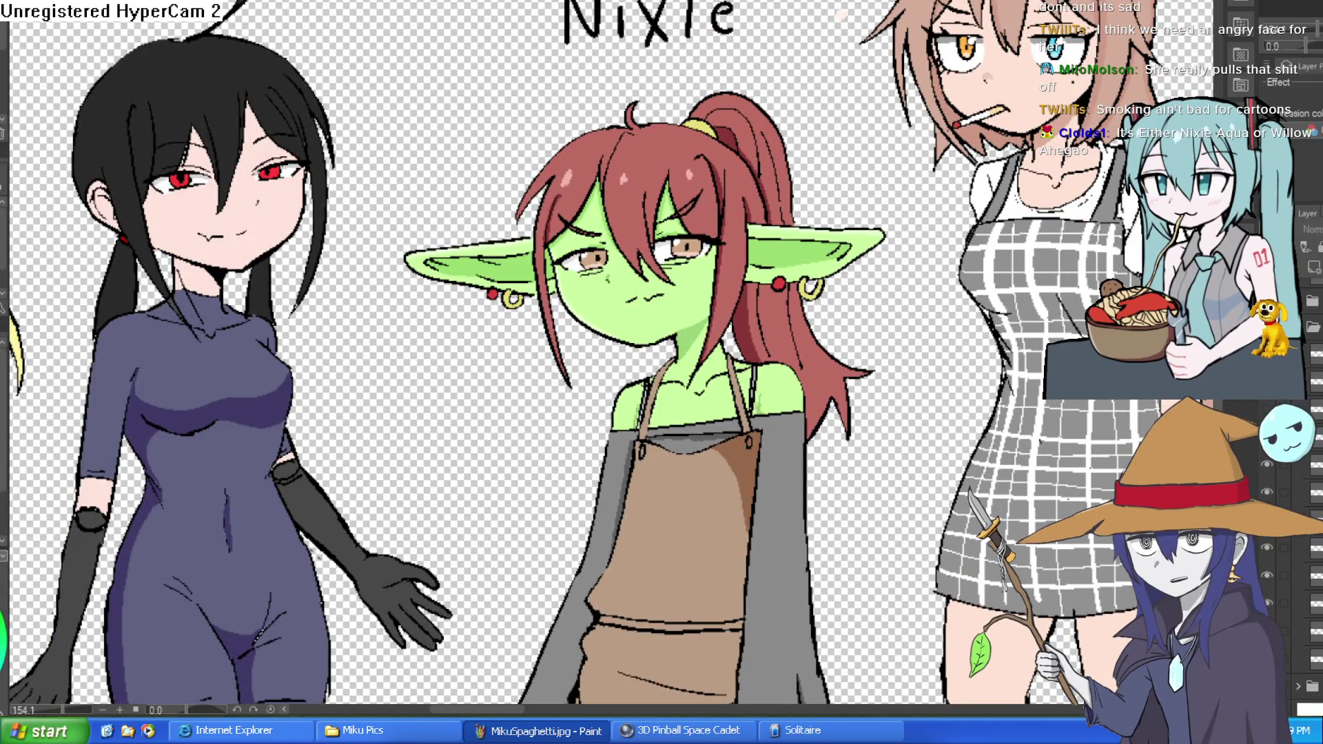
pyautogui.hotkey('ctrl', 'z')
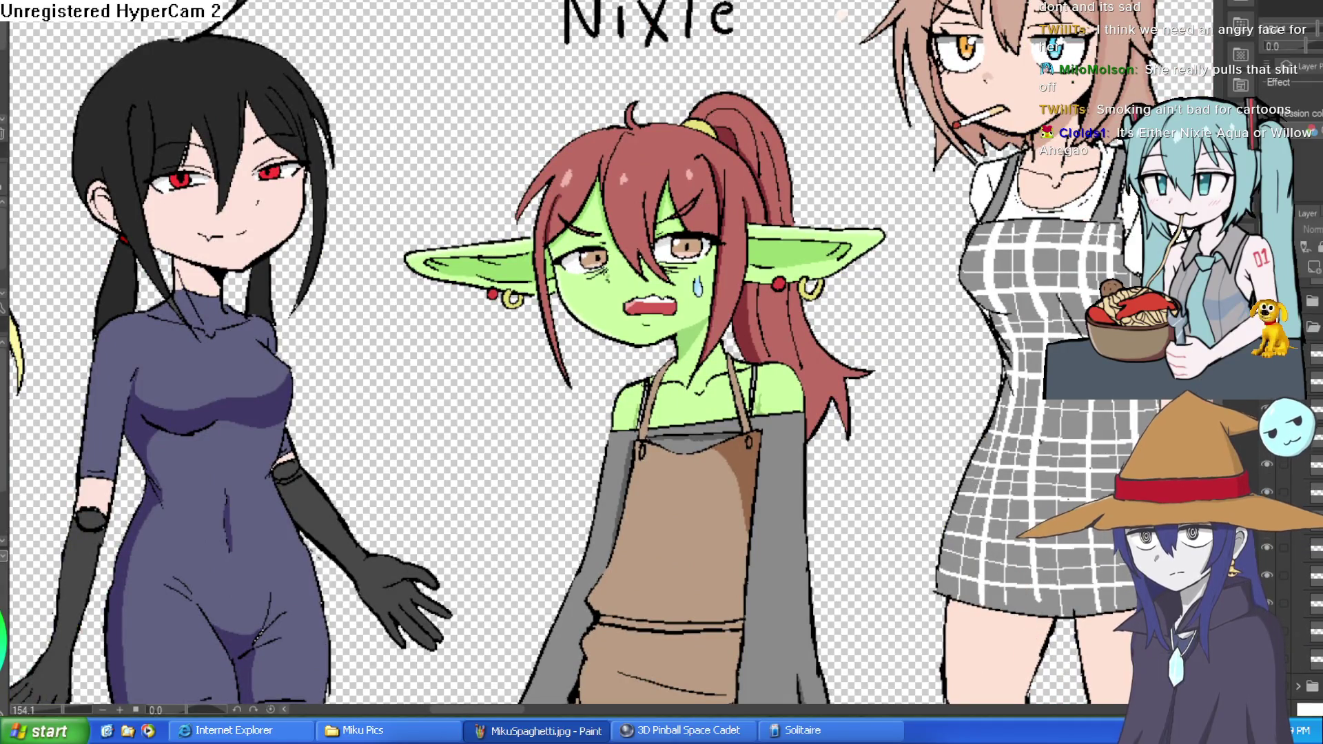
pyautogui.scroll(-2, 854, 296)
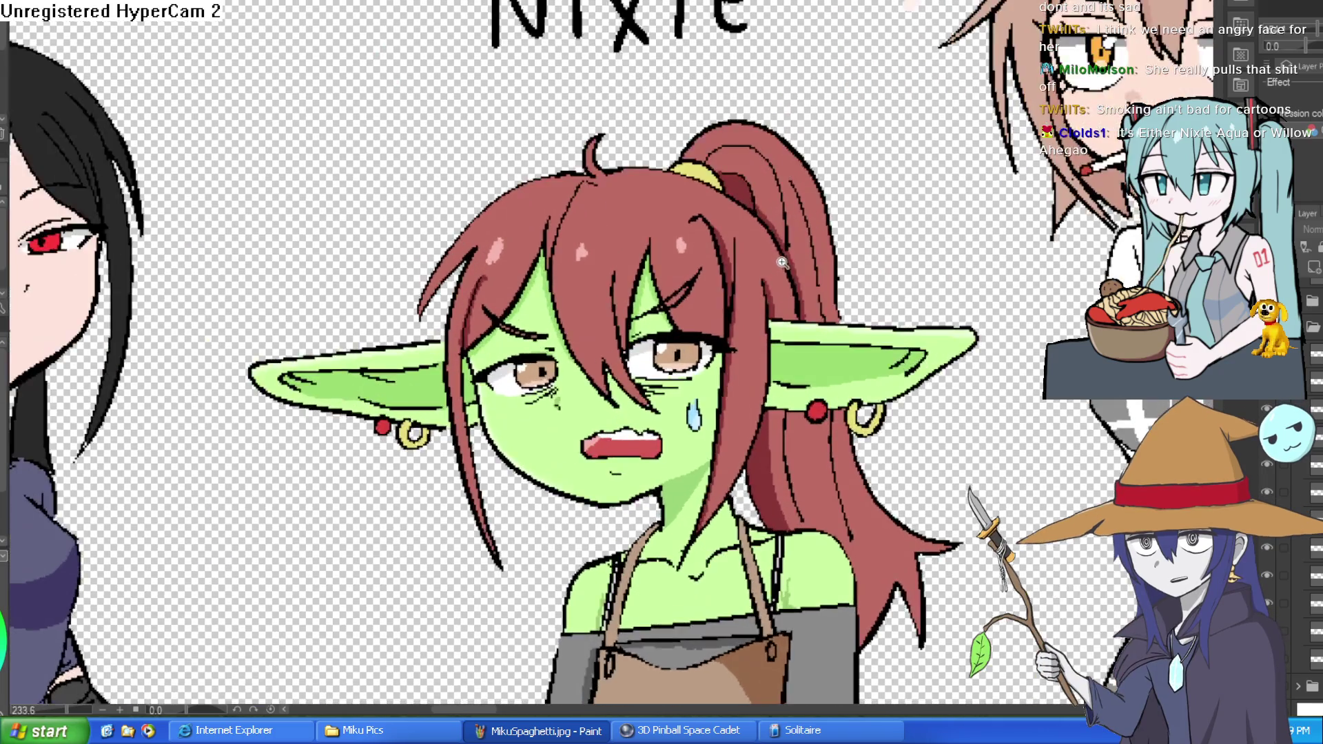
pyautogui.scroll(2, 854, 297)
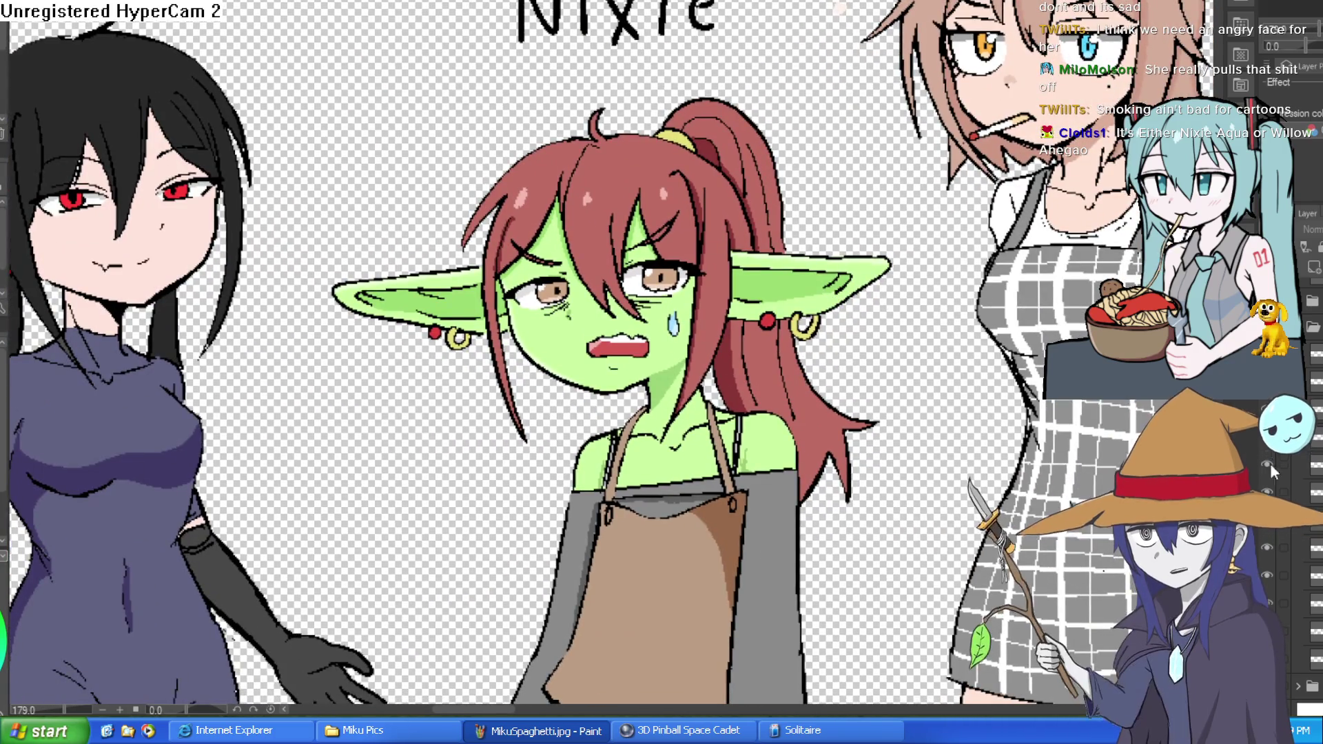
pyautogui.hotkey('ctrl', 'z')
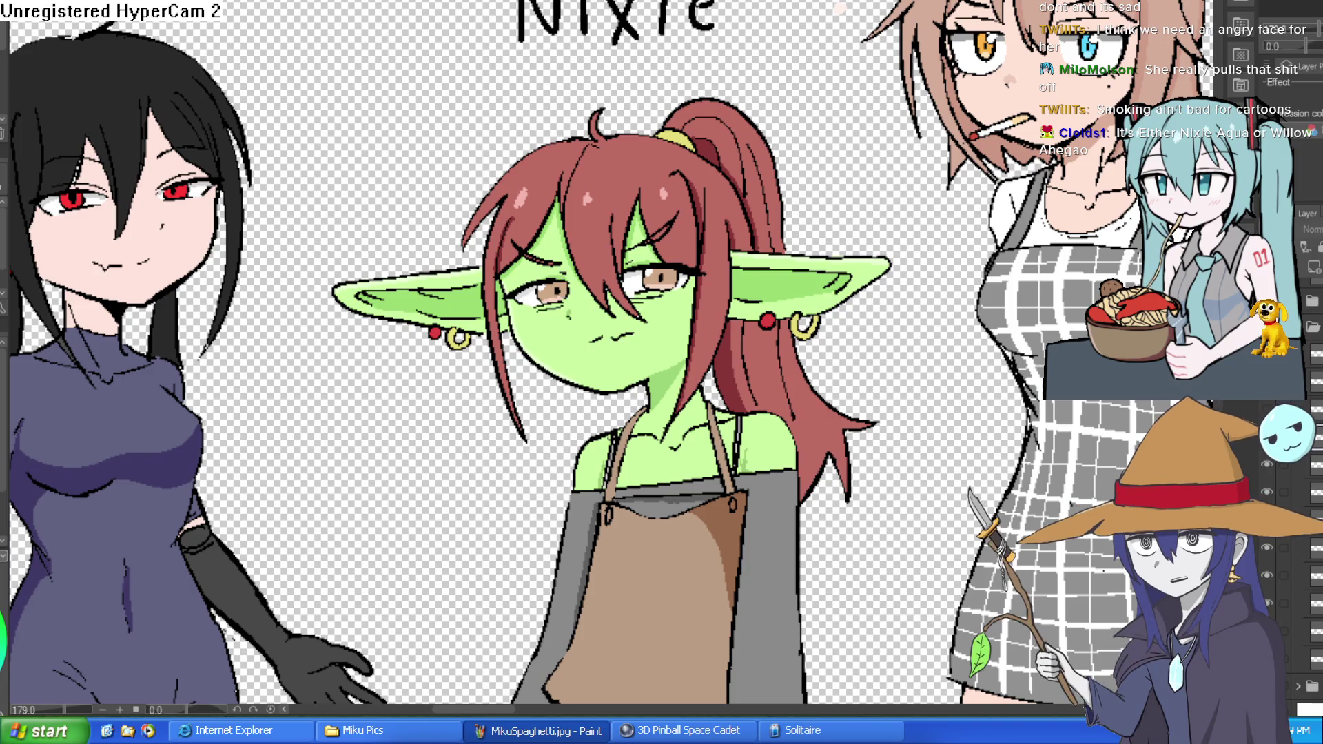
pyautogui.moveTo(1066, 273); pyautogui.dragTo(977, 321)
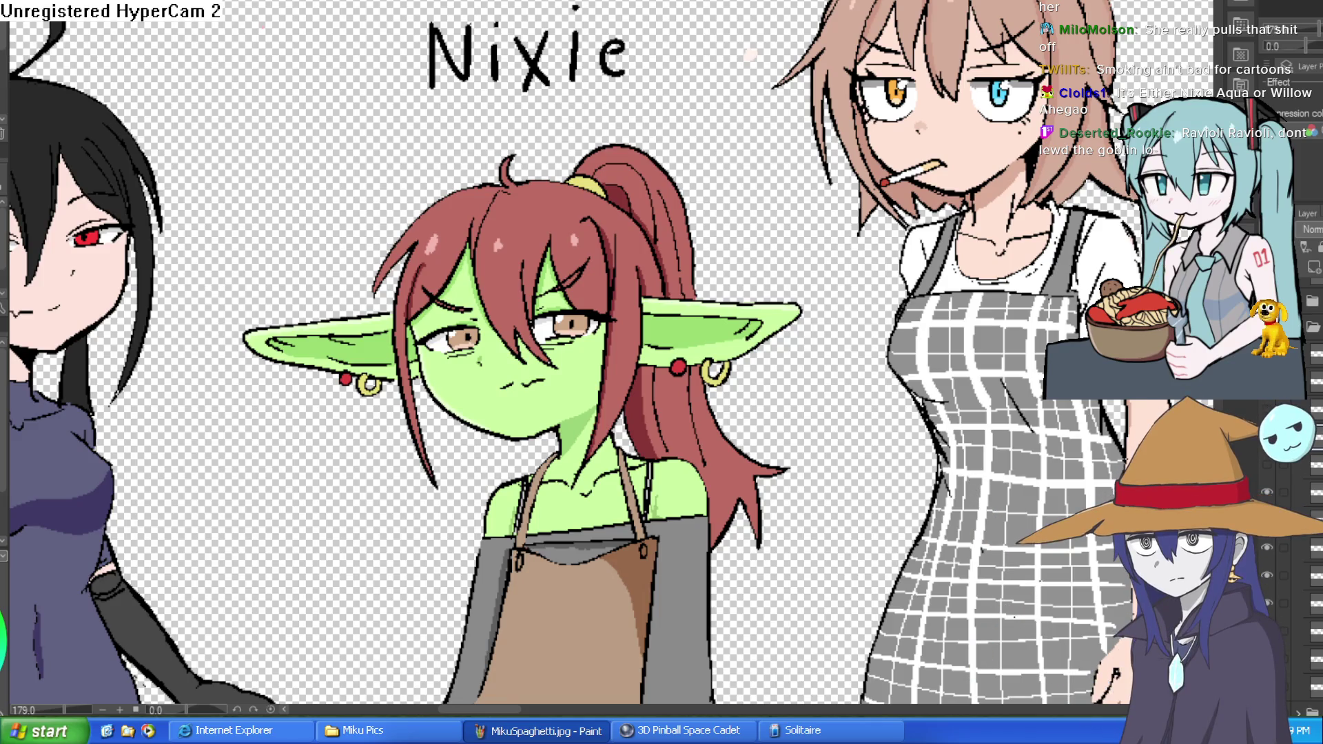
# Flip the canvas horizontally and zoom in on the goblin's face
pyautogui.press('h')
pyautogui.scroll(4, 798, 246)
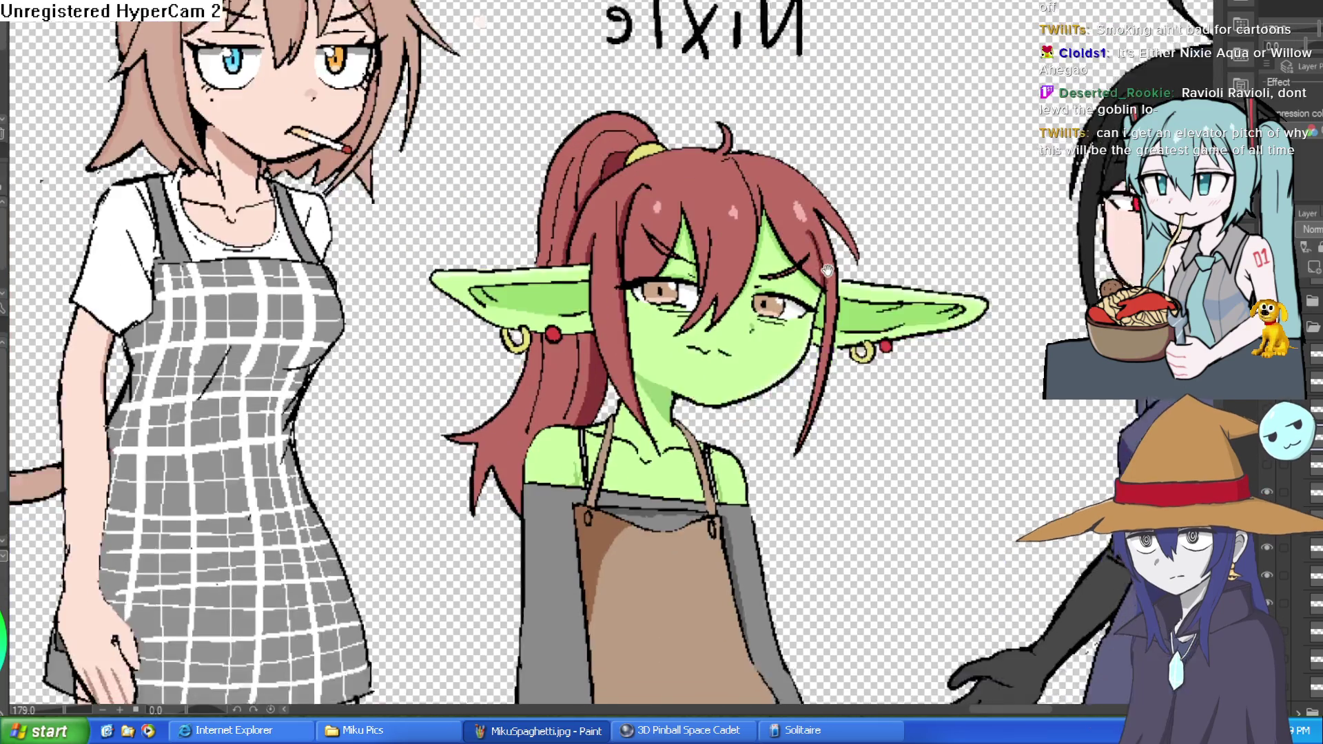
pyautogui.moveTo(798, 246); pyautogui.dragTo(764, 220)
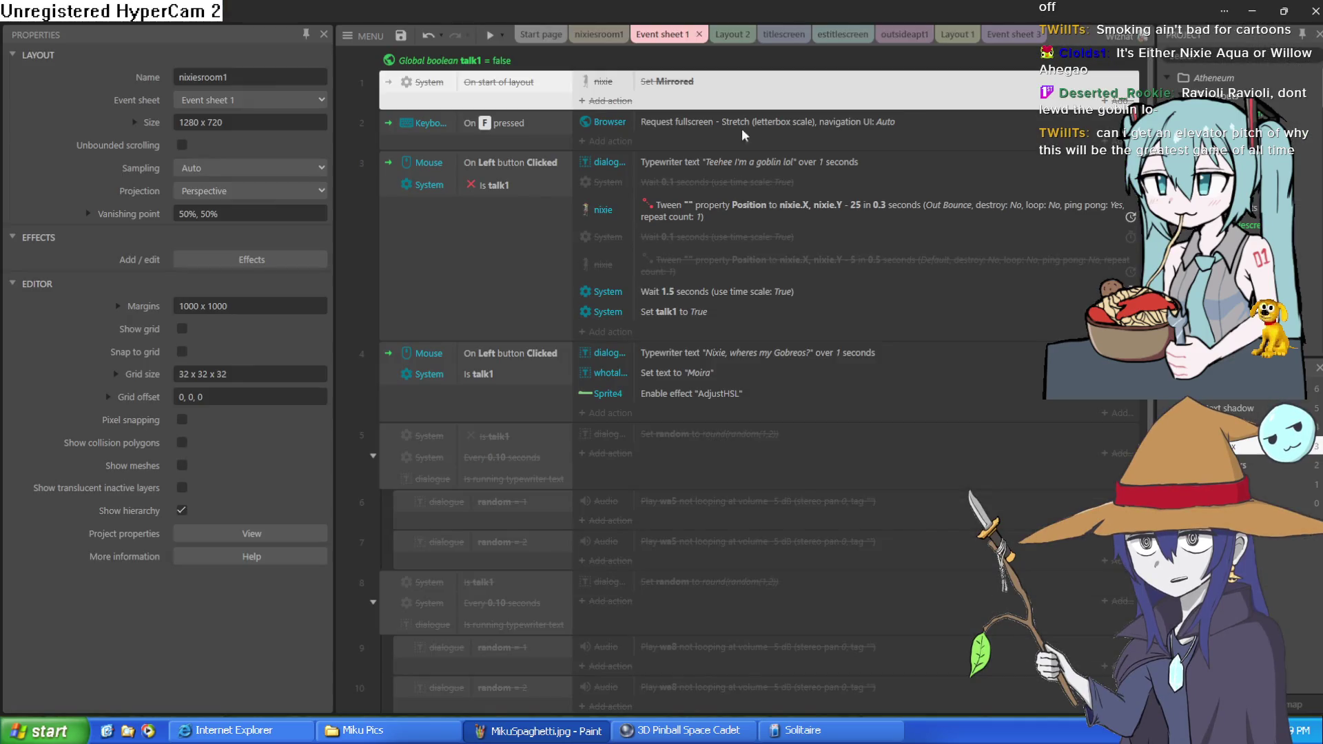
# Open the nixiesroom1 layout and zoom around its character sprites
pyautogui.click(597, 34)
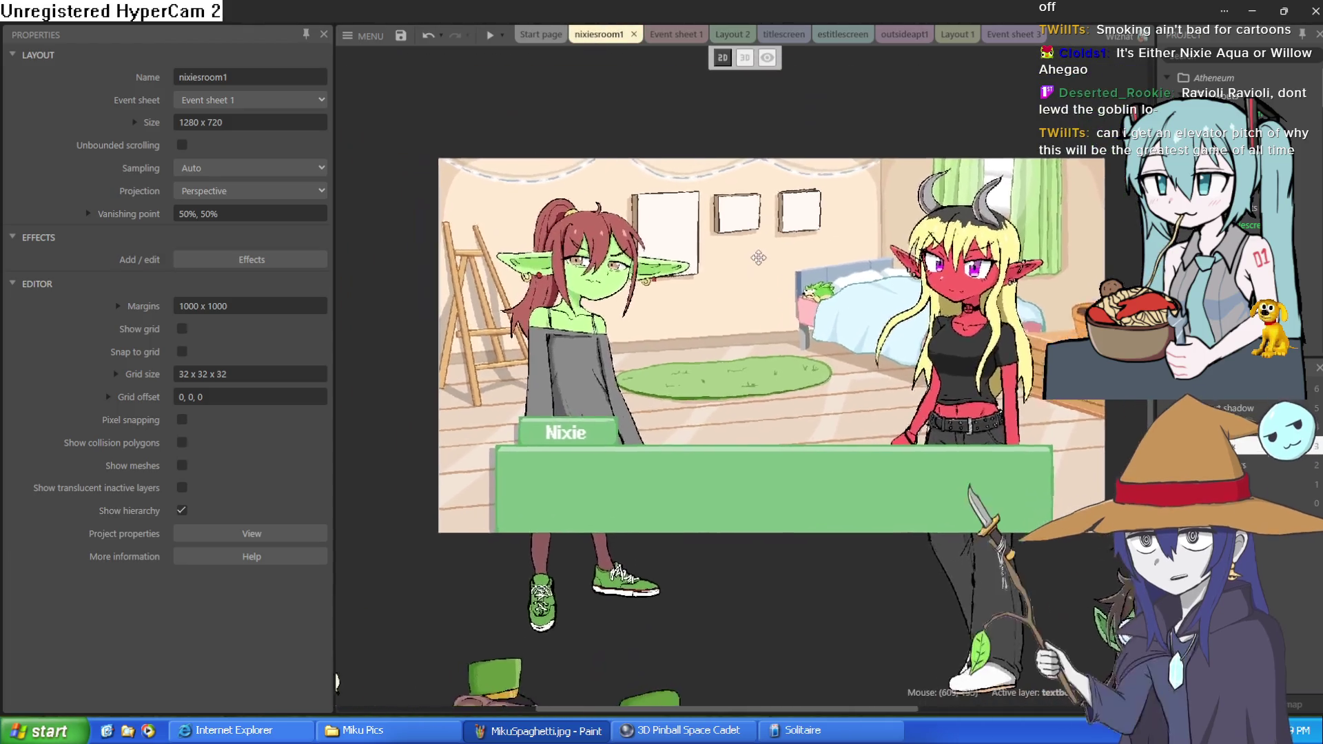
pyautogui.moveTo(758, 258); pyautogui.dragTo(777, 251)
pyautogui.scroll(3, 664, 230)
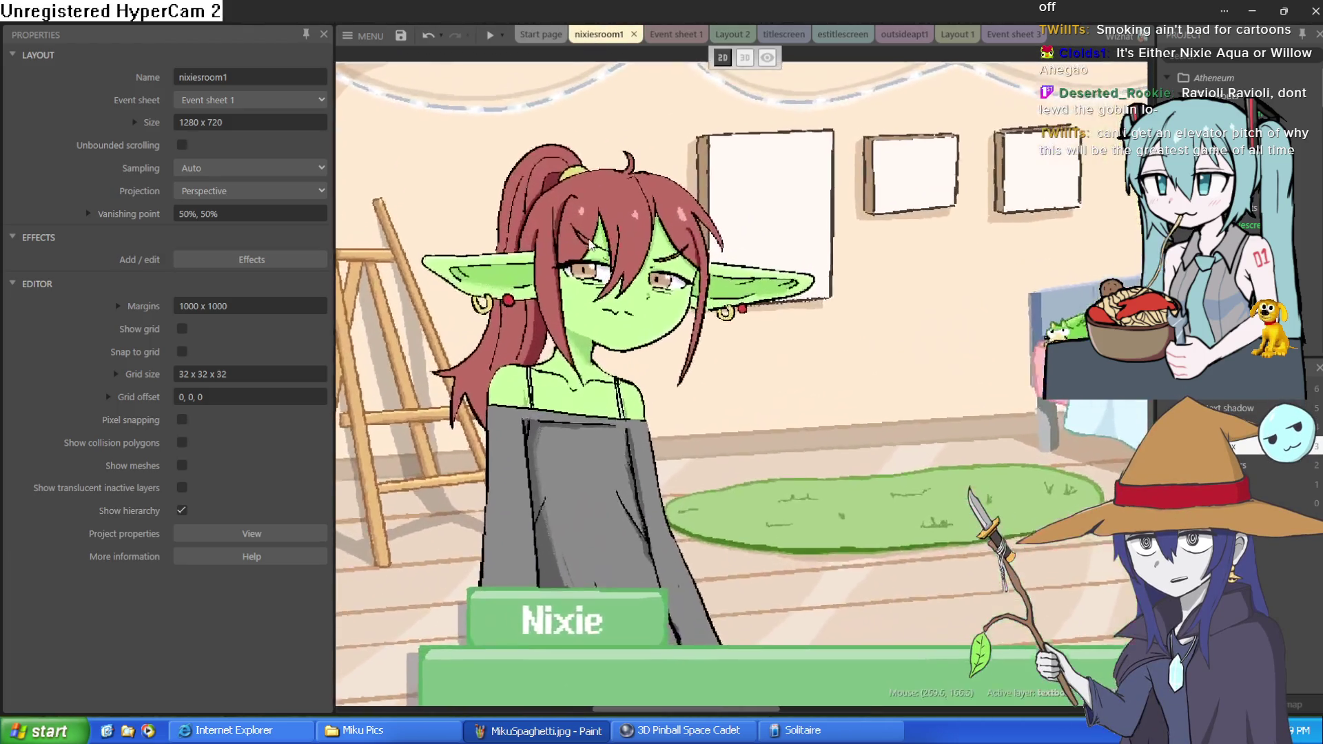
pyautogui.scroll(-3, 689, 227)
pyautogui.scroll(4, 711, 216)
pyautogui.scroll(-3, 822, 213)
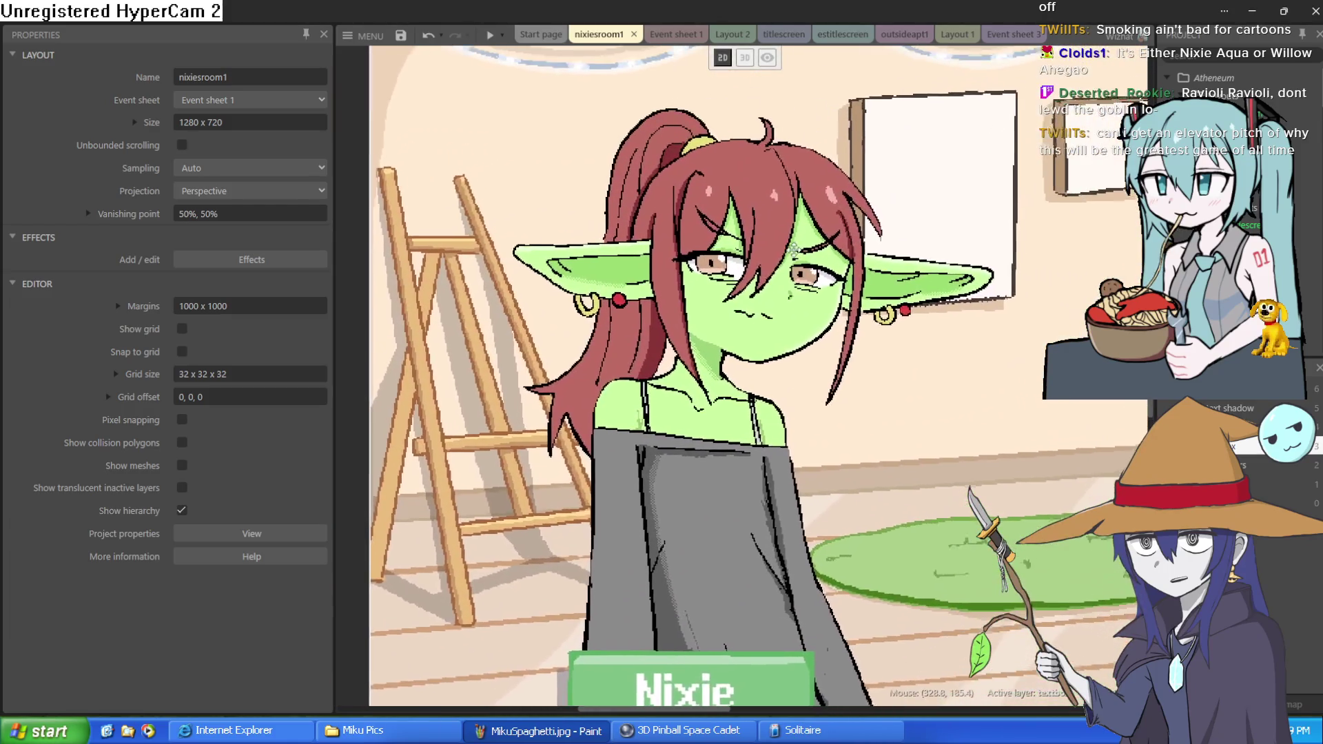
pyautogui.scroll(3, 771, 234)
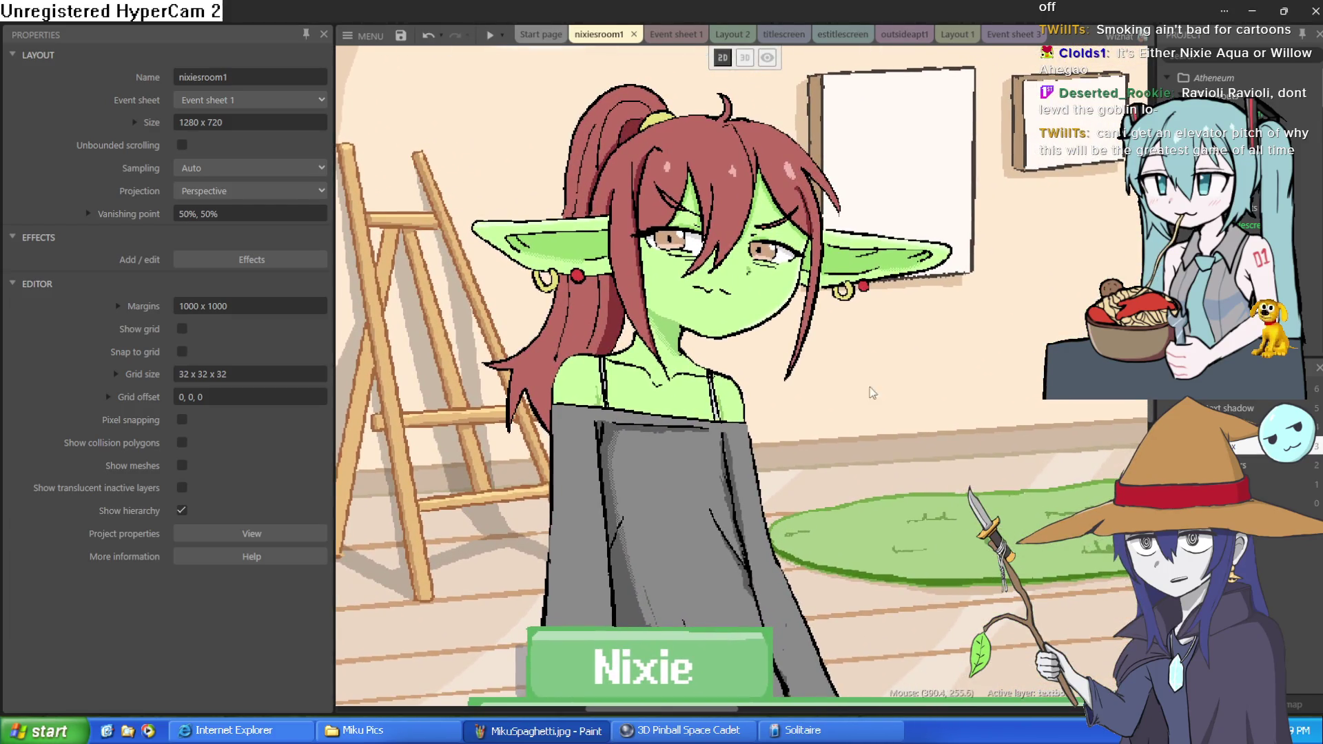
pyautogui.scroll(-4, 872, 393)
pyautogui.scroll(3, 805, 330)
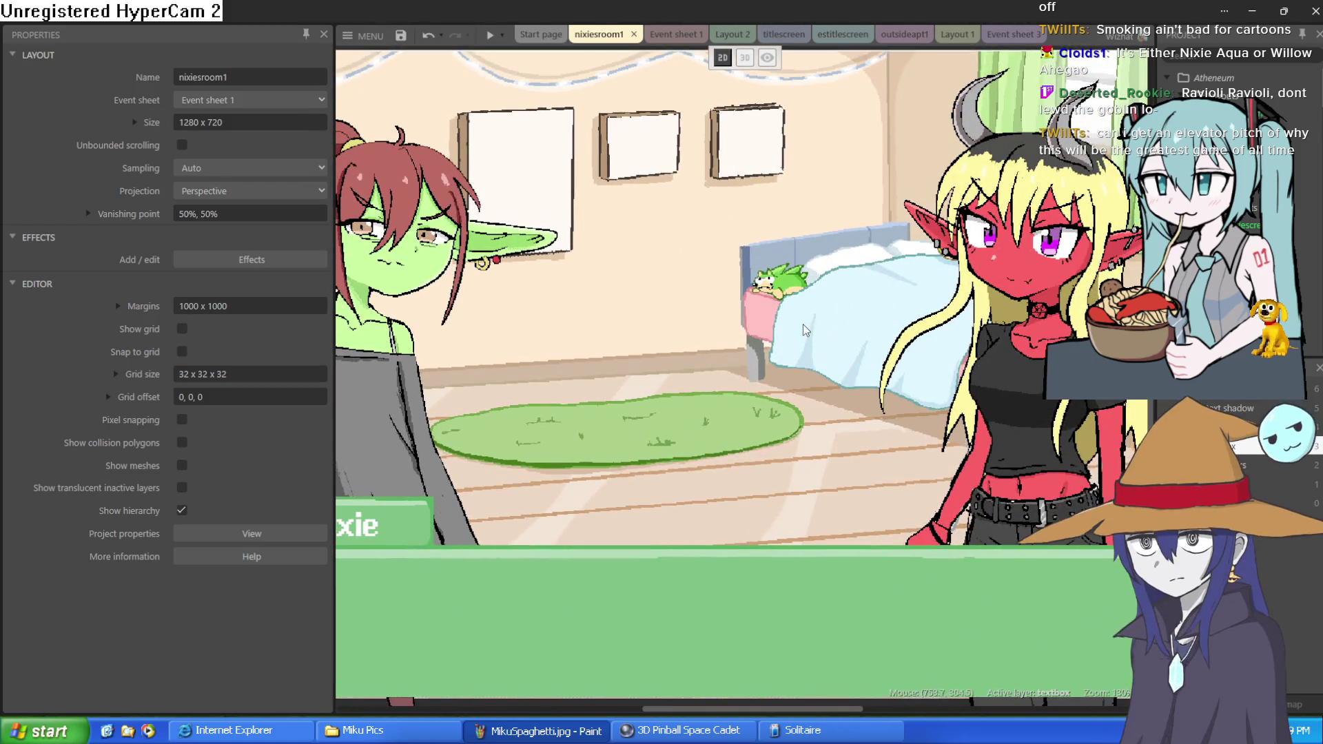
pyautogui.scroll(5, 965, 207)
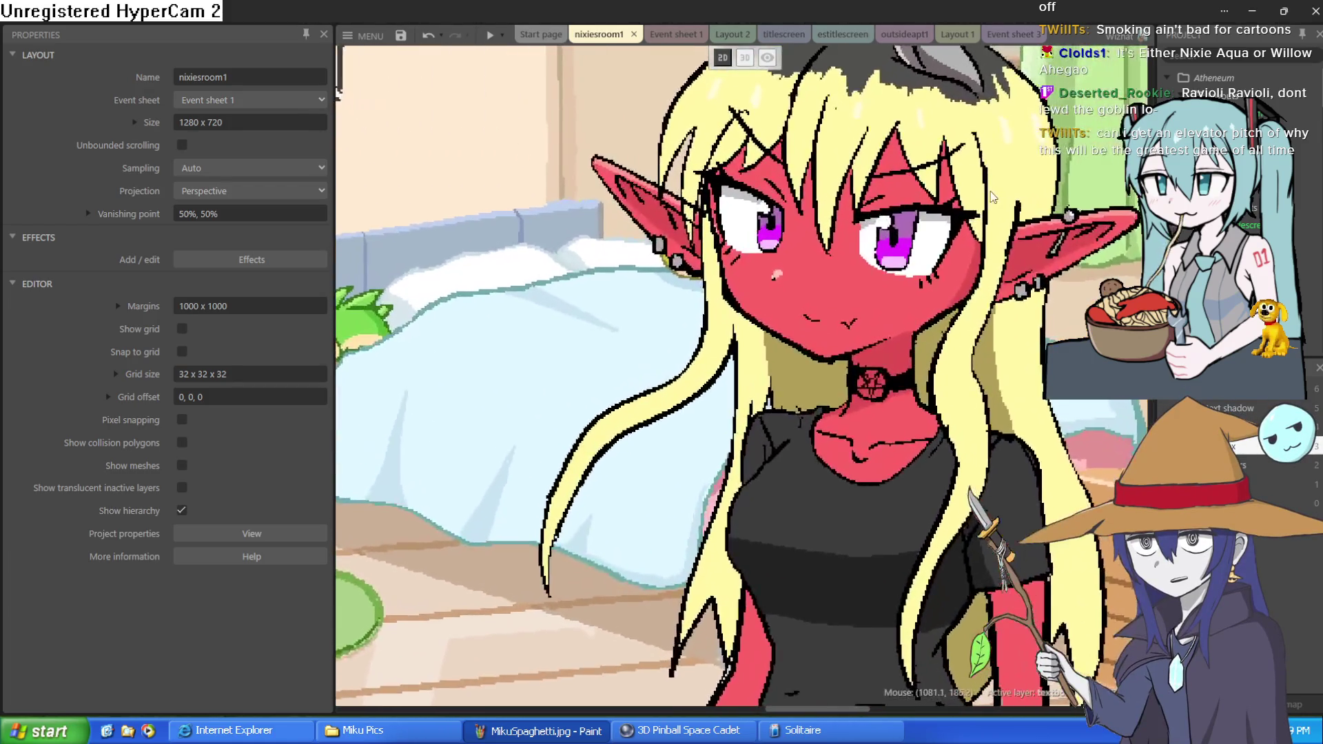
pyautogui.scroll(-2, 857, 318)
pyautogui.scroll(-3, 856, 320)
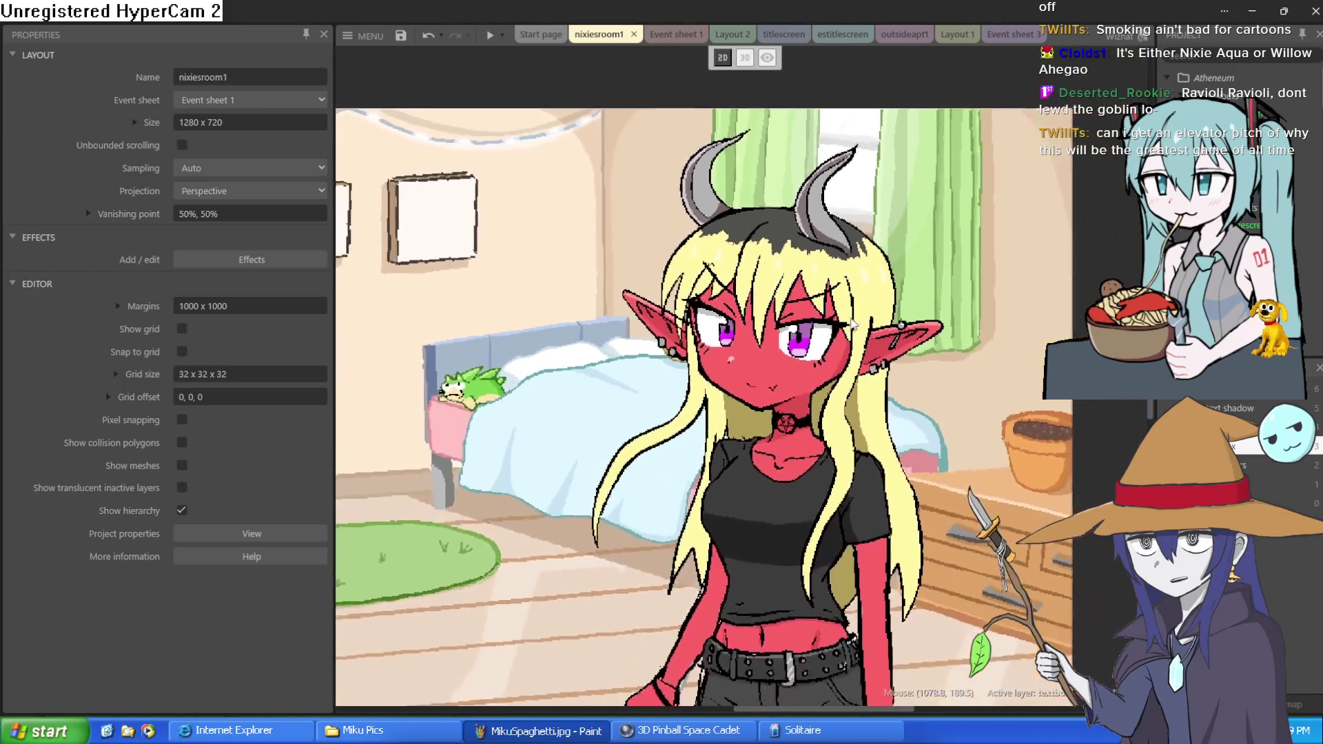
pyautogui.scroll(3, 606, 316)
pyautogui.scroll(5, 797, 373)
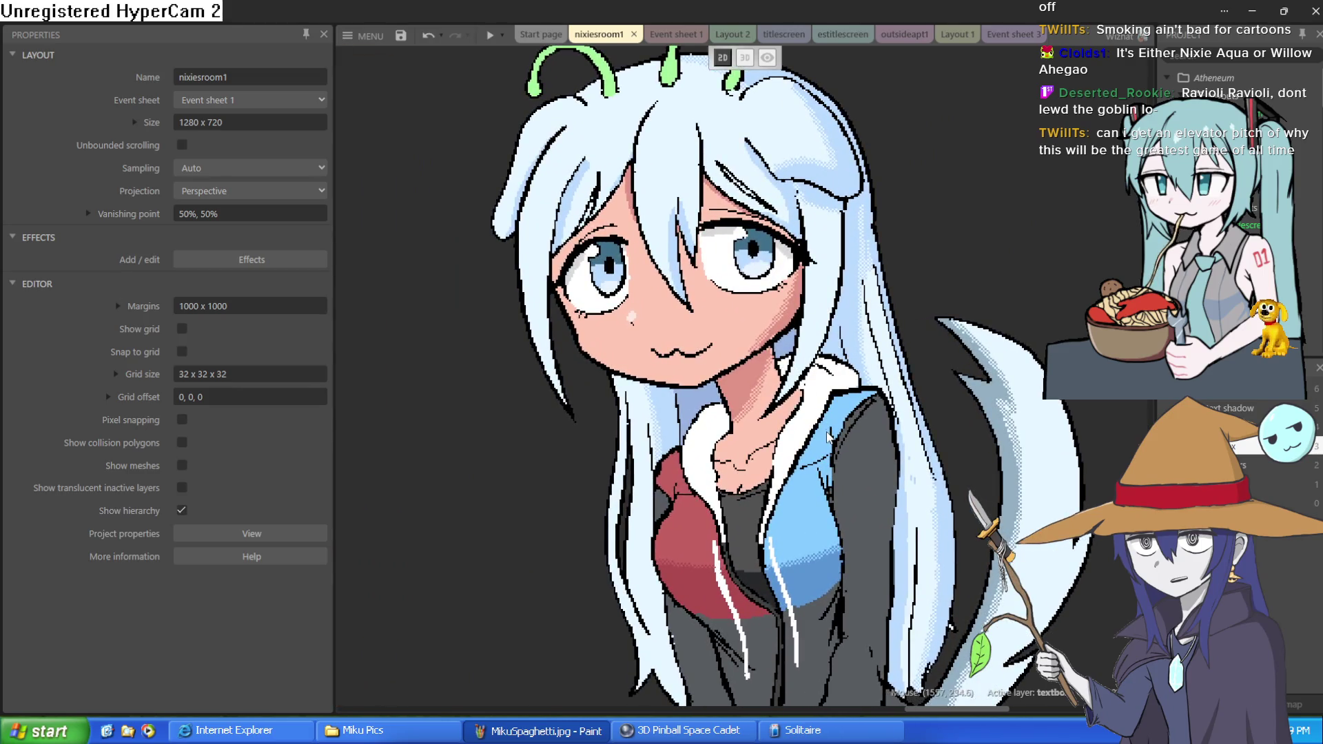
# Pan across the room scene, then switch via outsideapt1 to the Layout 1 office scene
pyautogui.scroll(-2, 827, 434)
pyautogui.scroll(4, 806, 414)
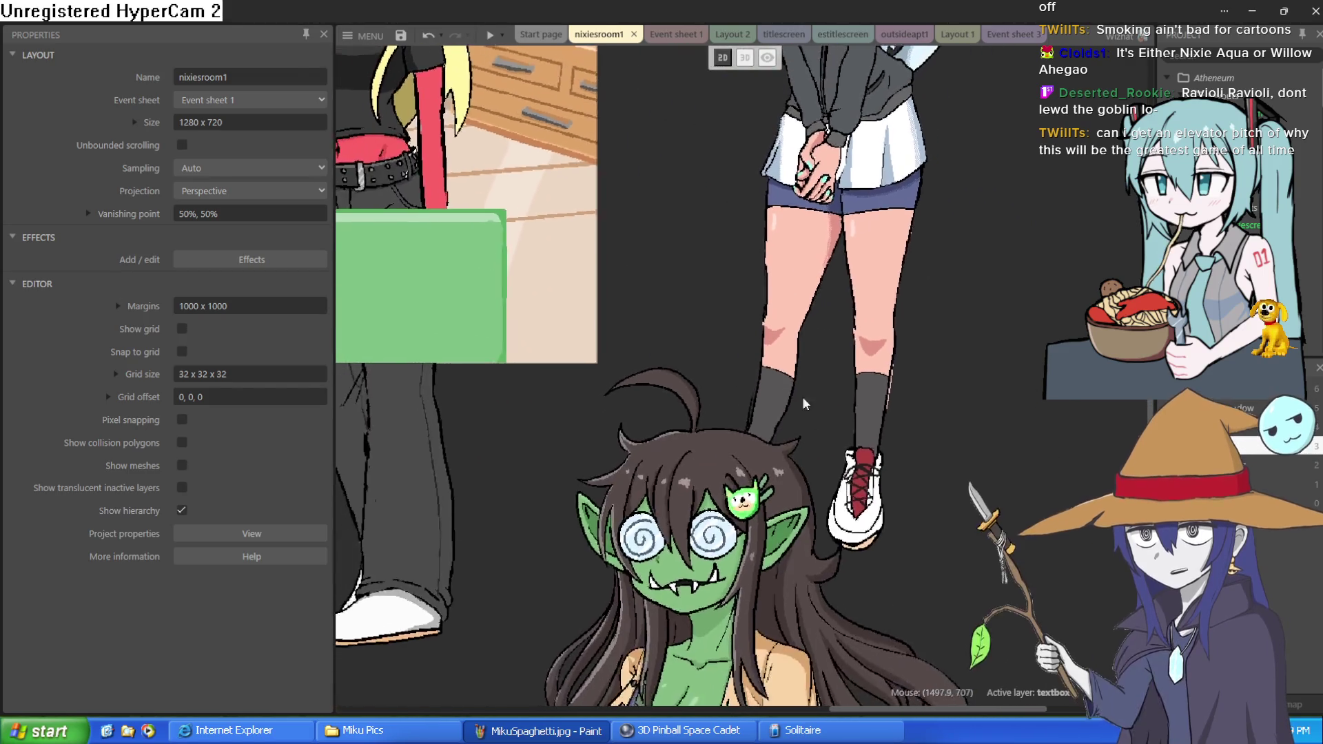
pyautogui.scroll(-4, 804, 403)
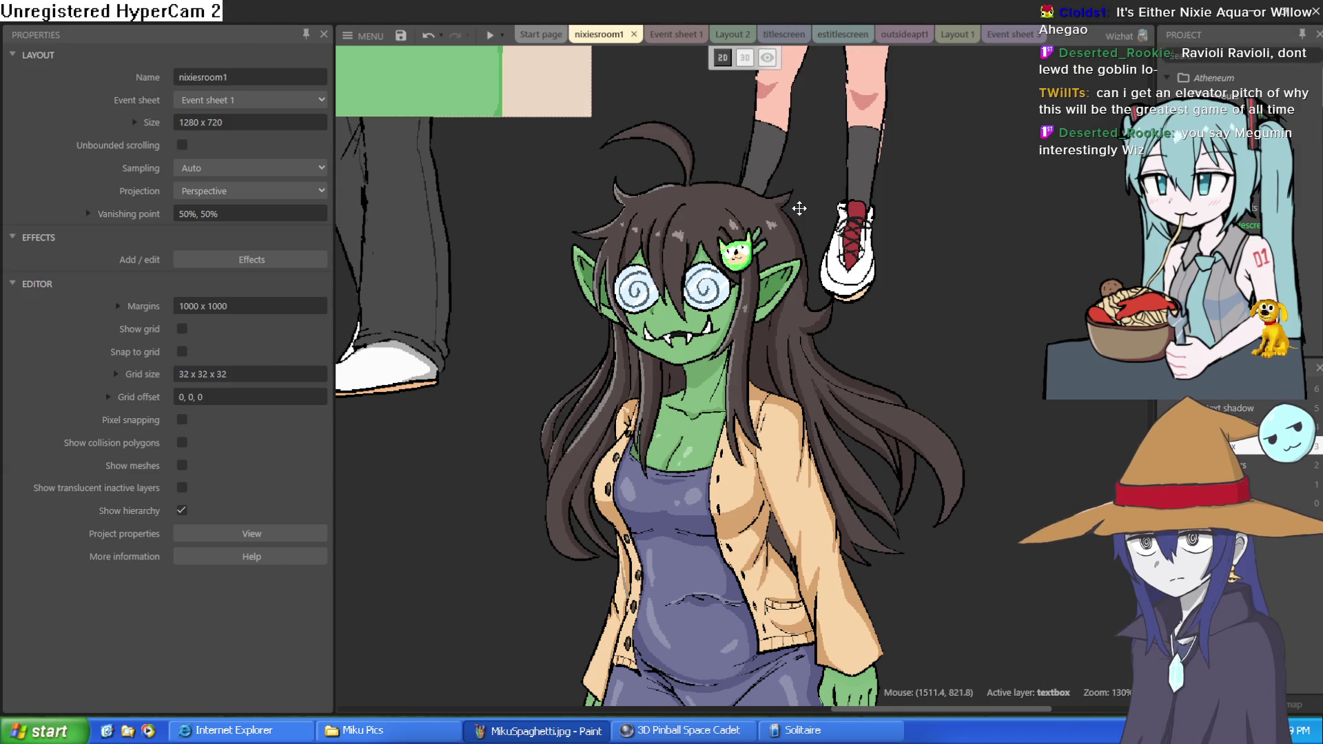
pyautogui.scroll(-1, 799, 208)
pyautogui.hscroll(-2, 809, 207)
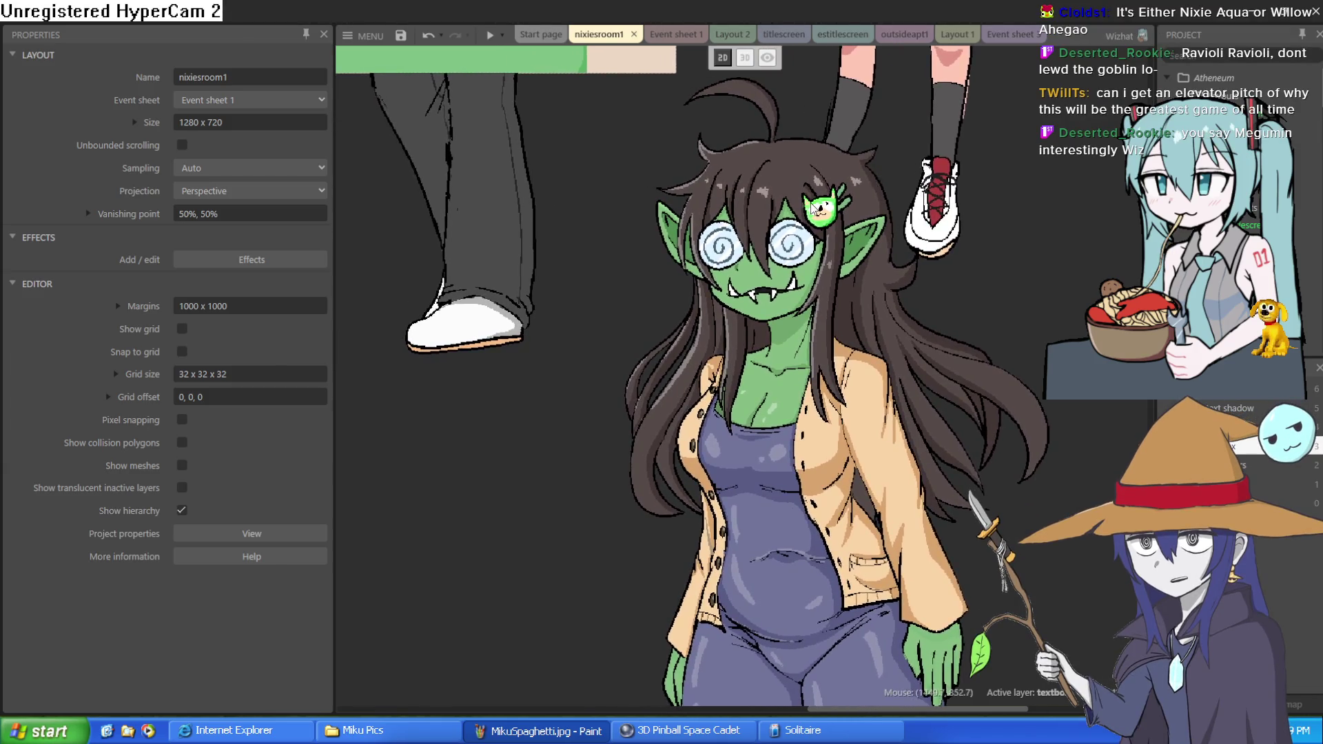
pyautogui.scroll(-2, 813, 206)
pyautogui.scroll(-4, 1026, 365)
pyautogui.scroll(2, 1027, 365)
pyautogui.scroll(-1, 789, 256)
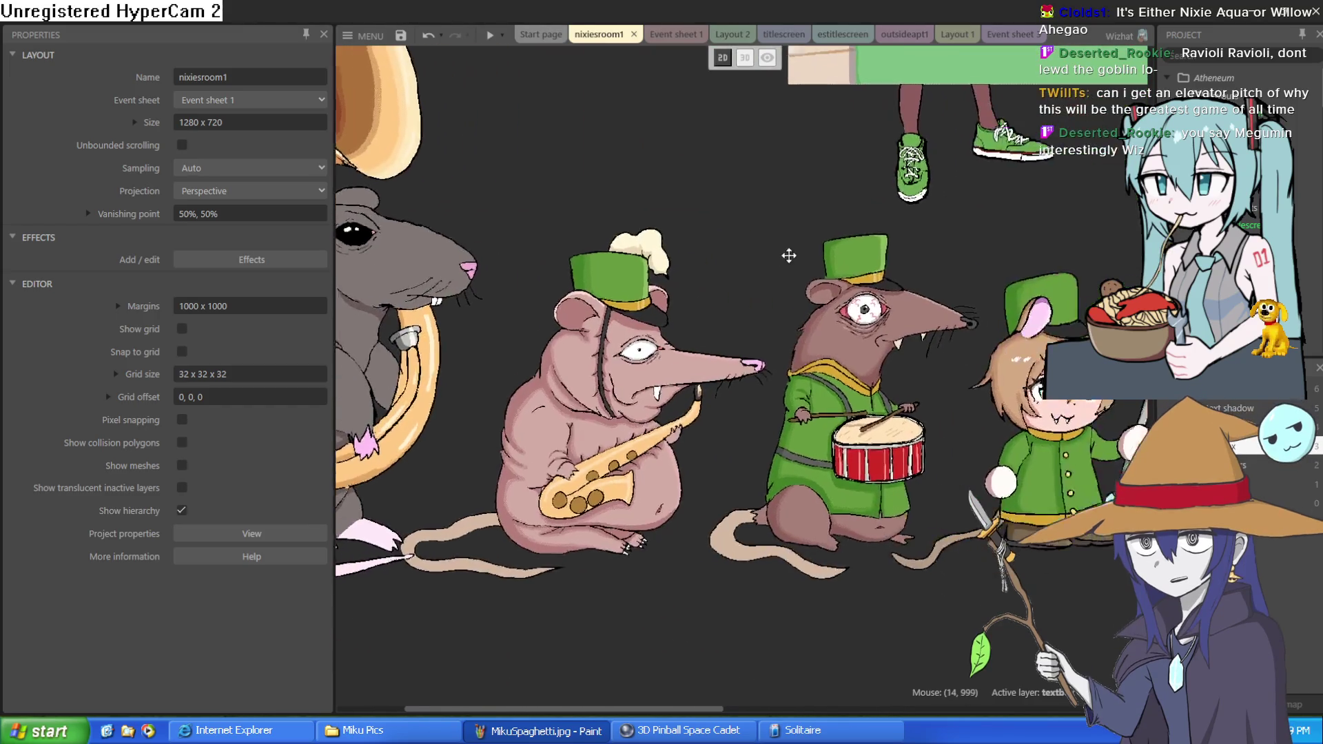
pyautogui.scroll(-2, 789, 255)
pyautogui.scroll(1, 765, 238)
pyautogui.scroll(-1, 758, 235)
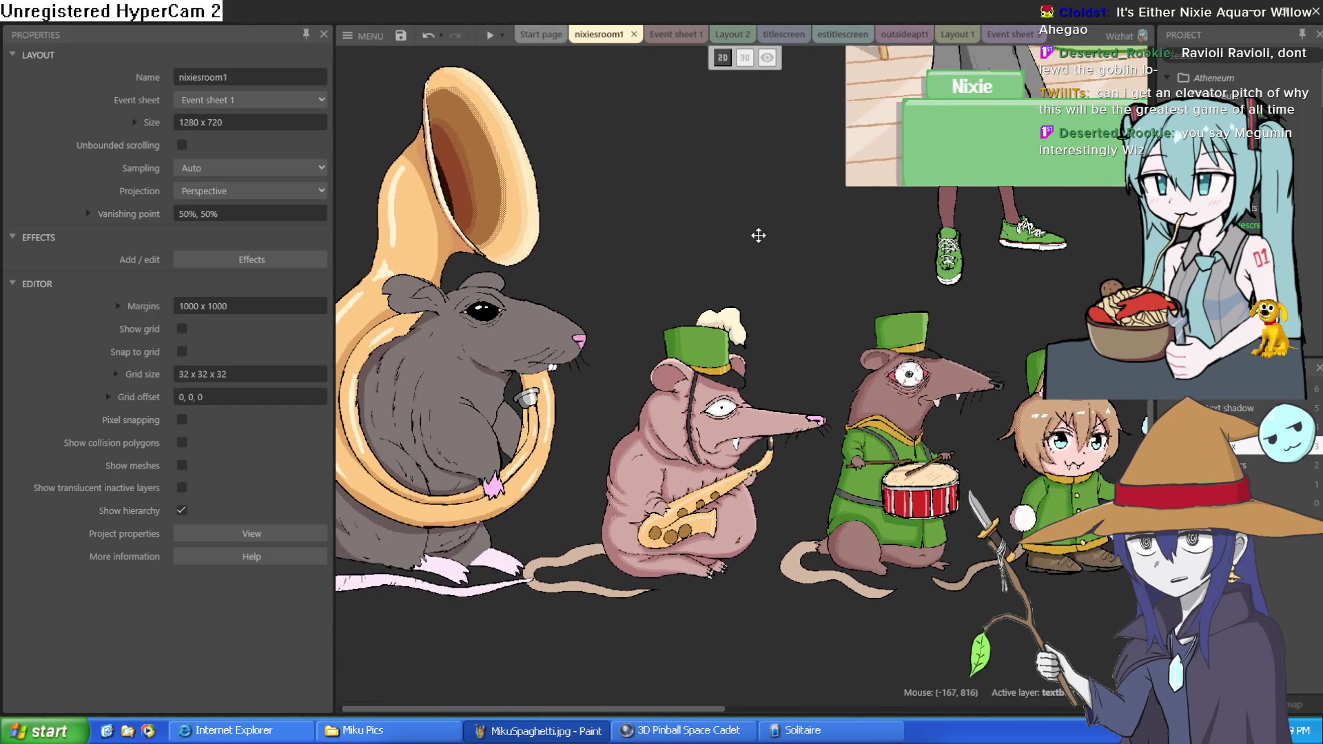
pyautogui.hscroll(1, 751, 233)
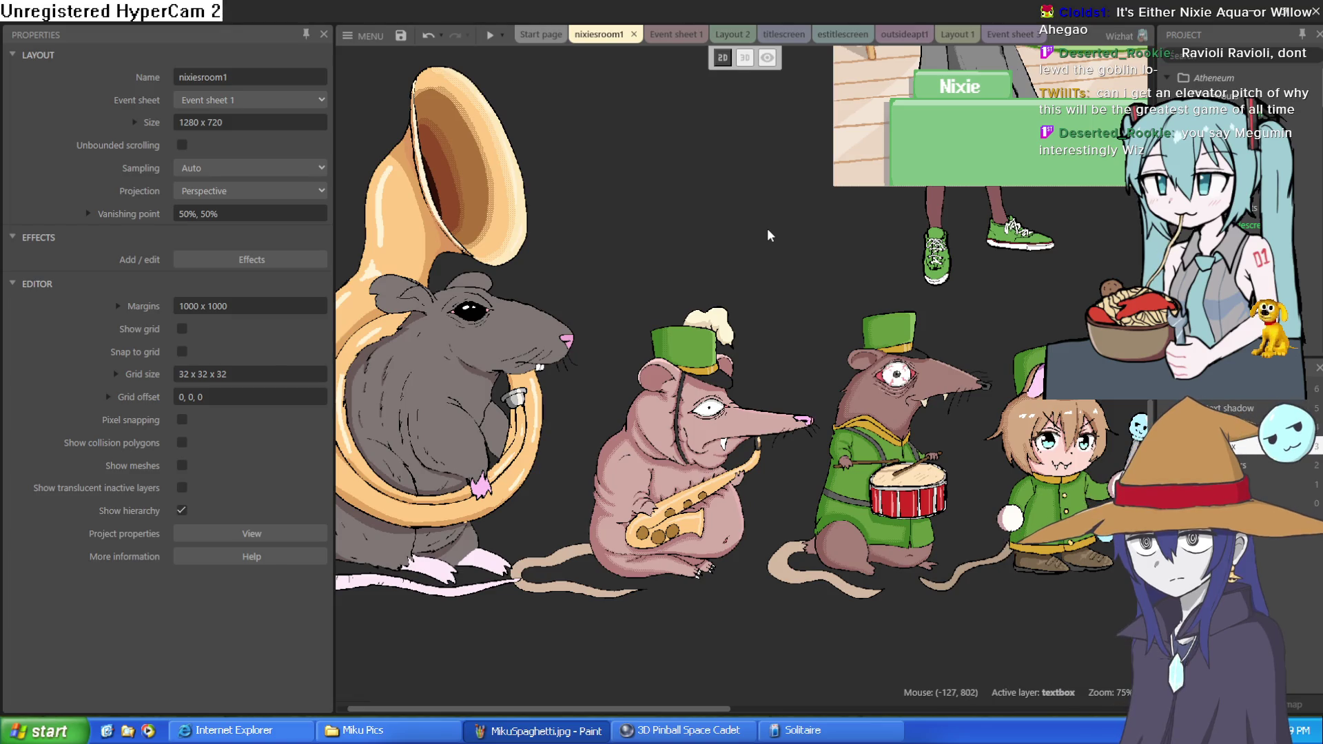
pyautogui.moveTo(767, 226); pyautogui.dragTo(722, 322)
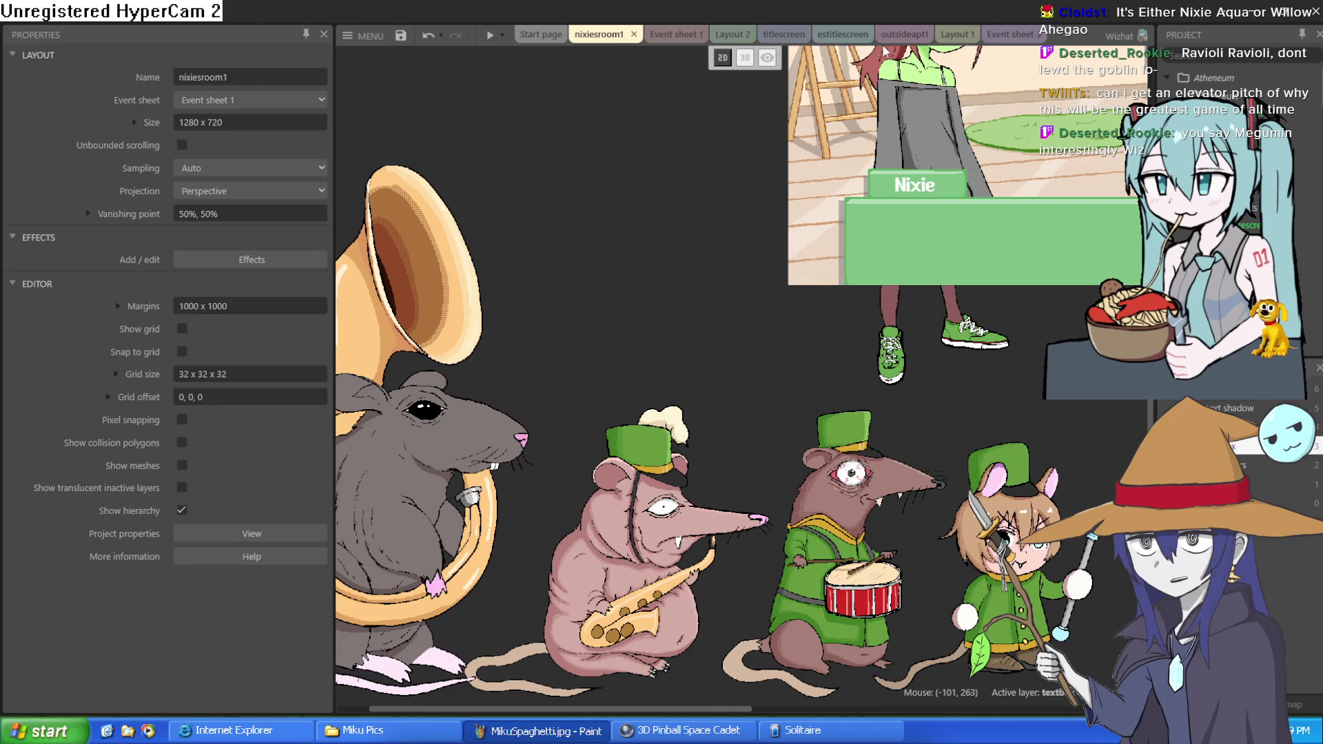
pyautogui.click(902, 35)
pyautogui.click(954, 34)
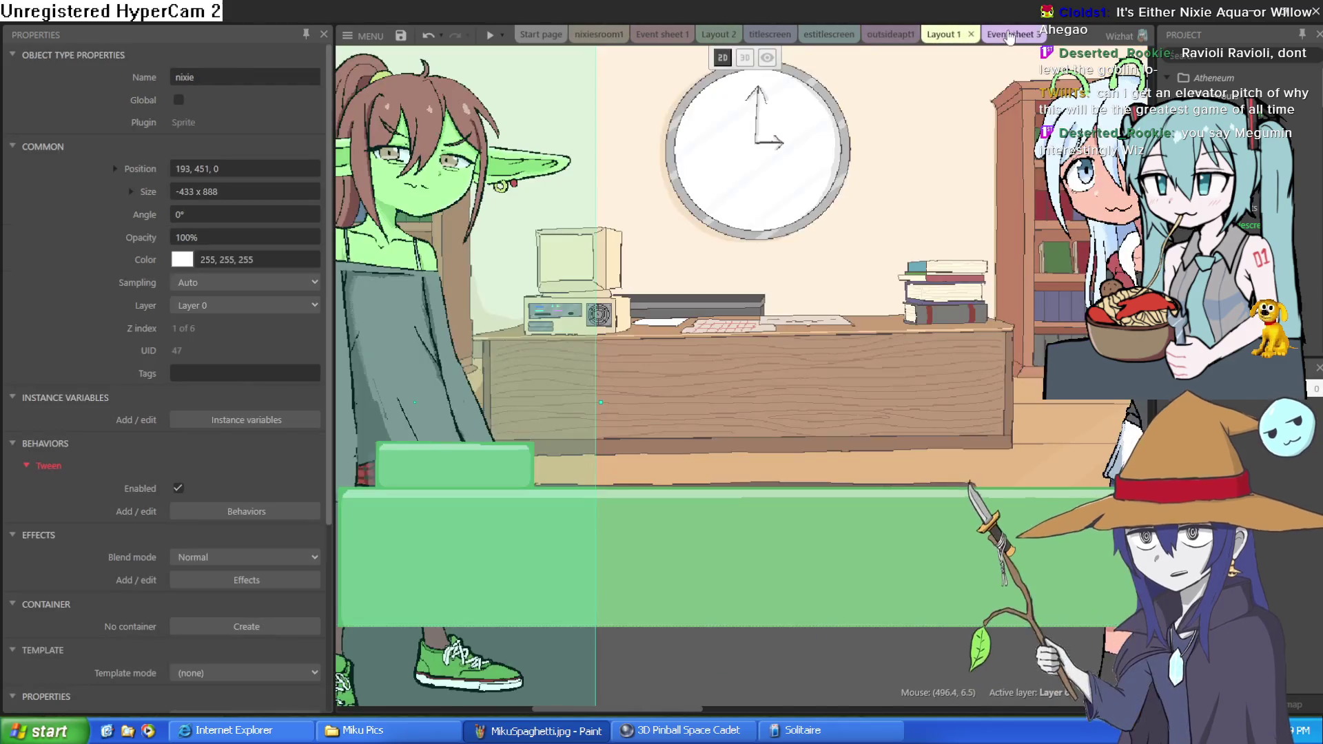
# Select Nixie in Layout 1 and nudge her slightly lower in the scene
pyautogui.scroll(2, 751, 114)
pyautogui.click(751, 115)
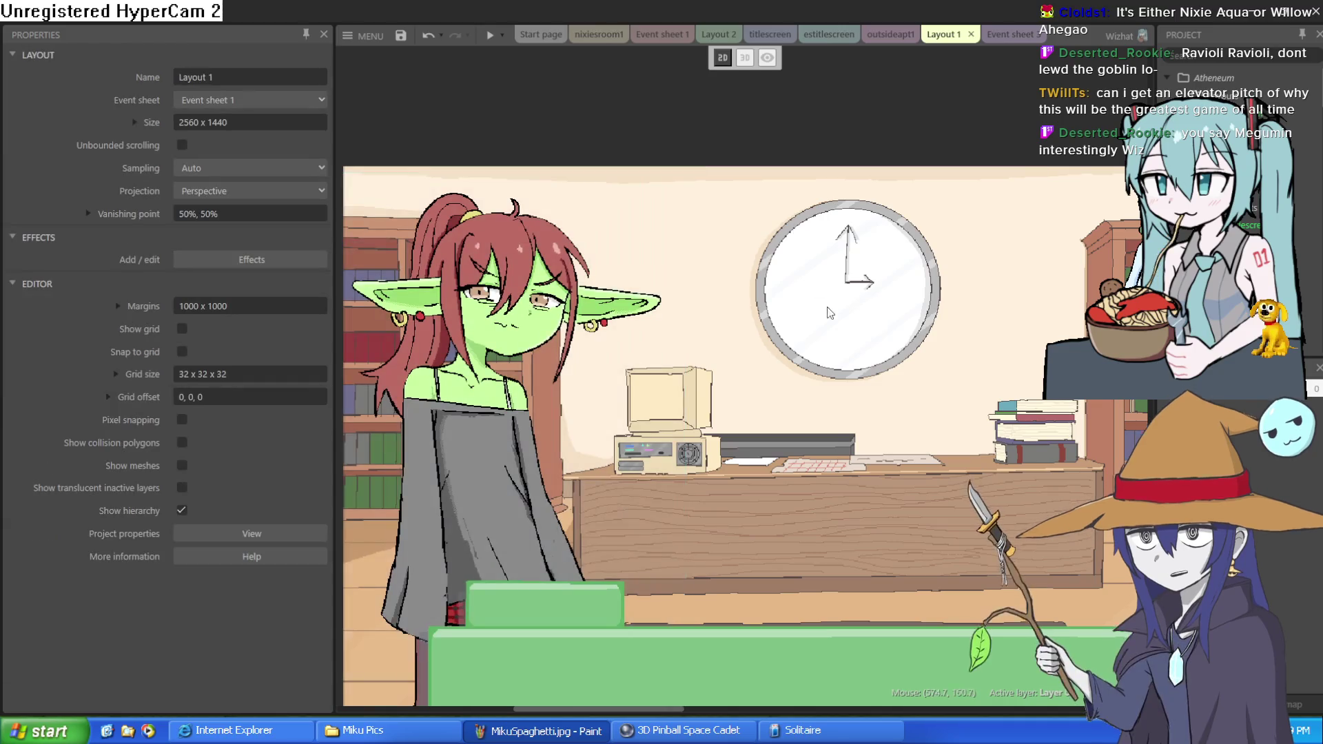
pyautogui.scroll(-3, 749, 281)
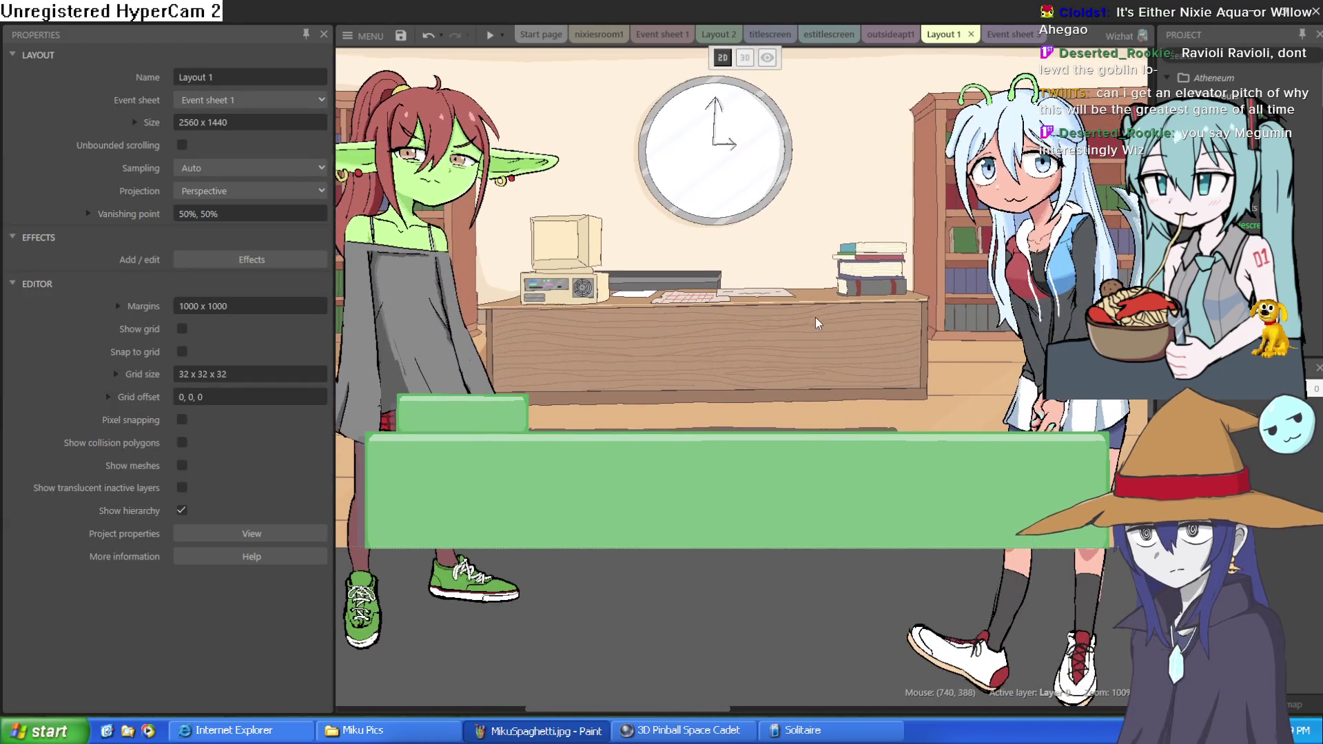
pyautogui.click(1016, 328)
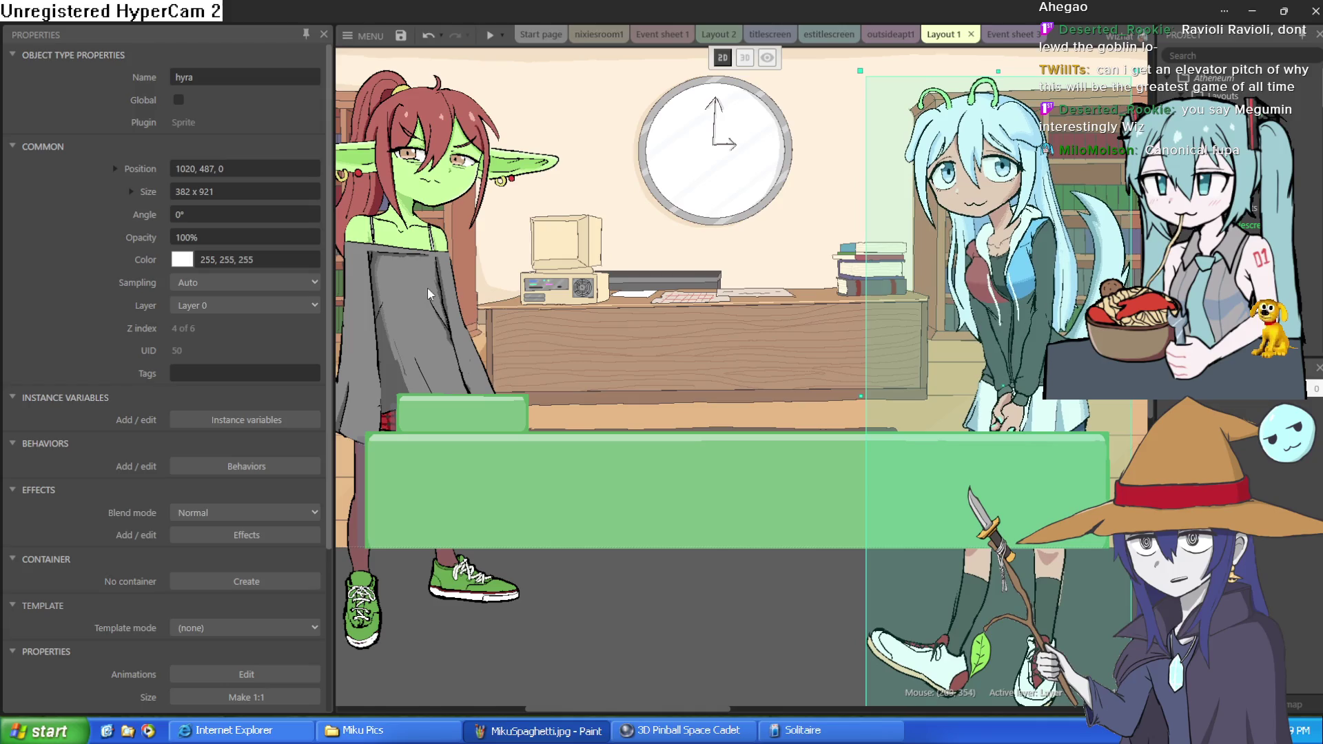
pyautogui.click(429, 293)
pyautogui.moveTo(451, 301)
pyautogui.mouseDown()
pyautogui.moveTo(449, 283)
pyautogui.moveTo(457, 321)
pyautogui.moveTo(444, 287)
pyautogui.moveTo(452, 306)
pyautogui.moveTo(440, 307)
pyautogui.mouseUp()
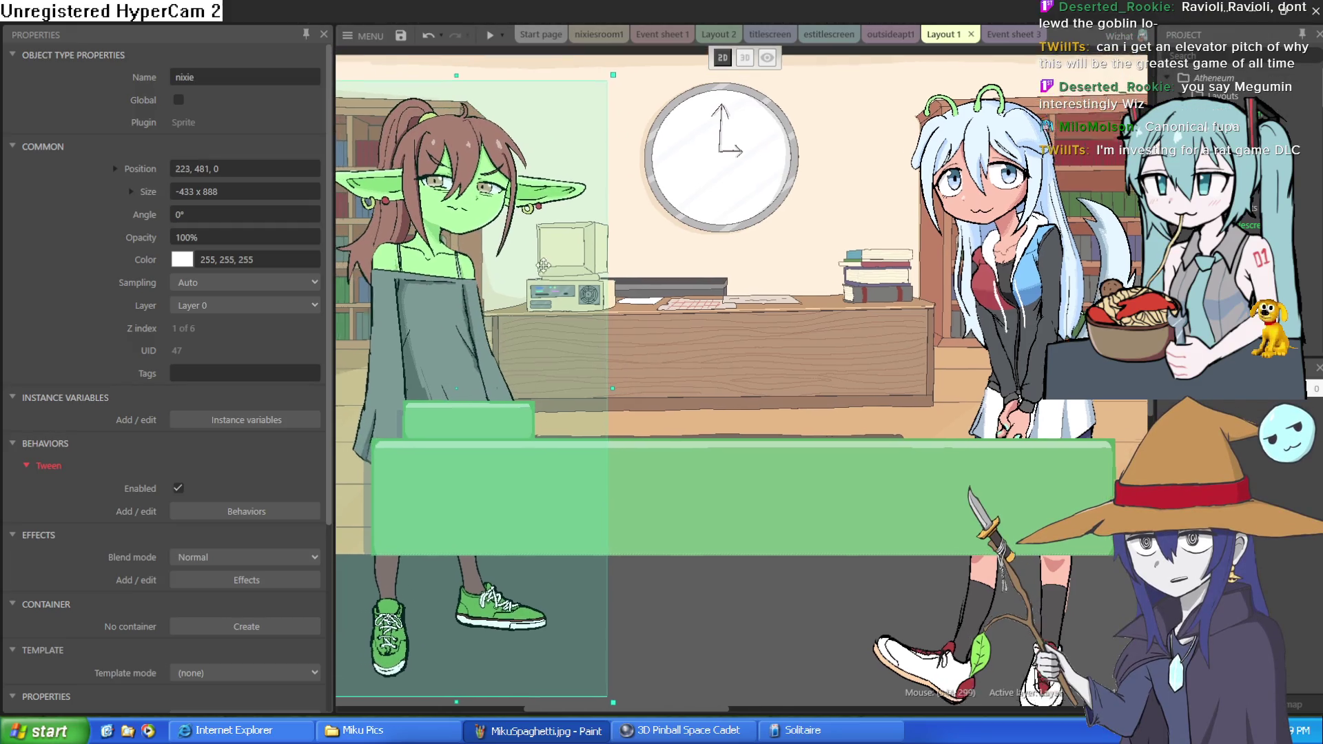
# Reposition the Hyra sprite up and slightly left within Layout 1
pyautogui.scroll(1, 599, 220)
pyautogui.hscroll(-1, 600, 220)
pyautogui.click(630, 74)
pyautogui.scroll(-1, 702, 246)
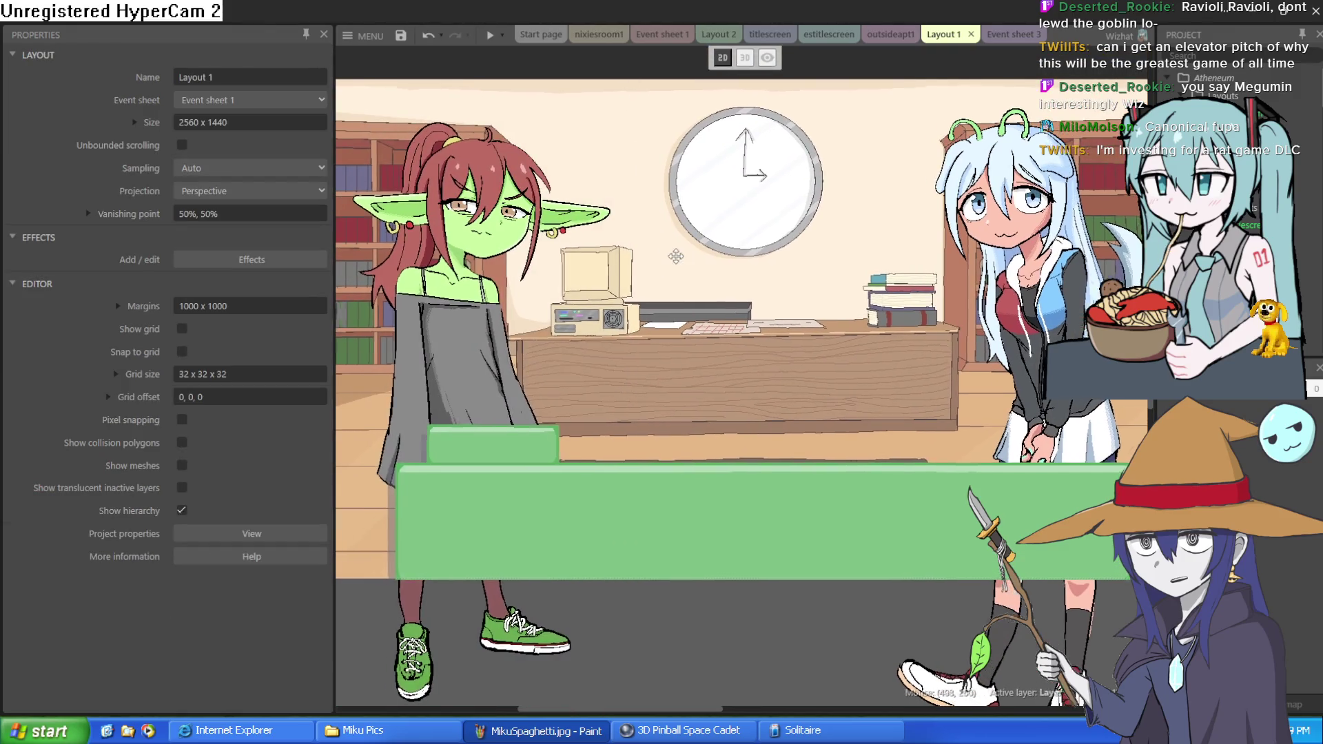
pyautogui.hscroll(-1, 702, 245)
pyautogui.scroll(-2, 702, 245)
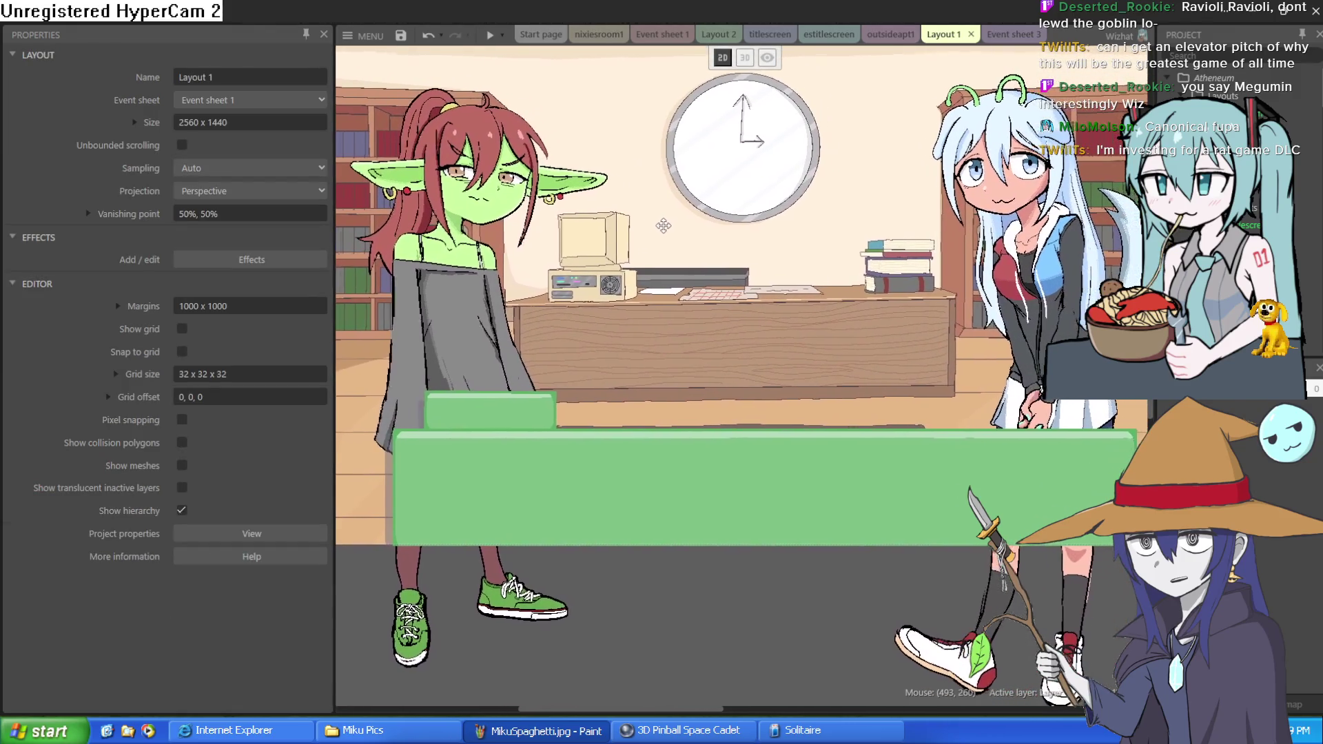
pyautogui.moveTo(999, 350)
pyautogui.mouseDown()
pyautogui.moveTo(1074, 296)
pyautogui.moveTo(1023, 297)
pyautogui.moveTo(1016, 319)
pyautogui.moveTo(1033, 331)
pyautogui.moveTo(962, 329)
pyautogui.moveTo(1164, 340)
pyautogui.moveTo(718, 333)
pyautogui.mouseUp()
pyautogui.scroll(-1, 522, 293)
pyautogui.click(620, 109)
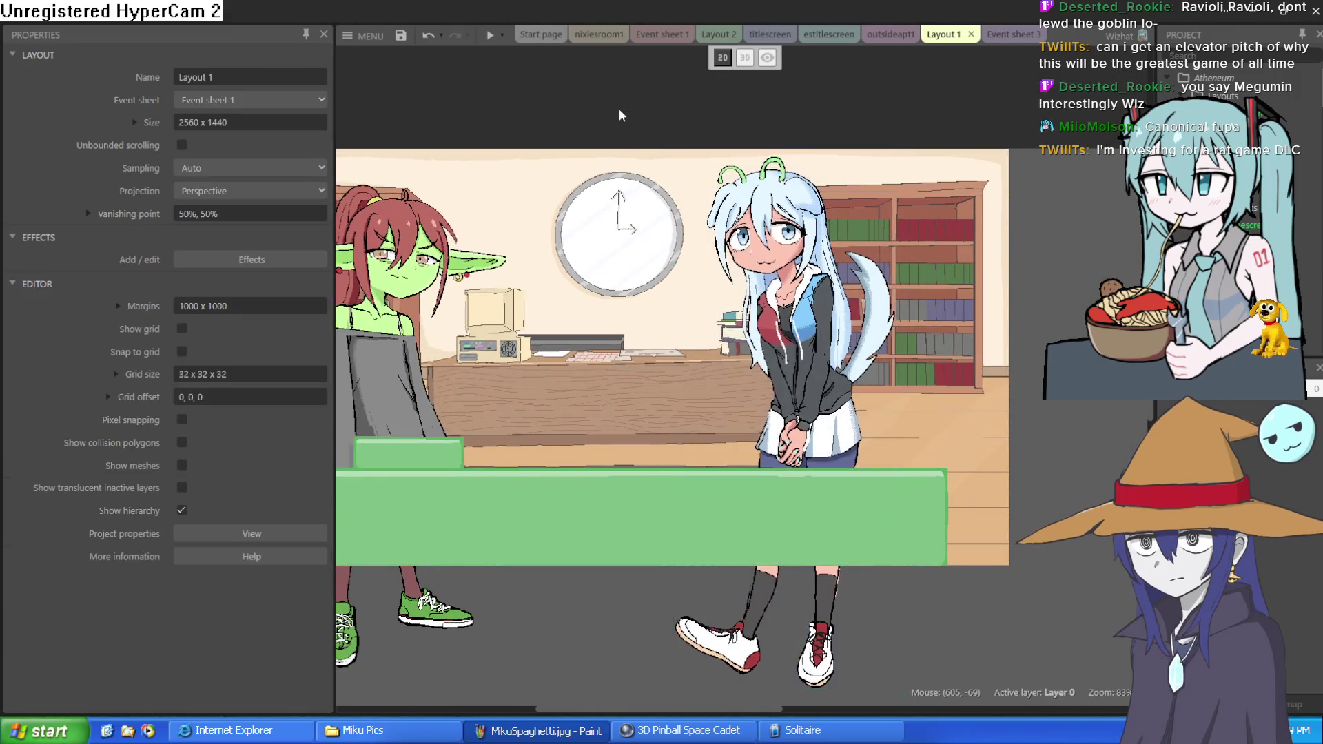
pyautogui.scroll(1, 962, 434)
pyautogui.click(962, 434)
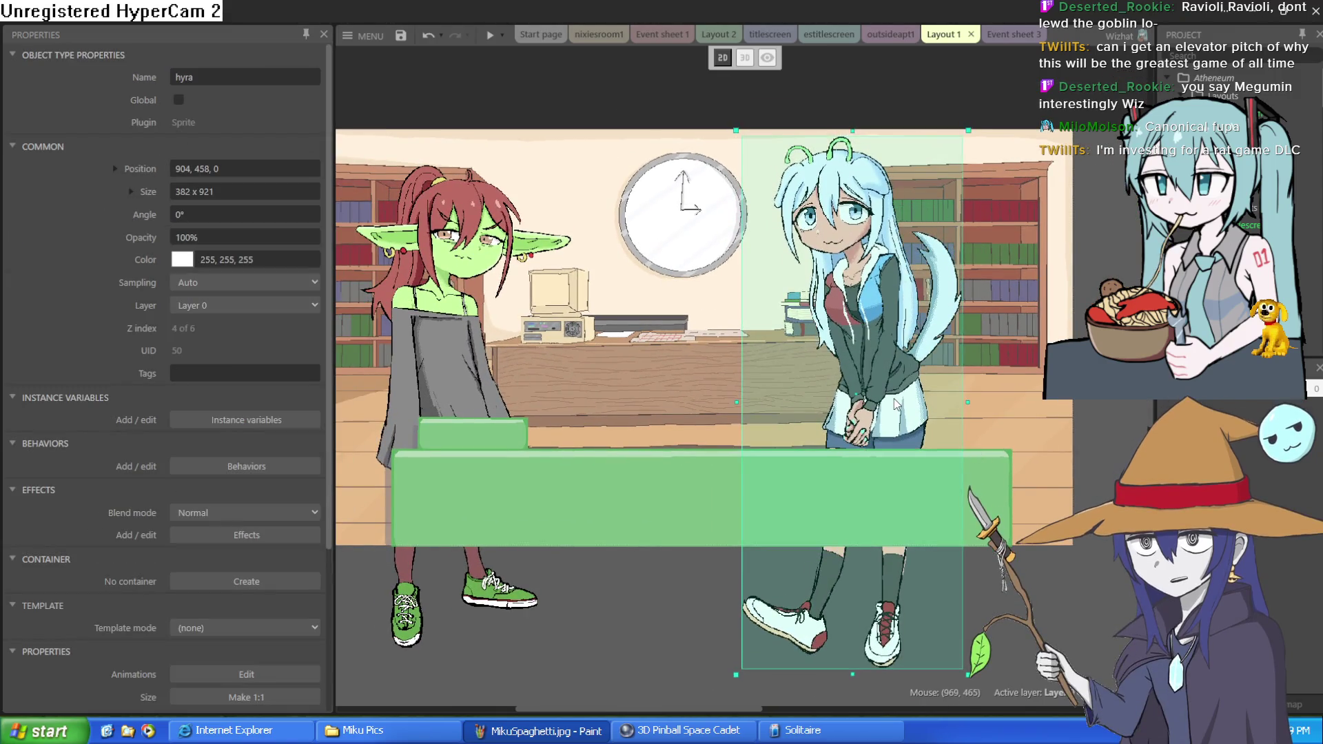
pyautogui.moveTo(894, 406); pyautogui.dragTo(891, 403)
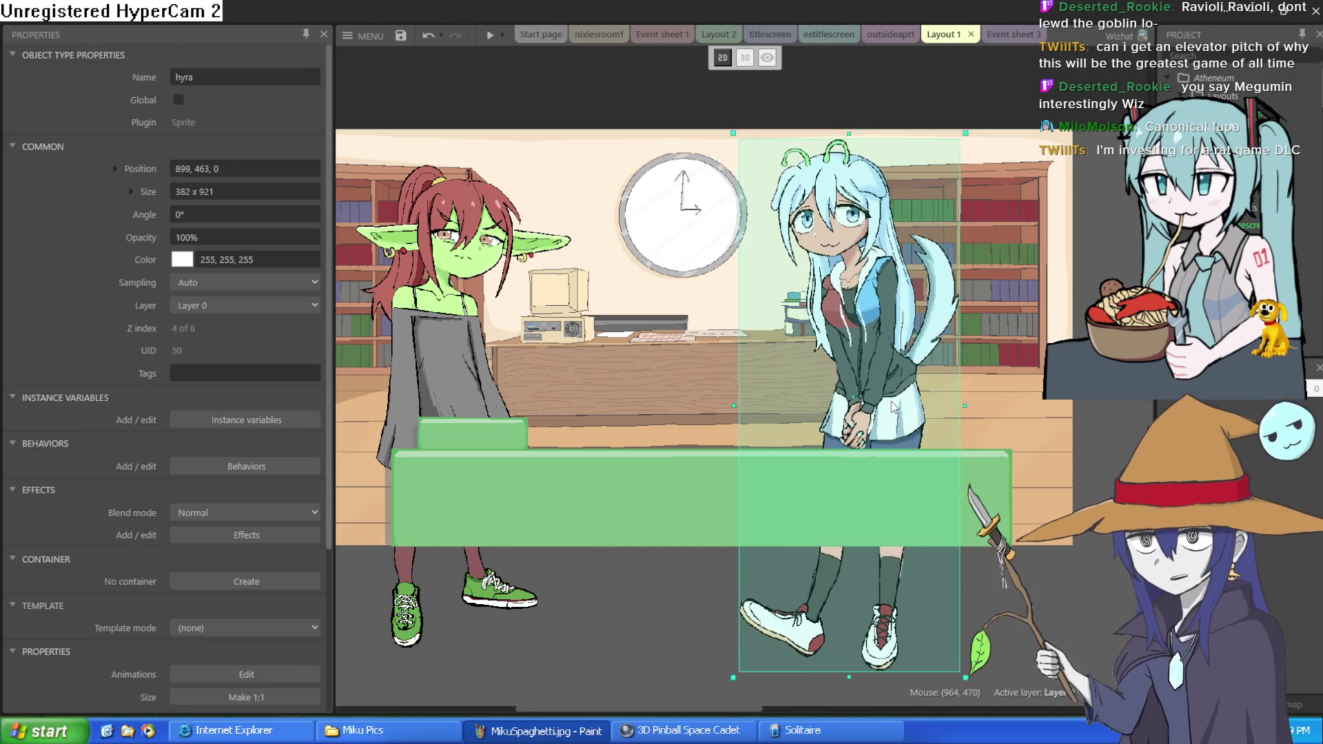
# Nudge Nixie slightly down-right and move Hyra off to the right of the room
pyautogui.click(905, 133)
pyautogui.hscroll(-3, 689, 344)
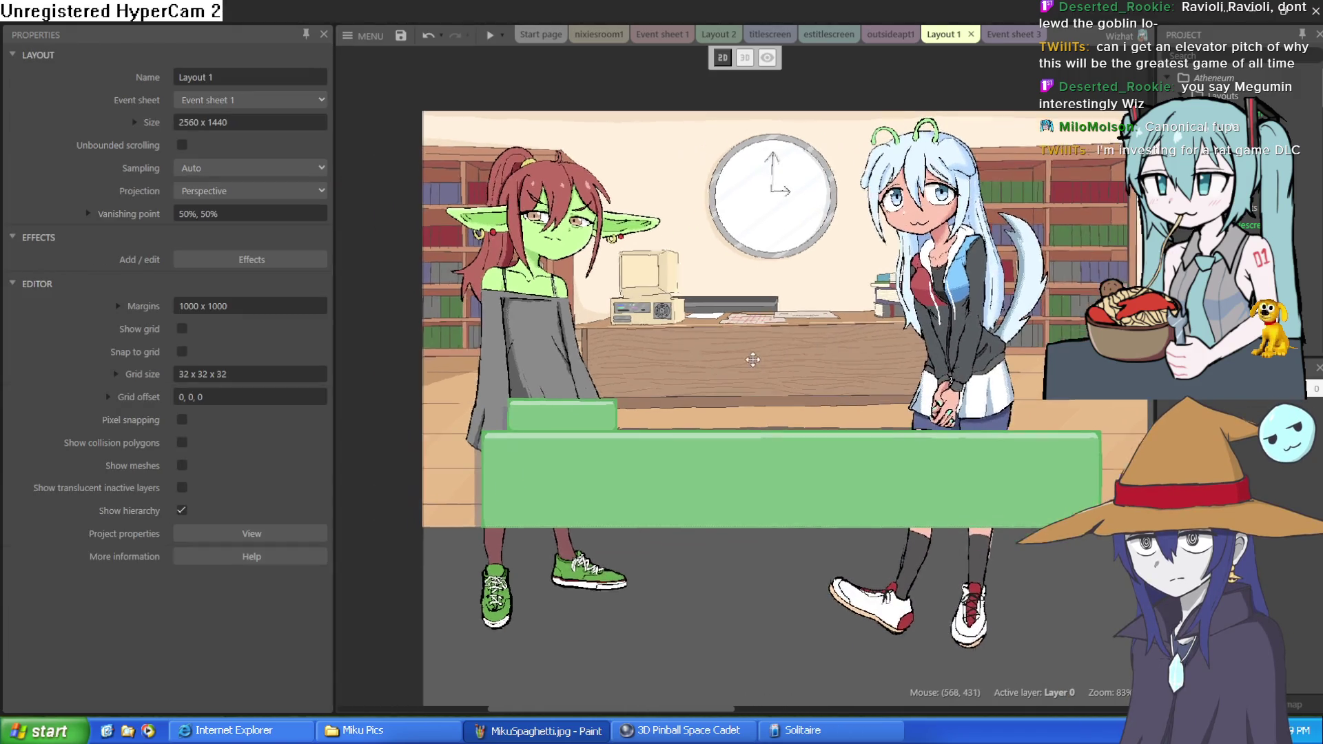
pyautogui.click(529, 329)
pyautogui.scroll(-1, 544, 328)
pyautogui.moveTo(544, 331); pyautogui.dragTo(549, 345)
pyautogui.hscroll(2, 689, 344)
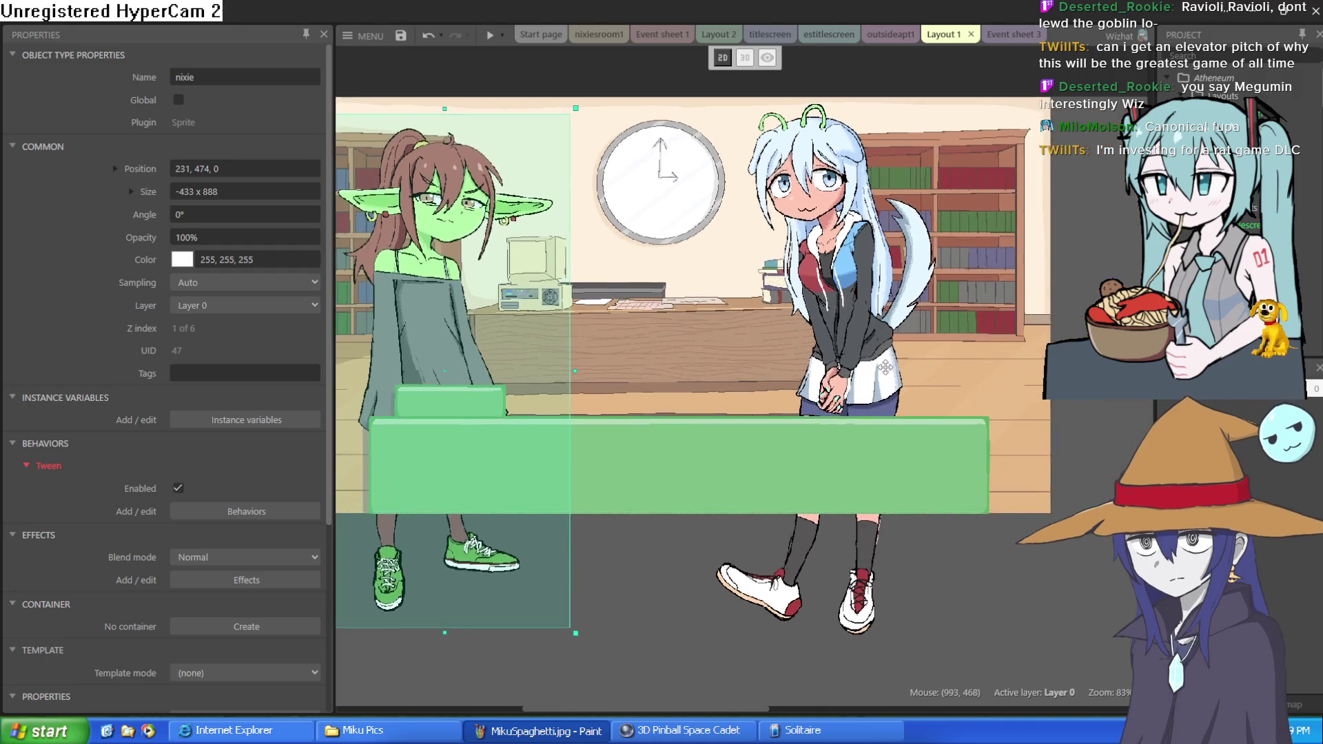
pyautogui.moveTo(854, 405); pyautogui.dragTo(1130, 408)
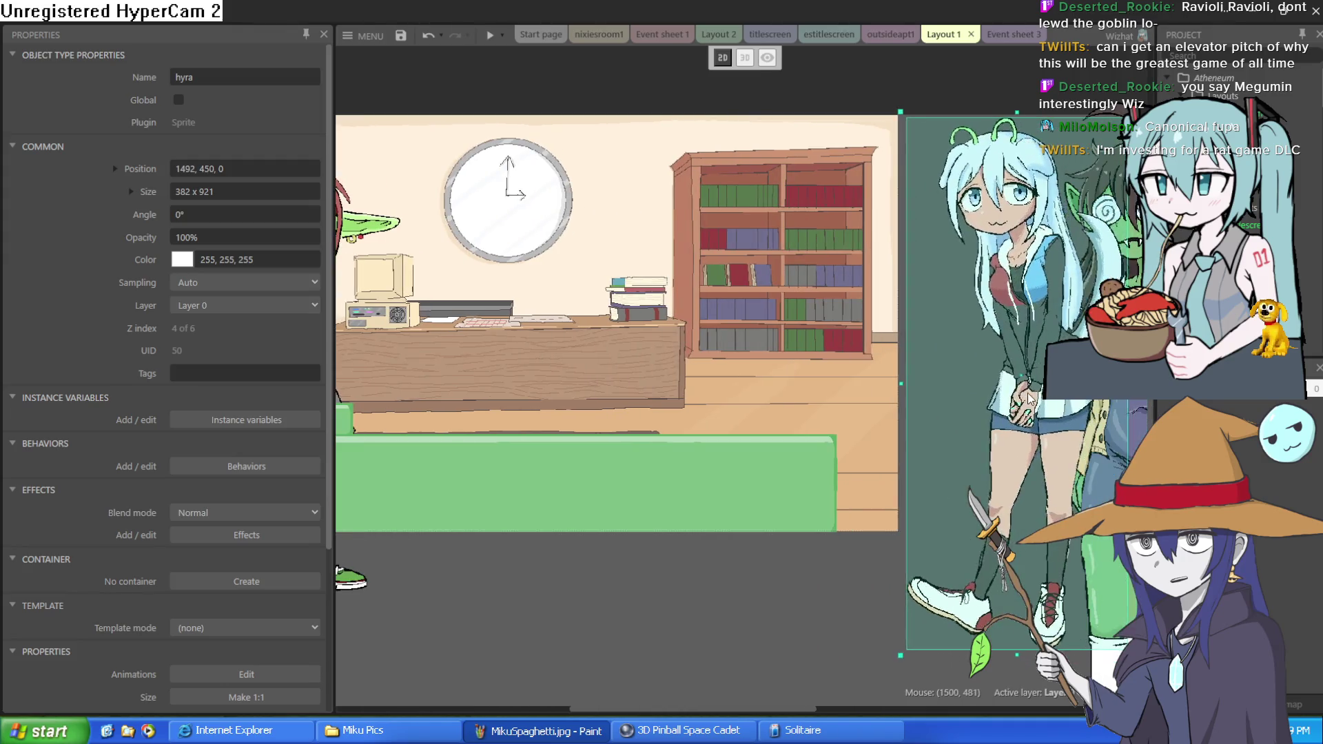
pyautogui.scroll(2, 871, 462)
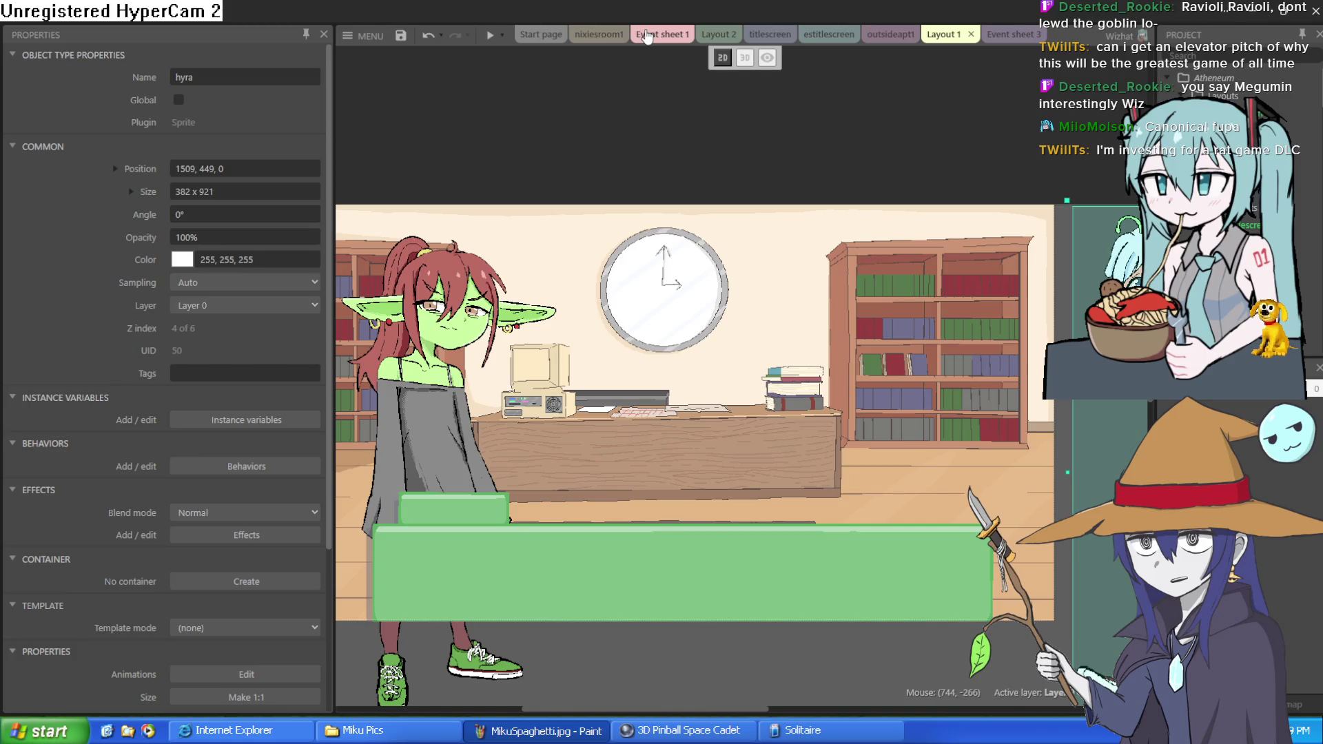
# Switch via the Event sheet 1 tab to the nixiesroom1 layout
pyautogui.click(647, 36)
pyautogui.click(598, 34)
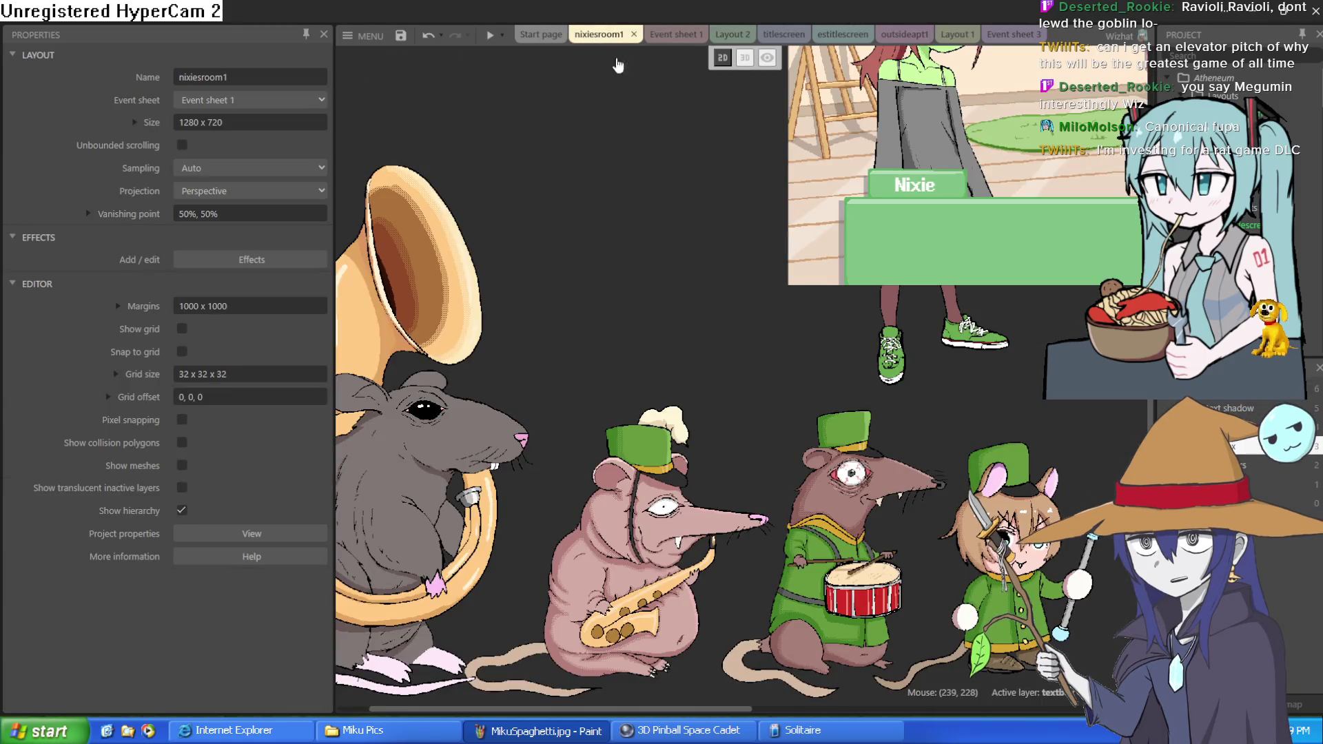
pyautogui.hscroll(5, 576, 248)
pyautogui.scroll(3, 572, 219)
pyautogui.hscroll(4, 571, 219)
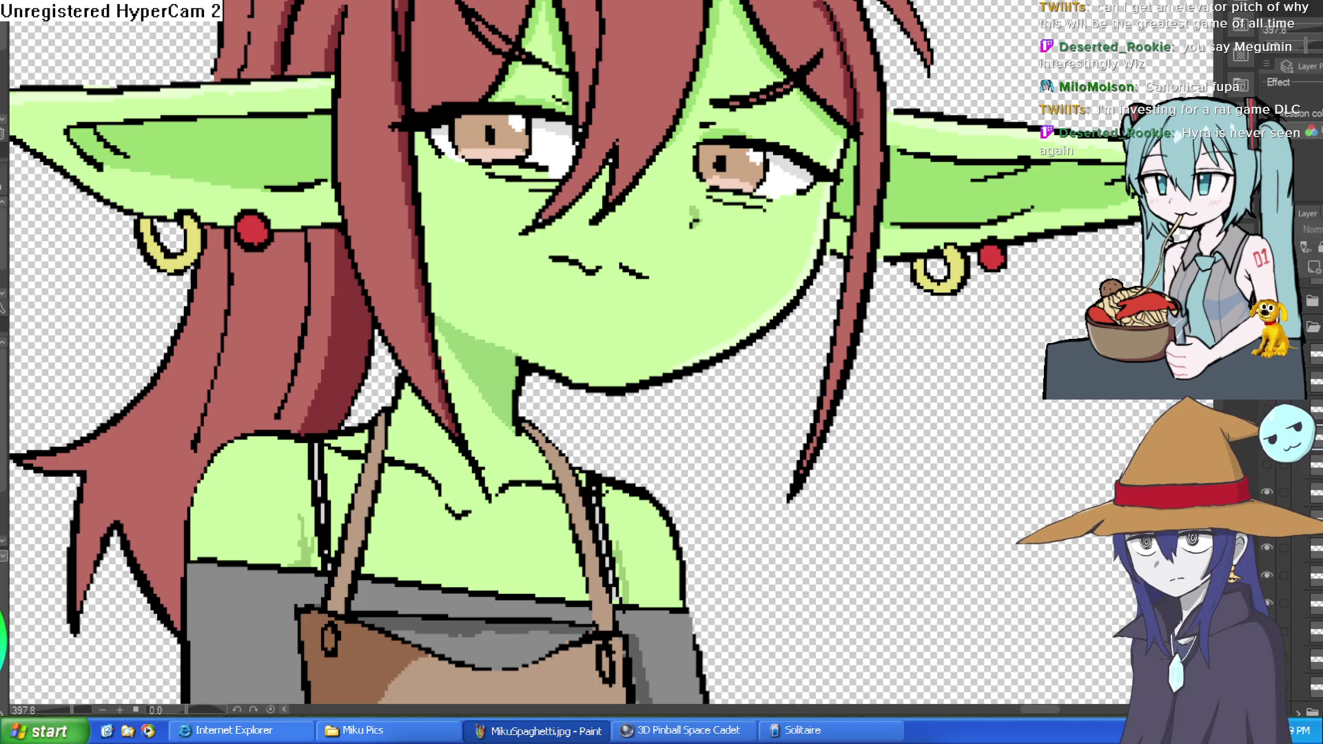
# Draw a curved outline along the goblin's nose and cheek, undoing and redoing it to compare
pyautogui.scroll(3, 731, 217)
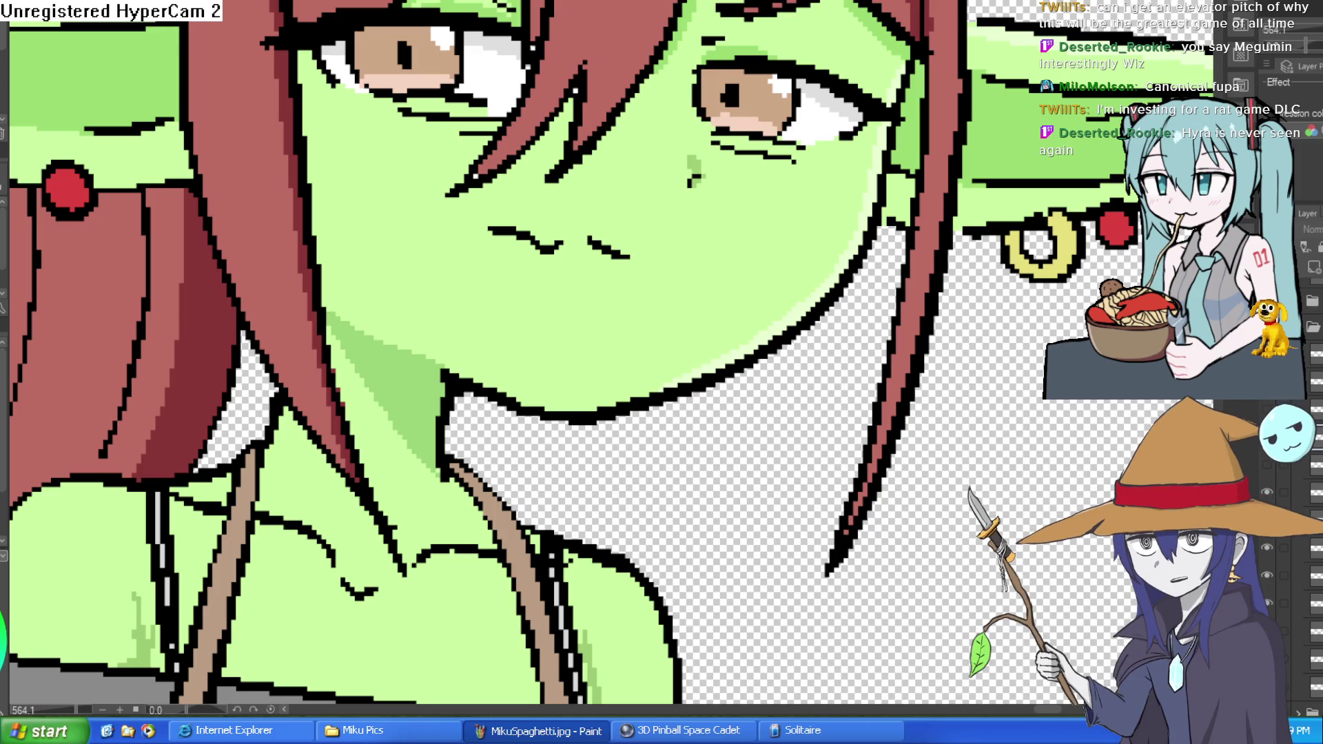
pyautogui.scroll(2, 703, 220)
pyautogui.moveTo(720, 338)
pyautogui.mouseDown()
pyautogui.moveTo(694, 251)
pyautogui.moveTo(635, 177)
pyautogui.moveTo(584, 196)
pyautogui.moveTo(455, 178)
pyautogui.moveTo(414, 289)
pyautogui.moveTo(538, 415)
pyautogui.mouseUp()
pyautogui.scroll(-2, 538, 416)
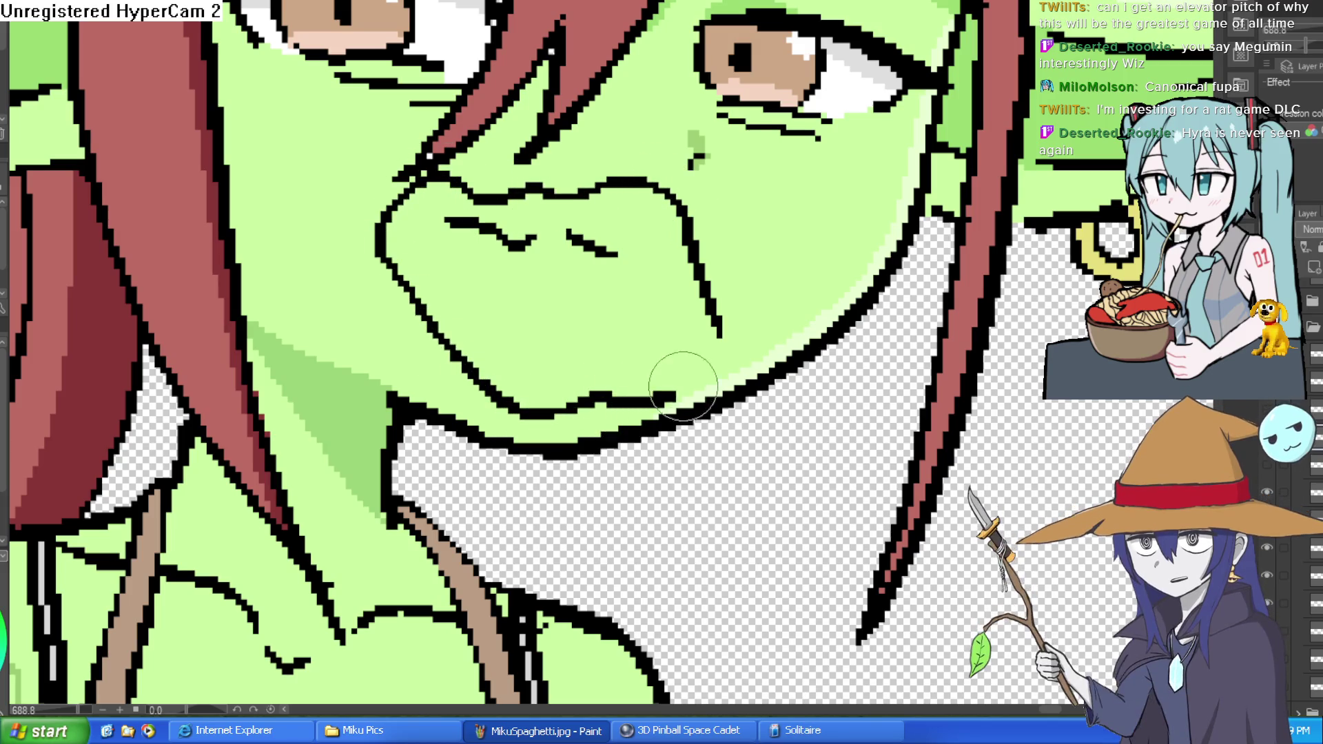
pyautogui.scroll(-1, 768, 286)
pyautogui.scroll(1, 836, 344)
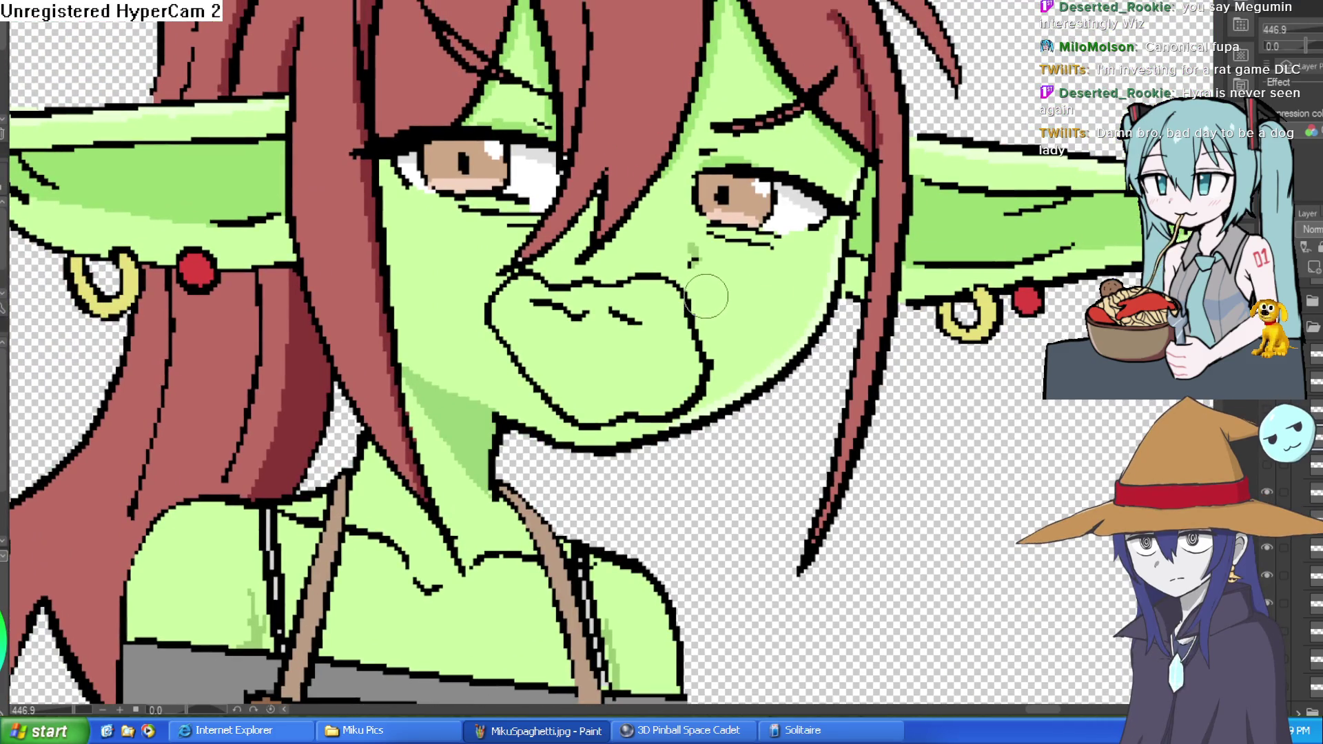
pyautogui.hotkey('ctrl', 'z')
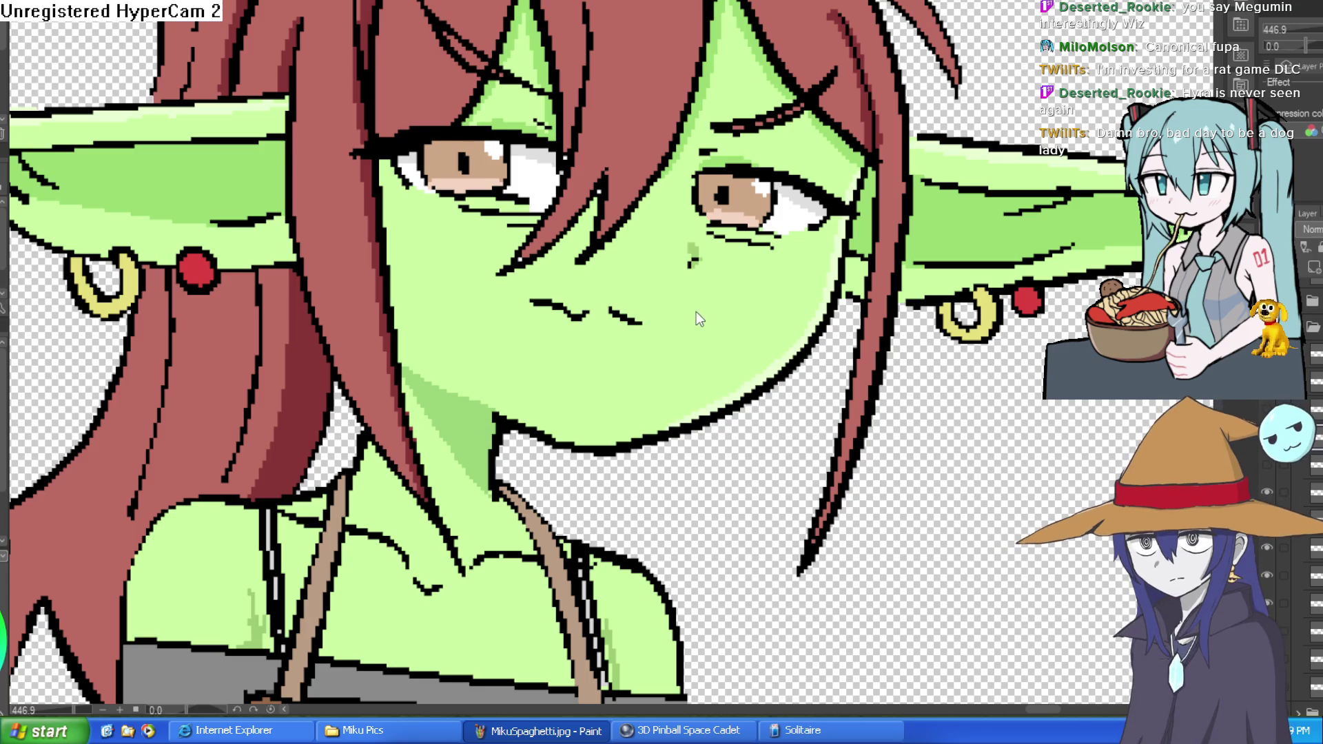
pyautogui.hotkey('ctrl', 'y')
# Erase the old left cheek outline and extend the upper lip line left and down
pyautogui.press('e')
pyautogui.moveTo(473, 304)
pyautogui.mouseDown()
pyautogui.moveTo(517, 325)
pyautogui.moveTo(473, 304)
pyautogui.mouseUp()
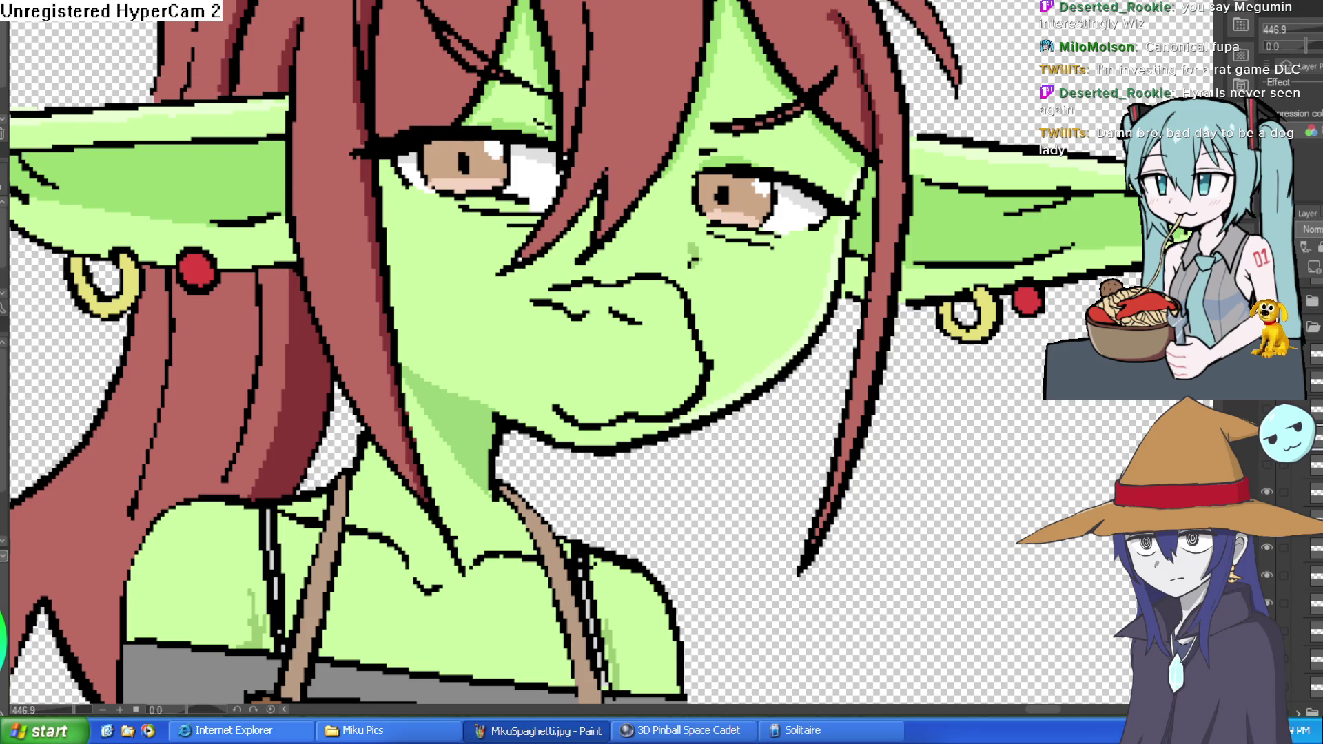
pyautogui.click(731, 312)
pyautogui.moveTo(555, 183)
pyautogui.mouseDown()
pyautogui.moveTo(515, 254)
pyautogui.moveTo(560, 371)
pyautogui.moveTo(651, 378)
pyautogui.mouseUp()
# Draw the lower jaw line from the right cheek to the chin
pyautogui.scroll(-3, 746, 359)
pyautogui.scroll(1, 870, 177)
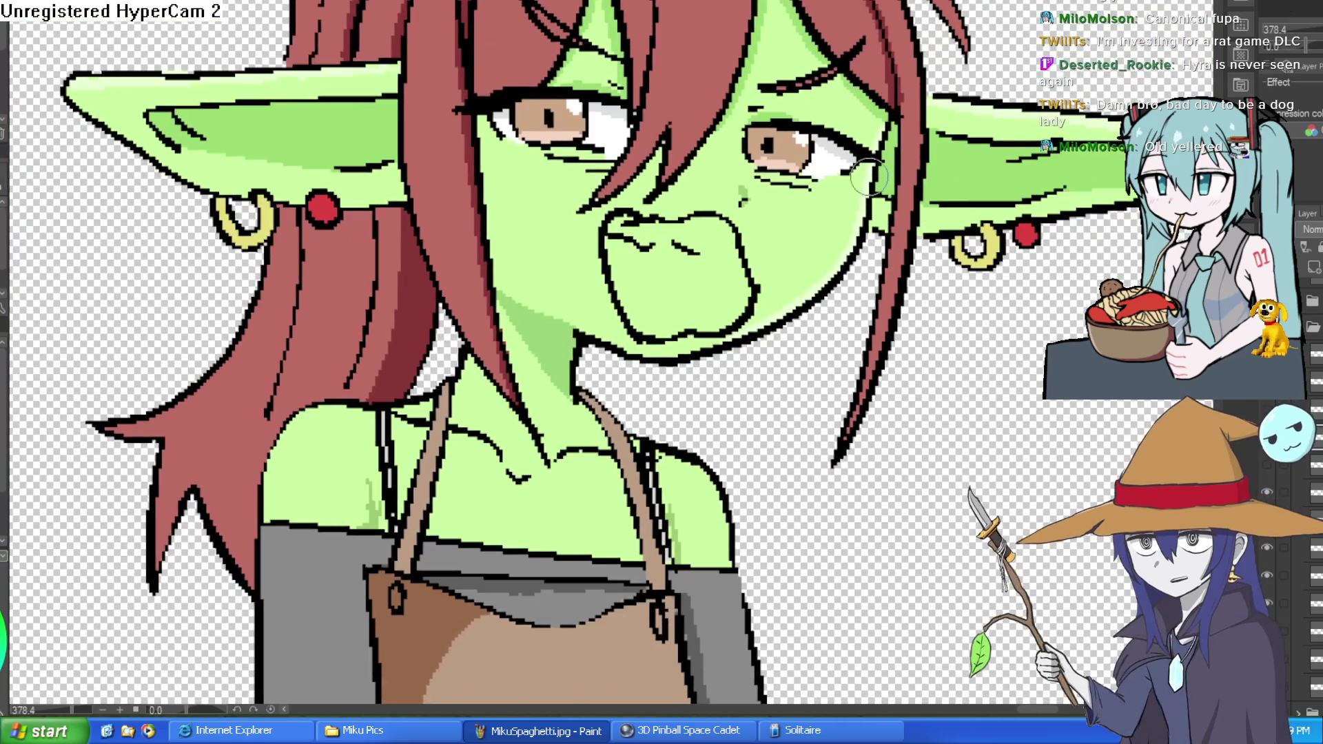
pyautogui.moveTo(860, 244)
pyautogui.mouseDown()
pyautogui.moveTo(744, 348)
pyautogui.moveTo(620, 379)
pyautogui.mouseUp()
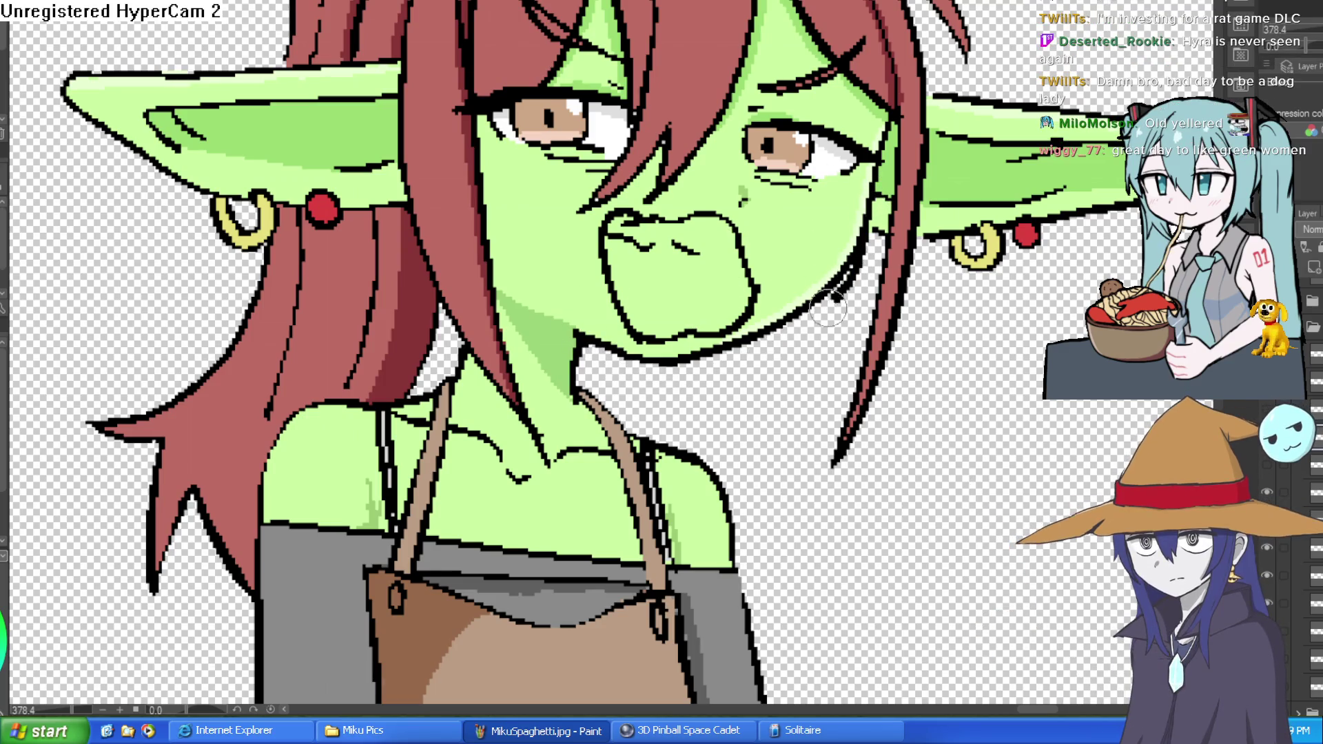
pyautogui.moveTo(846, 288); pyautogui.dragTo(676, 388)
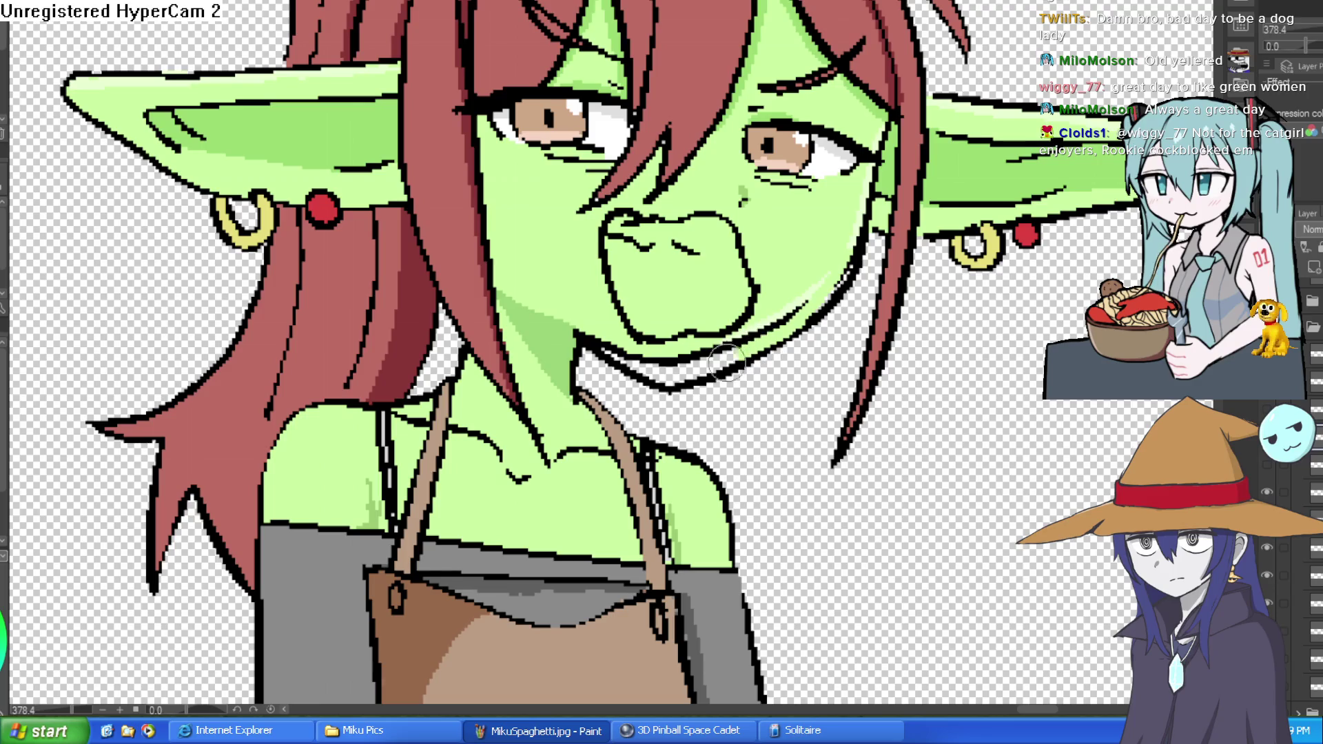
pyautogui.moveTo(649, 370)
pyautogui.mouseDown()
pyautogui.moveTo(608, 344)
pyautogui.moveTo(687, 364)
pyautogui.mouseUp()
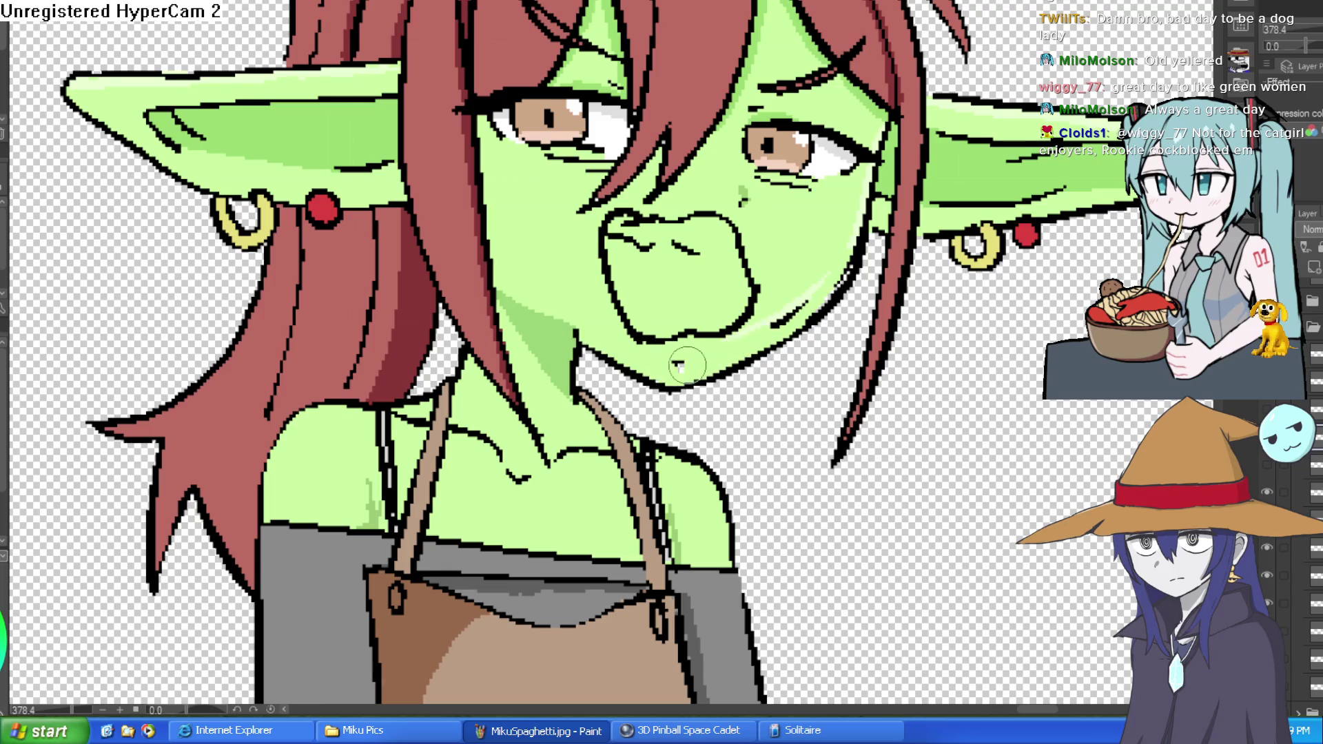
# Step through undo and redo to restore the thick left mouth outline
pyautogui.hotkey('ctrl', 'z')
pyautogui.hotkey('ctrl', 'y')
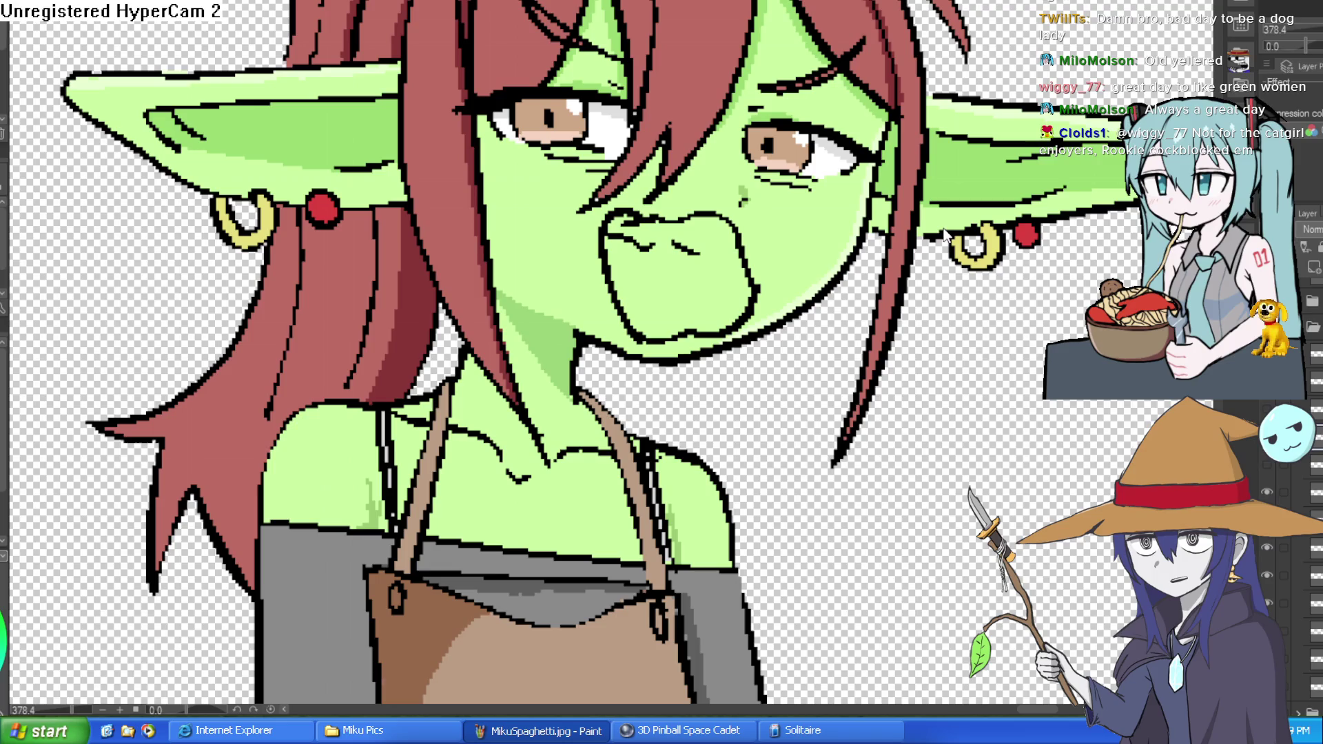
pyautogui.hotkey('ctrl', 'y')
pyautogui.hotkey('ctrl', 'z')
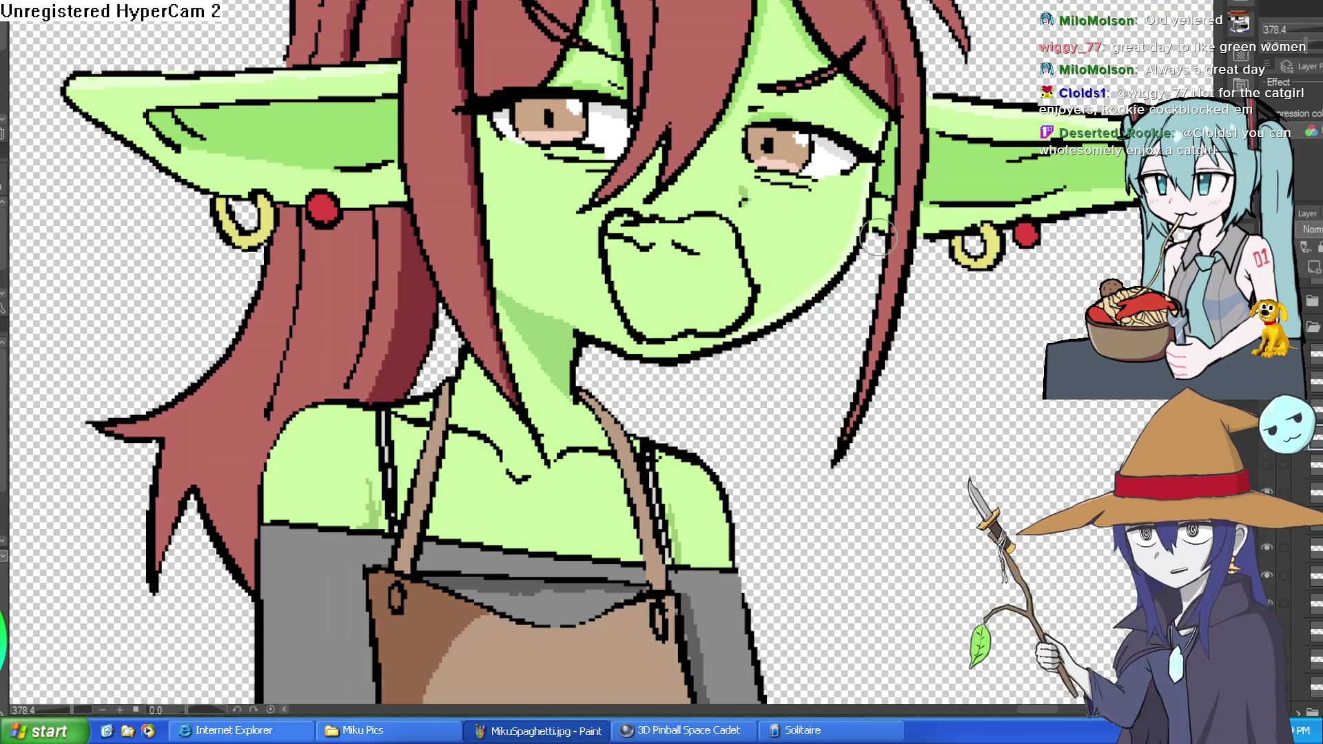
# Draw the wide-open yelling mouth shape, then return to Construct 3
pyautogui.moveTo(789, 311); pyautogui.dragTo(714, 266)
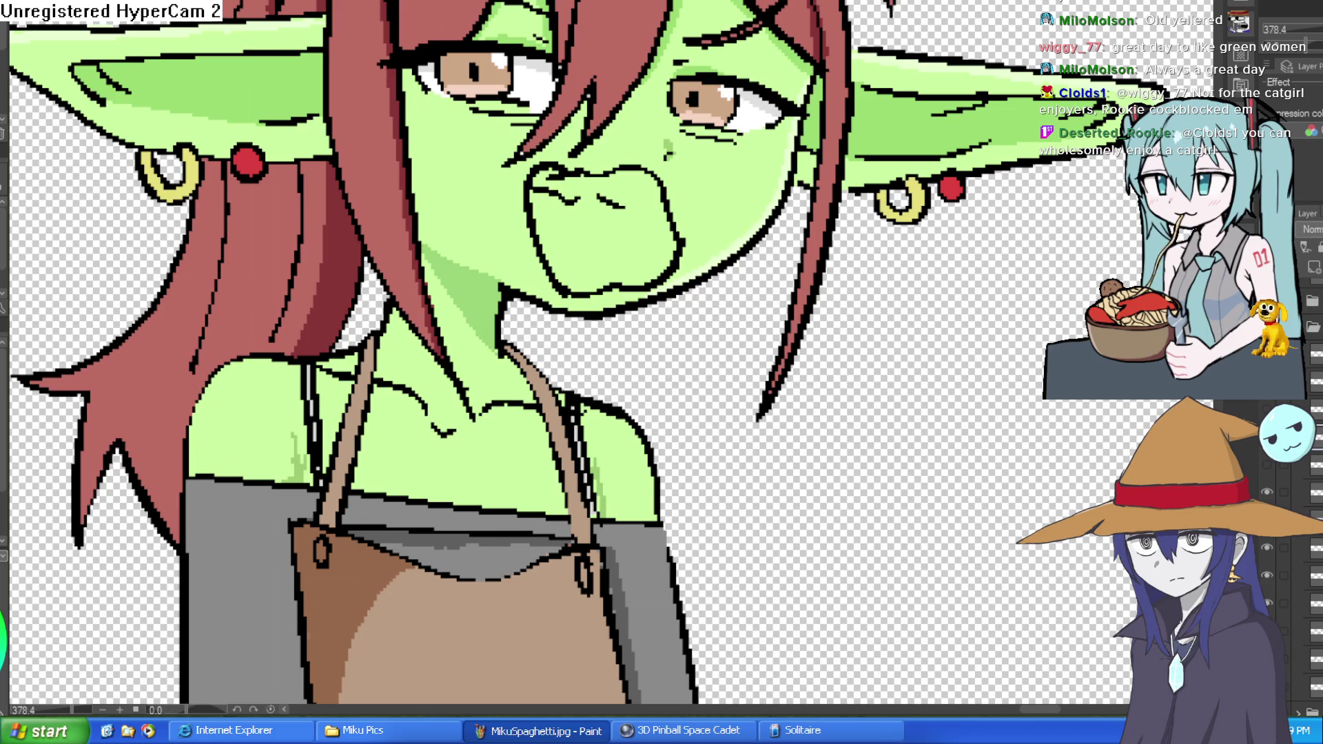
pyautogui.scroll(4, 635, 227)
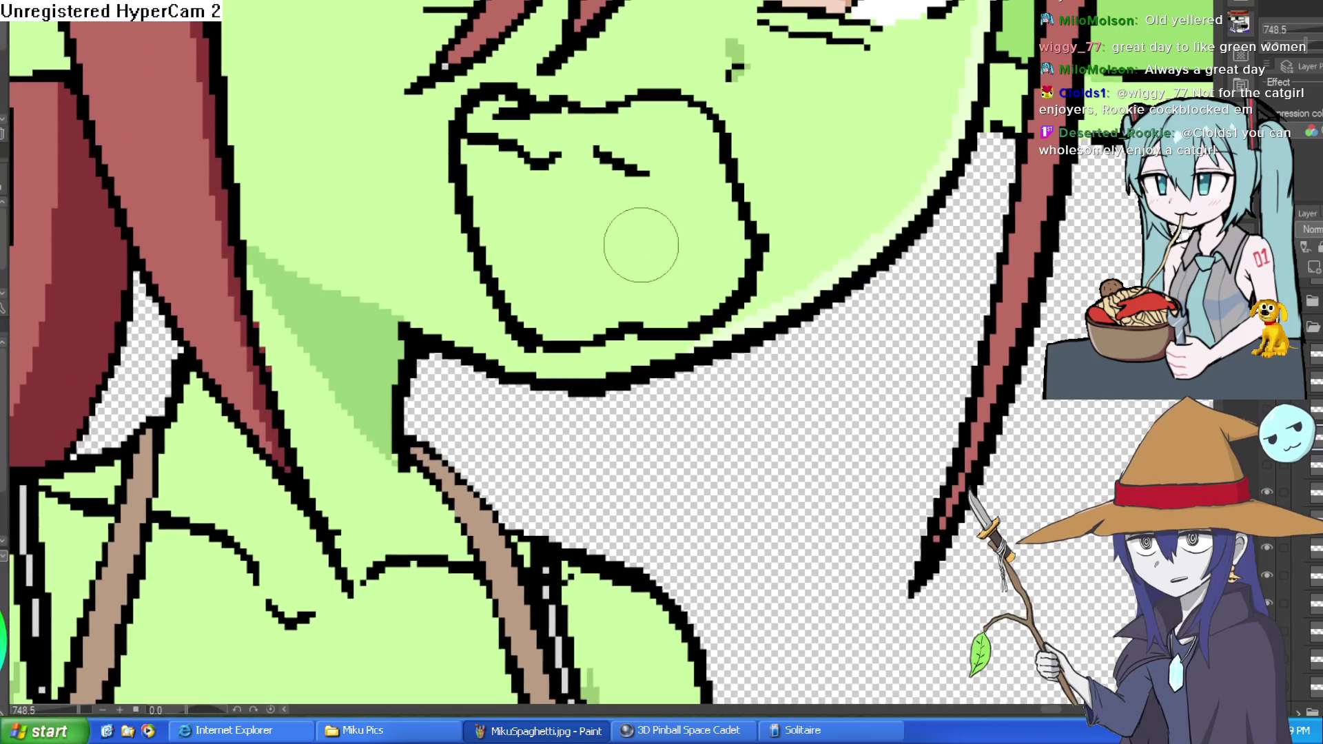
pyautogui.moveTo(522, 313)
pyautogui.mouseDown()
pyautogui.moveTo(685, 201)
pyautogui.moveTo(703, 224)
pyautogui.moveTo(646, 235)
pyautogui.moveTo(721, 289)
pyautogui.mouseUp()
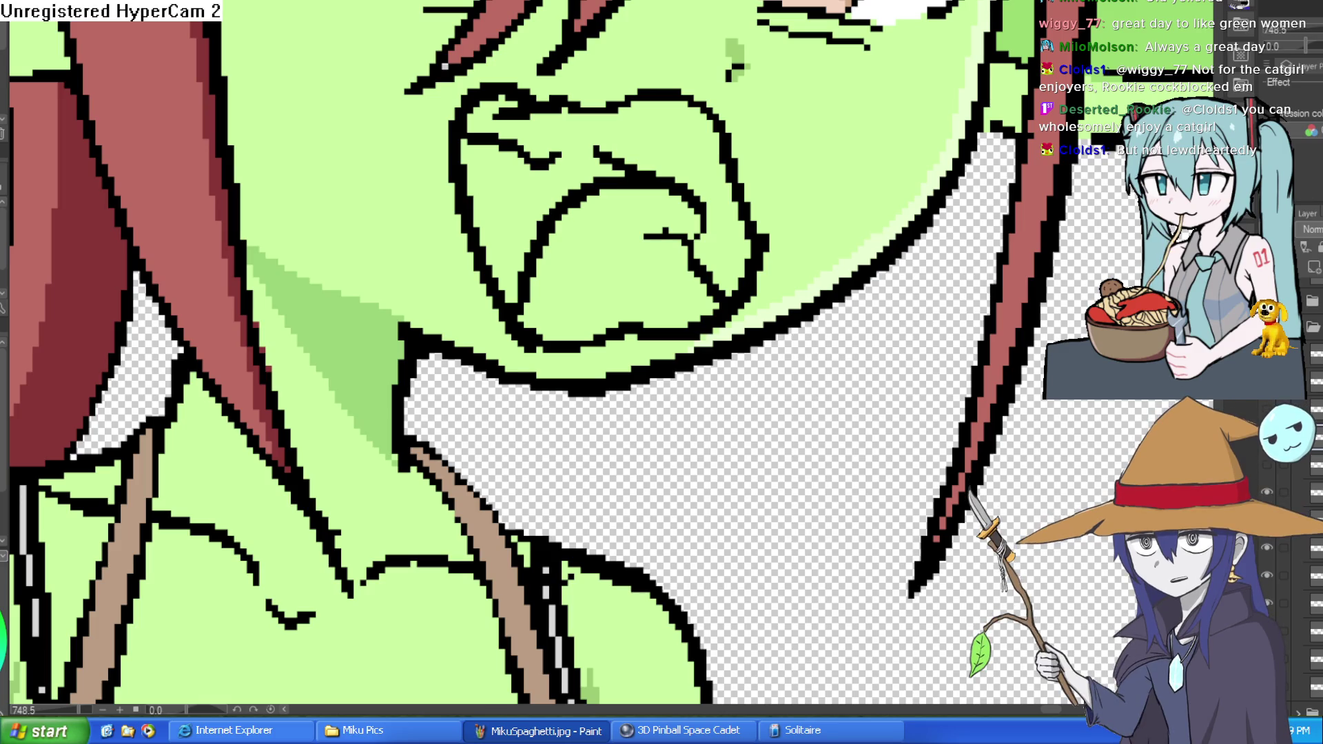
pyautogui.hotkey('alt', 'Tab')
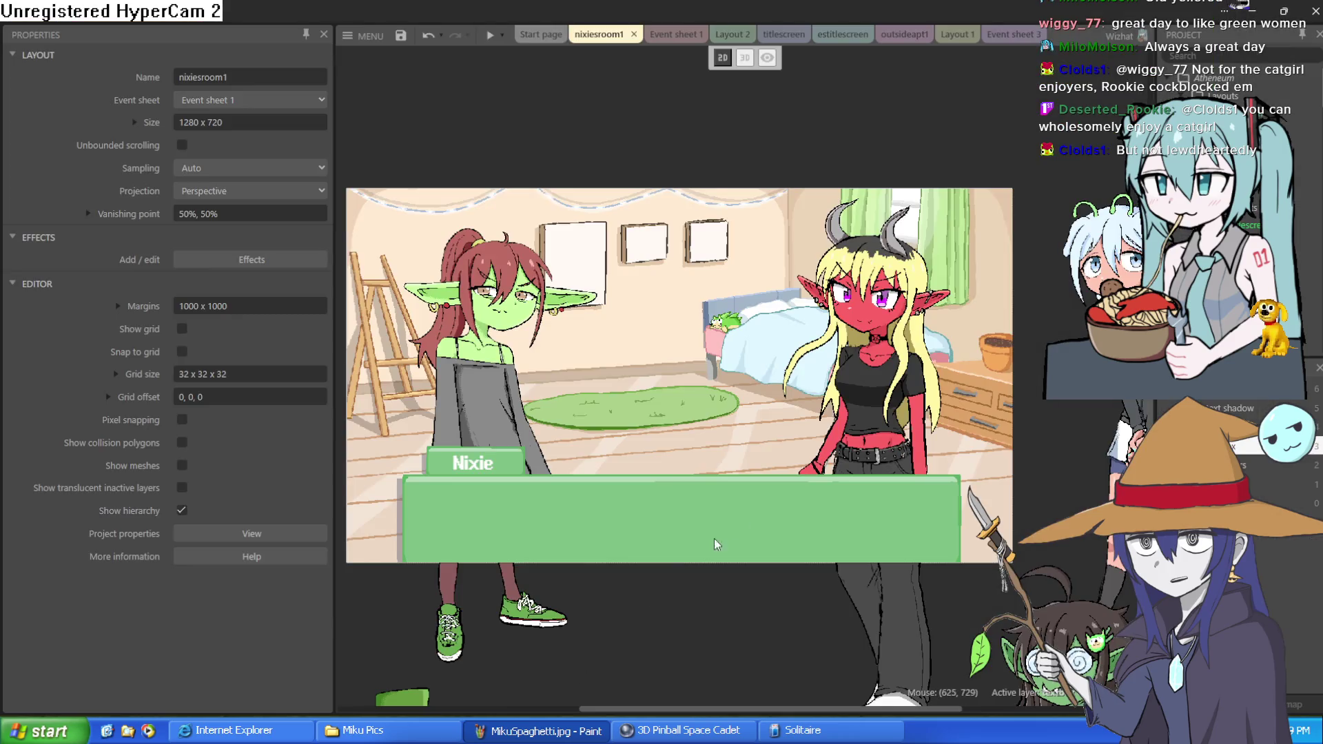
# Go from the outsideapt1 layout to Layout 1 in Construct 3
pyautogui.click(904, 34)
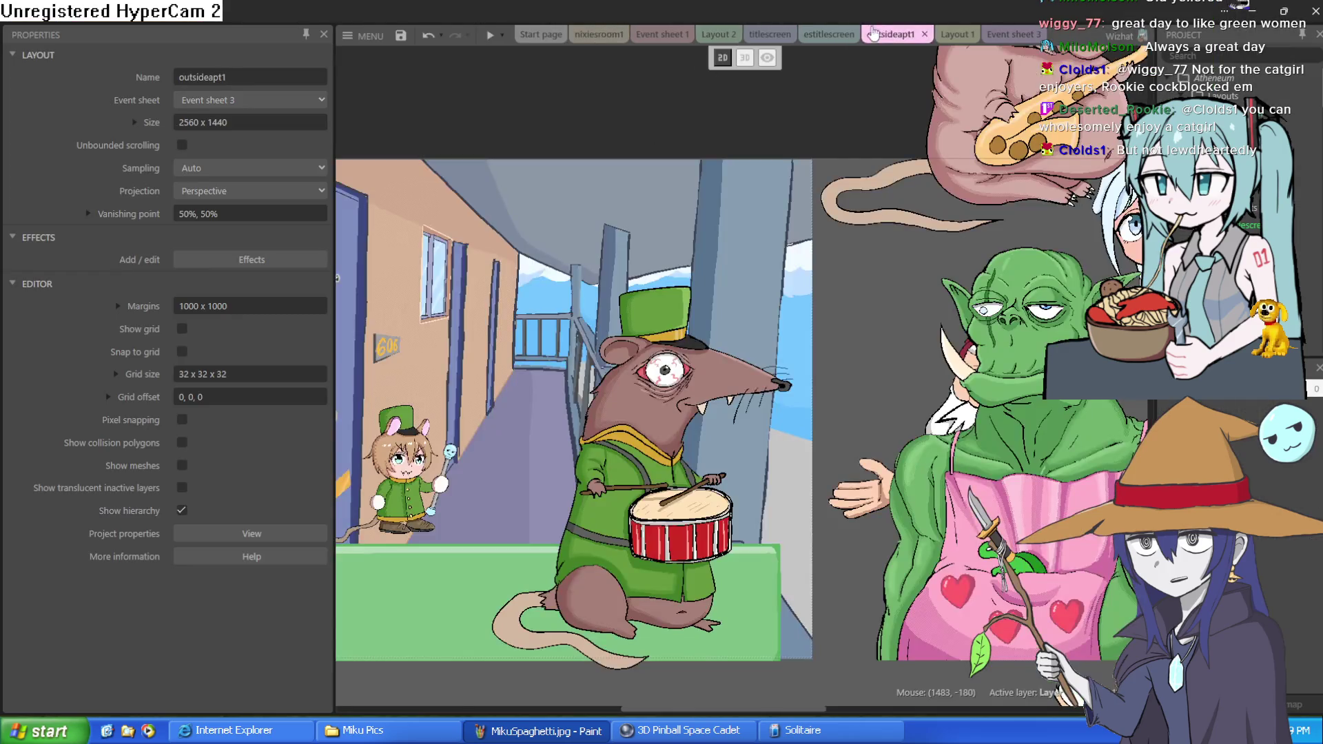
pyautogui.click(841, 34)
pyautogui.click(968, 34)
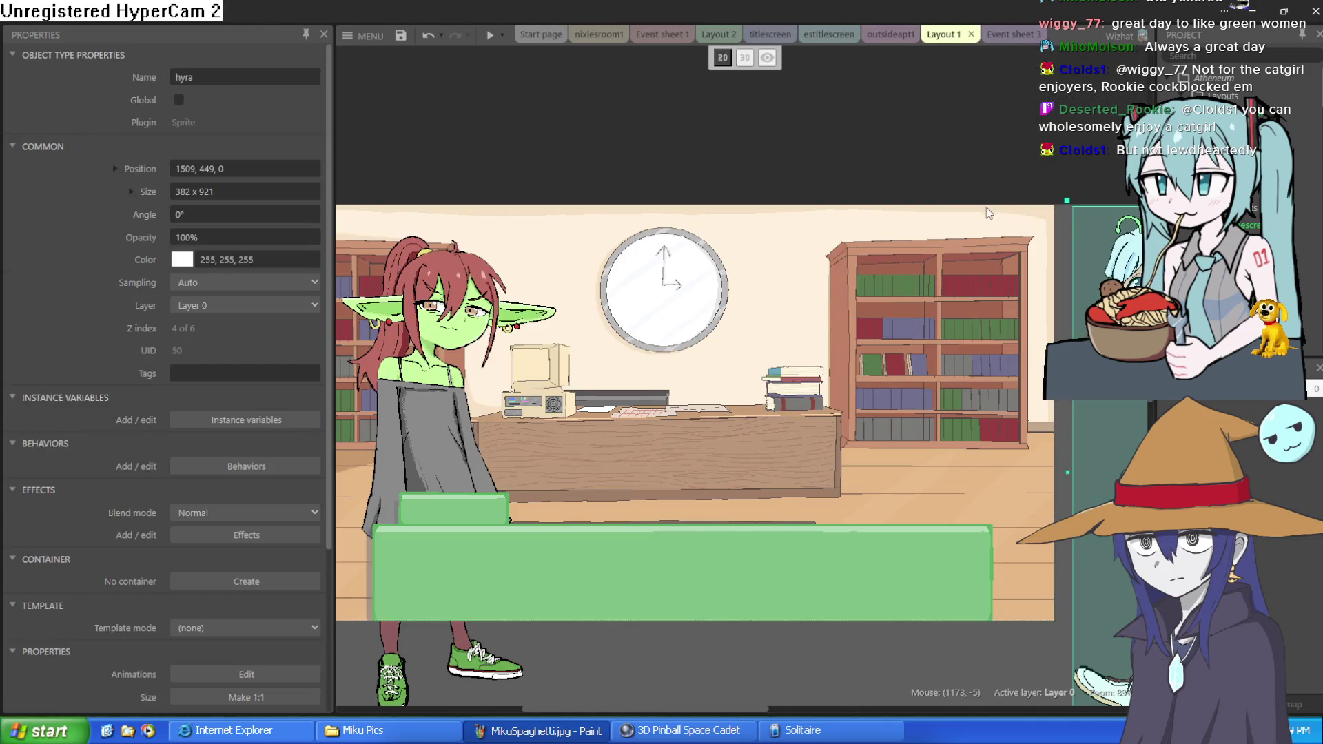
pyautogui.scroll(2, 988, 213)
# Move Hyra back into the room beside Nixie and nudge Nixie slightly left
pyautogui.moveTo(1036, 297); pyautogui.dragTo(694, 312)
pyautogui.hscroll(-3, 591, 220)
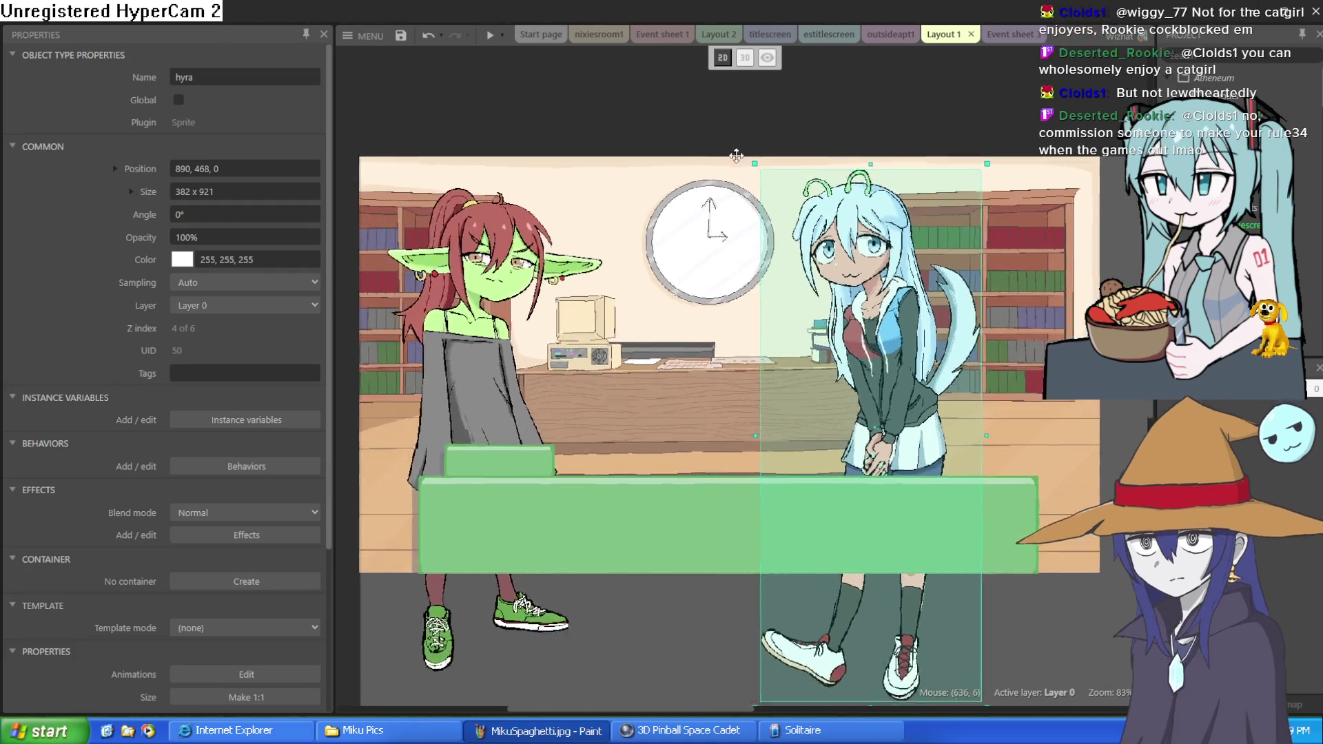
pyautogui.click(493, 380)
pyautogui.moveTo(495, 371); pyautogui.dragTo(480, 368)
pyautogui.scroll(5, 903, 203)
pyautogui.scroll(-3, 913, 181)
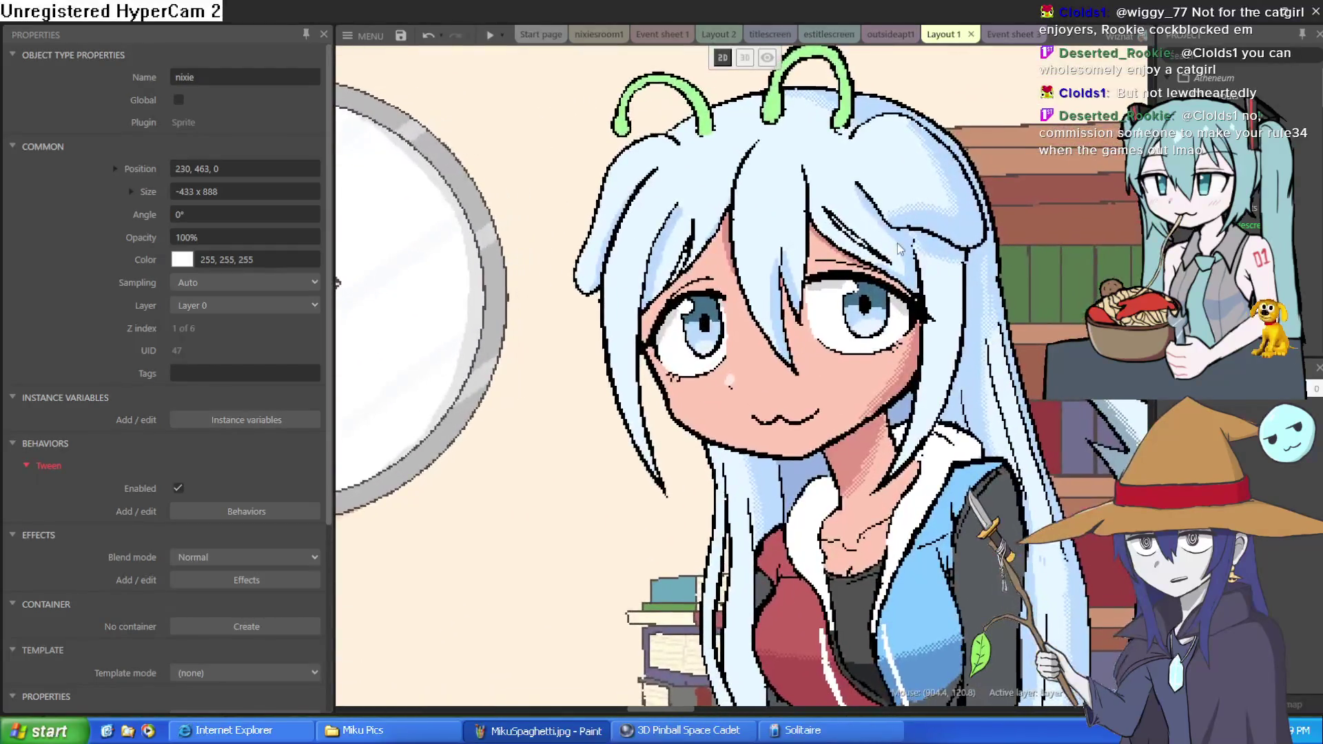
pyautogui.scroll(-3, 827, 215)
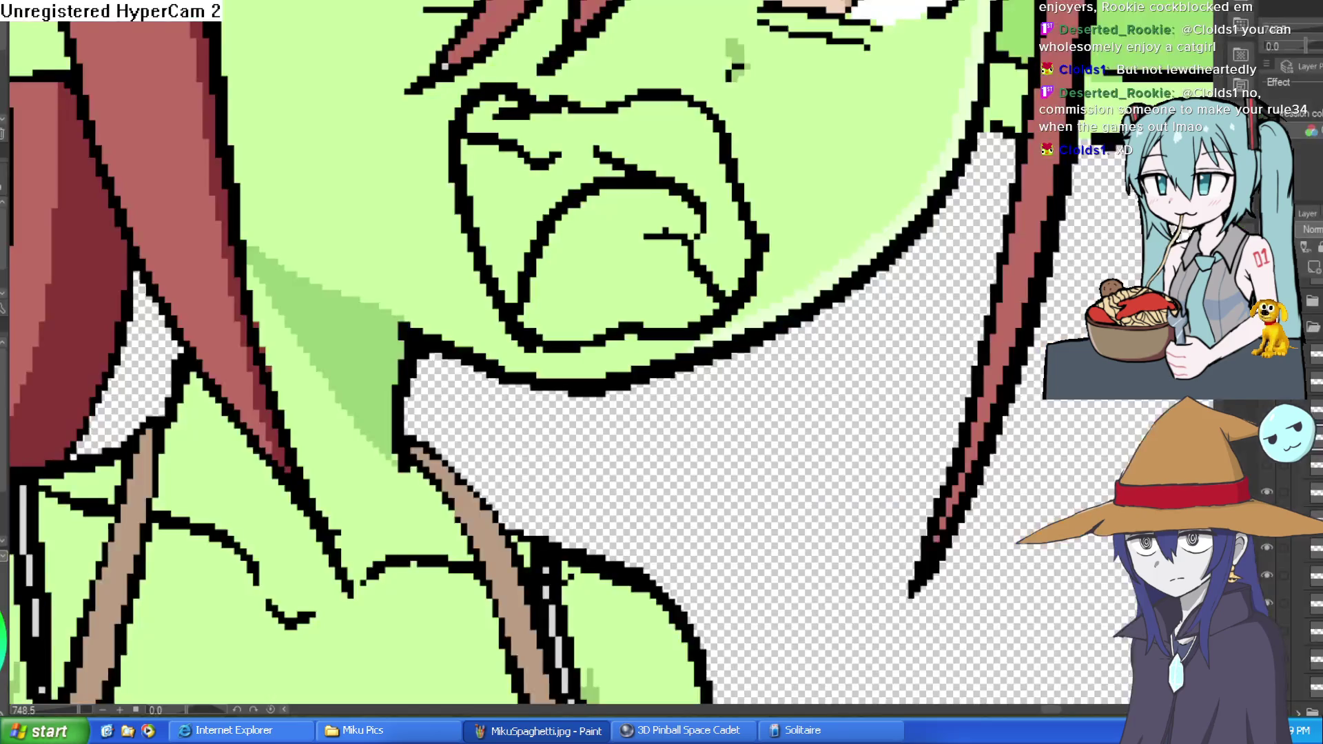
# Back in Clip Studio Paint, fill the right, upper and left parts of the mouth dark brown
pyautogui.hotkey('alt', 'Tab')
pyautogui.click(690, 142)
pyautogui.click(558, 135)
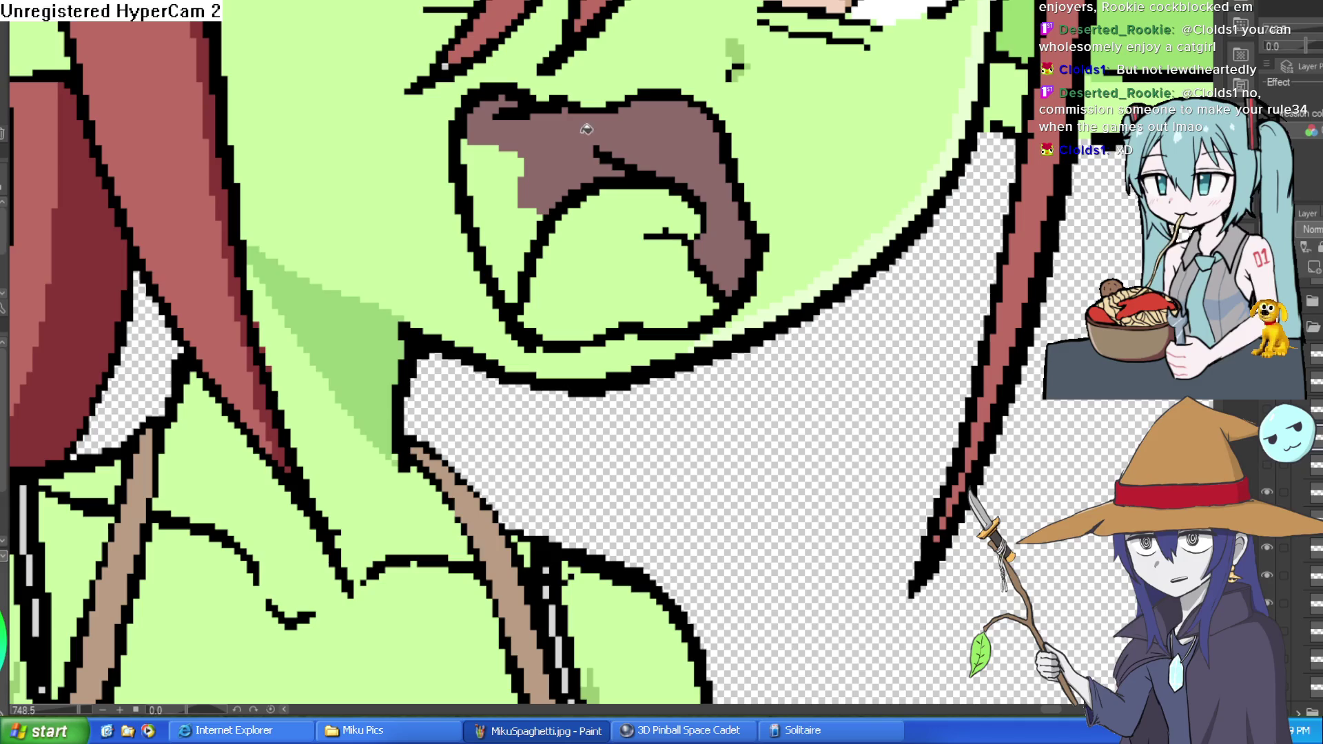
pyautogui.click(538, 155)
# Erase the stray black pixels near the goblin's eye outline and face
pyautogui.scroll(-5, 763, 93)
pyautogui.moveTo(763, 93)
pyautogui.mouseDown()
pyautogui.moveTo(841, 60)
pyautogui.moveTo(897, 201)
pyautogui.moveTo(893, 181)
pyautogui.mouseUp()
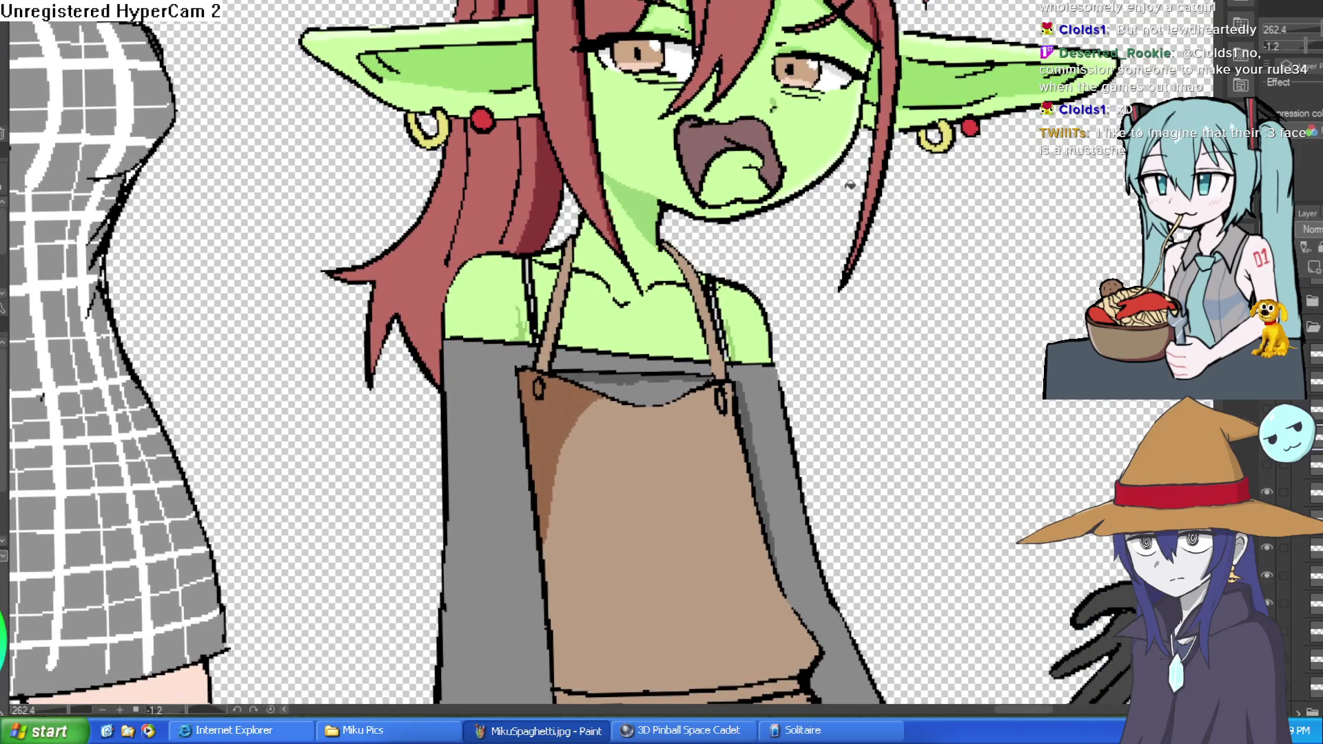
pyautogui.scroll(4, 819, 157)
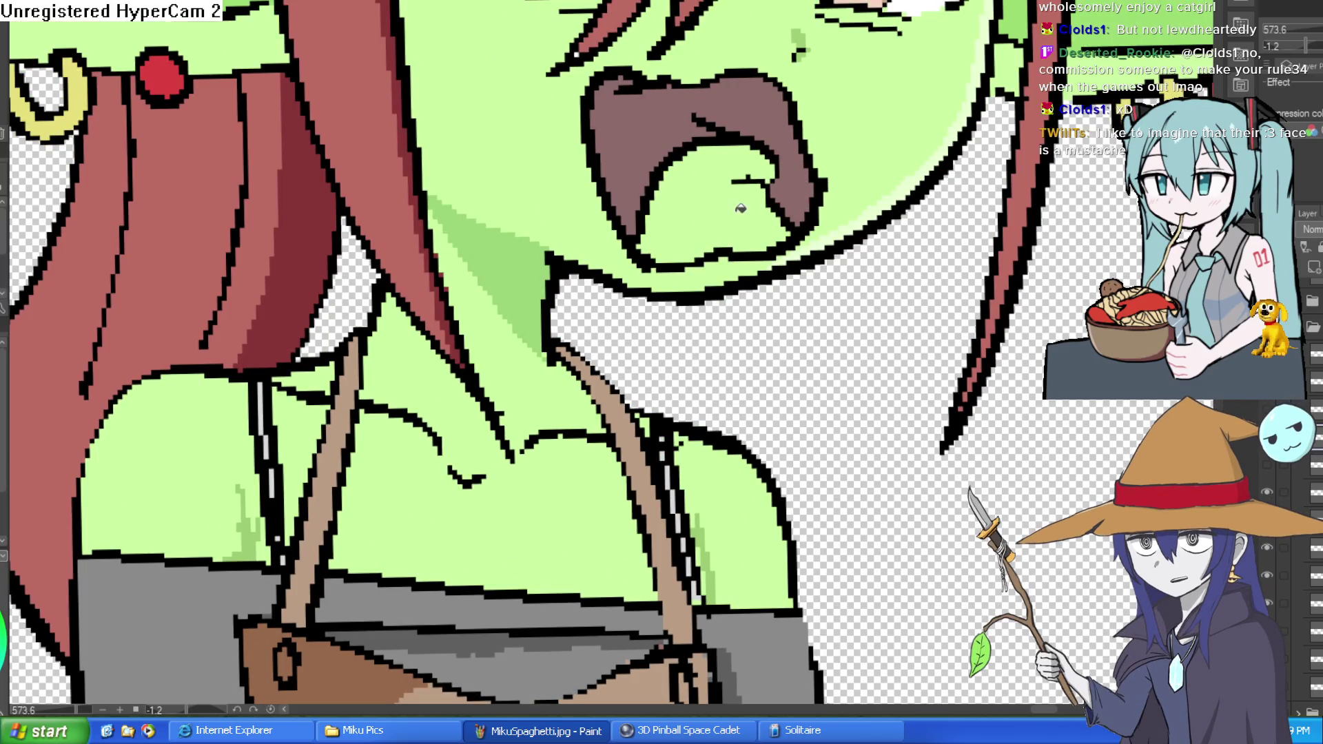
pyautogui.scroll(-4, 740, 208)
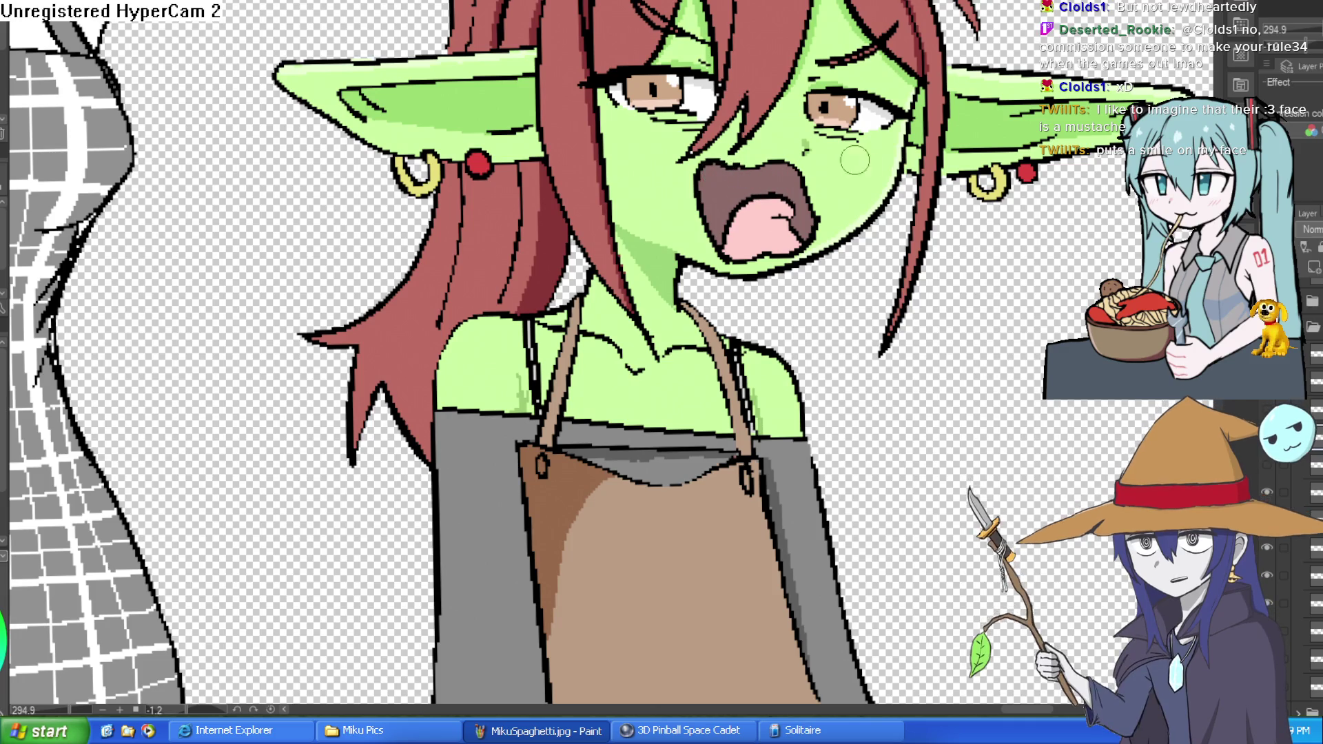
pyautogui.scroll(-2, 716, 171)
pyautogui.moveTo(847, 151)
pyautogui.mouseDown()
pyautogui.moveTo(849, 284)
pyautogui.moveTo(774, 200)
pyautogui.moveTo(841, 153)
pyautogui.moveTo(827, 118)
pyautogui.moveTo(665, 131)
pyautogui.moveTo(832, 88)
pyautogui.moveTo(945, 182)
pyautogui.moveTo(937, 201)
pyautogui.mouseUp()
pyautogui.scroll(-2, 849, 285)
pyautogui.scroll(5, 849, 285)
pyautogui.scroll(4, 775, 200)
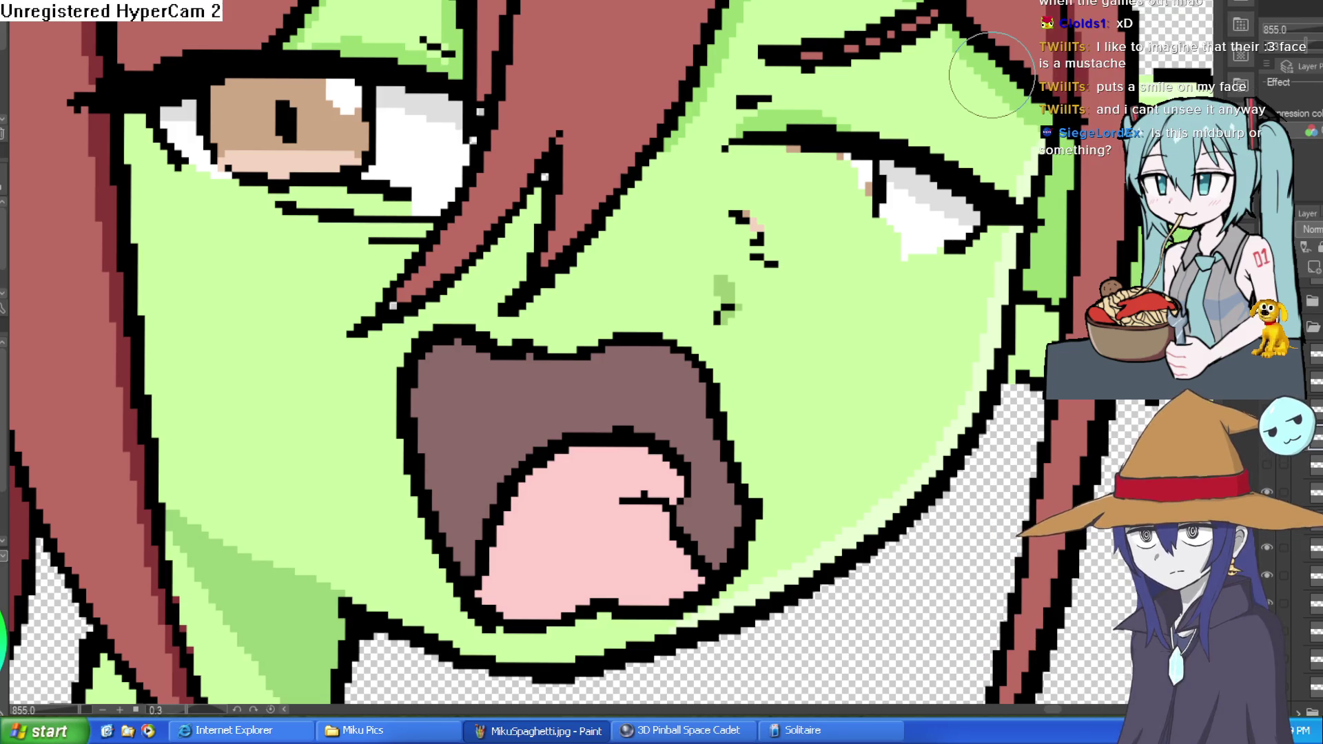
pyautogui.moveTo(992, 74); pyautogui.dragTo(717, 64)
pyautogui.moveTo(668, 103)
pyautogui.mouseDown()
pyautogui.moveTo(664, 183)
pyautogui.moveTo(684, 59)
pyautogui.moveTo(629, 64)
pyautogui.moveTo(730, 26)
pyautogui.moveTo(797, 72)
pyautogui.mouseUp()
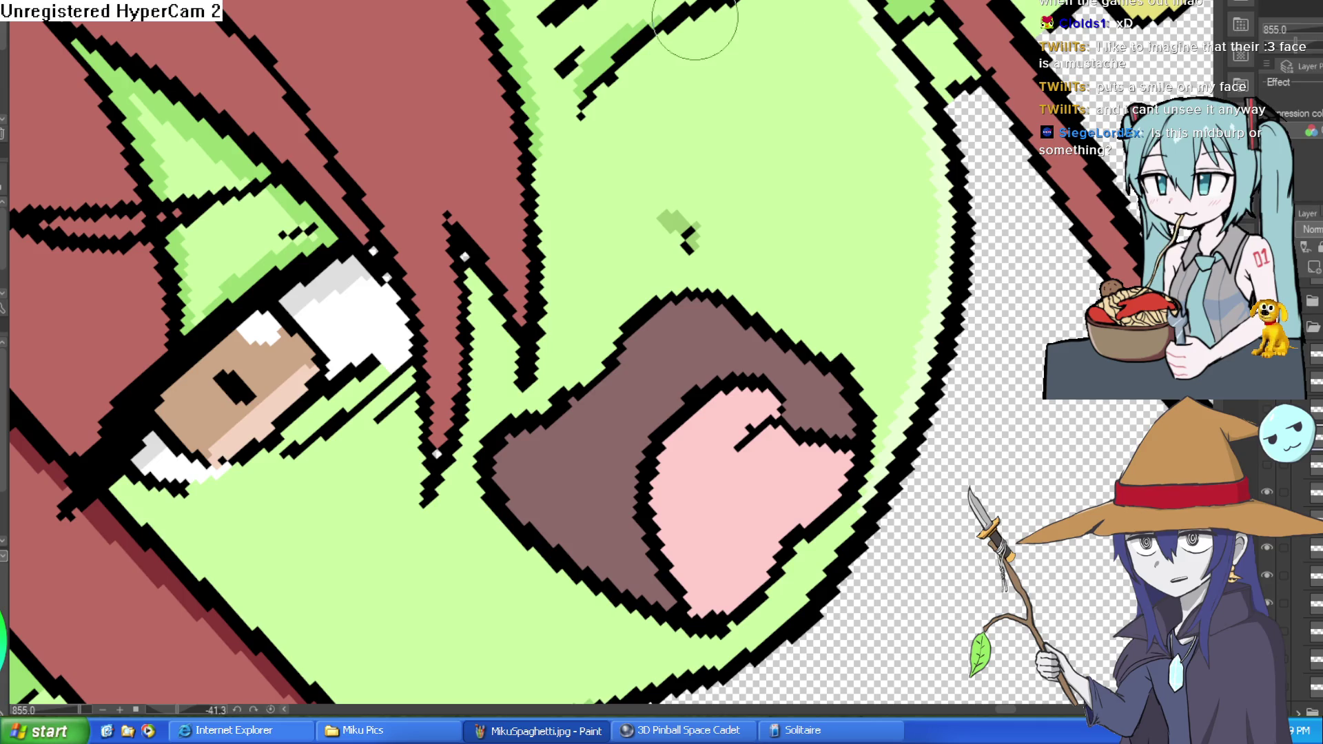
pyautogui.moveTo(605, 59)
pyautogui.mouseDown()
pyautogui.moveTo(576, 62)
pyautogui.moveTo(620, 23)
pyautogui.mouseUp()
# Paint green over stray black specks along the face edge and near the nose
pyautogui.scroll(-5, 810, 57)
pyautogui.moveTo(812, 58)
pyautogui.mouseDown()
pyautogui.moveTo(847, 137)
pyautogui.moveTo(782, 266)
pyautogui.moveTo(768, 237)
pyautogui.mouseUp()
pyautogui.scroll(5, 820, 180)
pyautogui.moveTo(792, 323)
pyautogui.mouseDown()
pyautogui.moveTo(810, 200)
pyautogui.moveTo(716, 28)
pyautogui.moveTo(674, 84)
pyautogui.moveTo(620, 221)
pyautogui.moveTo(626, 280)
pyautogui.moveTo(673, 310)
pyautogui.moveTo(684, 124)
pyautogui.moveTo(730, 118)
pyautogui.moveTo(732, 179)
pyautogui.moveTo(765, 48)
pyautogui.moveTo(776, 221)
pyautogui.moveTo(762, 296)
pyautogui.moveTo(716, 324)
pyautogui.moveTo(758, 337)
pyautogui.moveTo(732, 260)
pyautogui.moveTo(706, 241)
pyautogui.moveTo(733, 283)
pyautogui.mouseUp()
pyautogui.scroll(3, 676, 165)
pyautogui.moveTo(677, 165)
pyautogui.mouseDown()
pyautogui.moveTo(629, 177)
pyautogui.moveTo(591, 60)
pyautogui.moveTo(547, 59)
pyautogui.mouseUp()
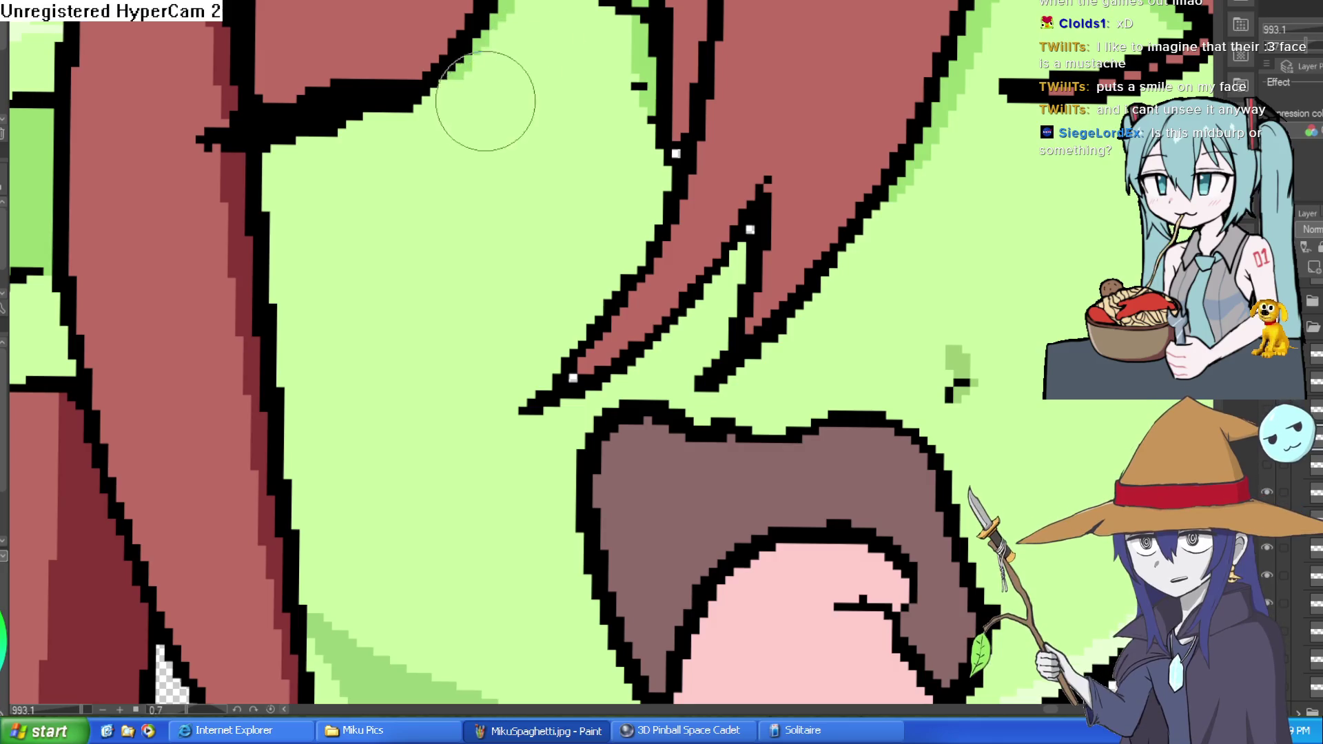
pyautogui.scroll(-4, 605, 117)
pyautogui.scroll(1, 938, 175)
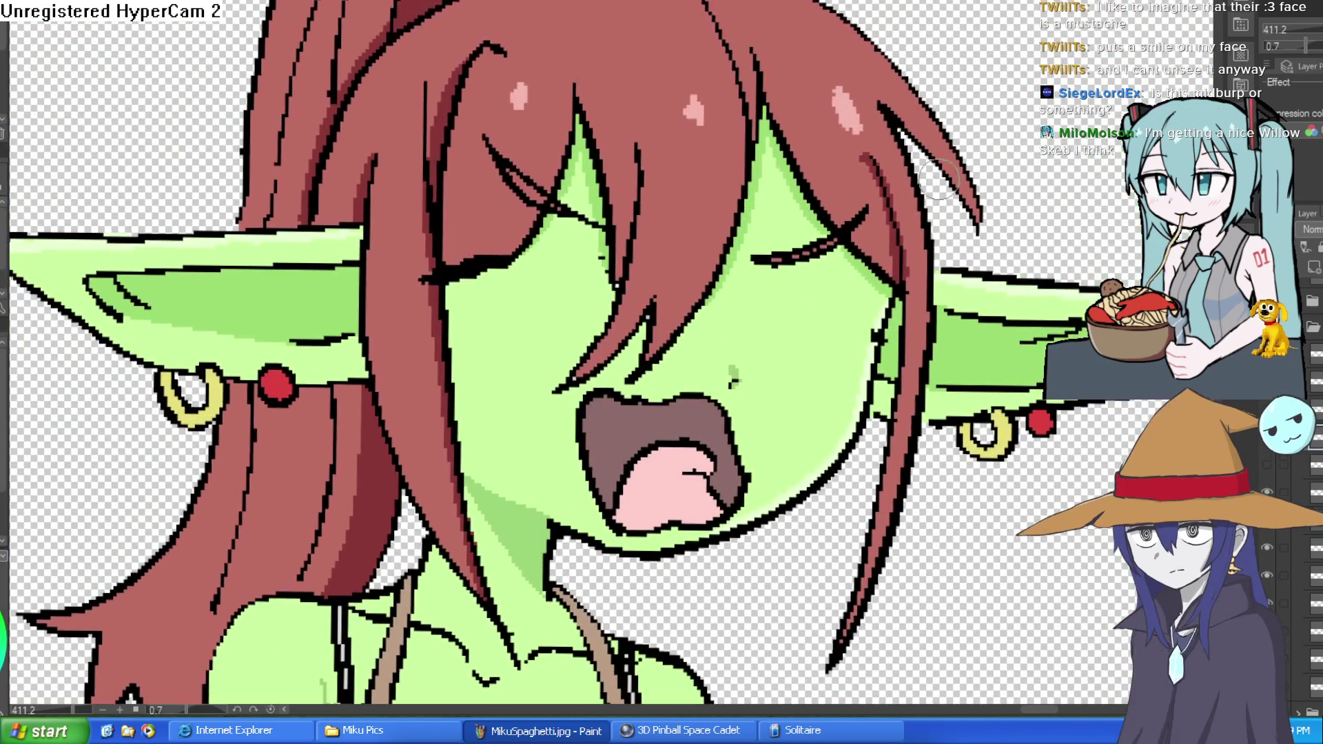
# Draw an arched eyelid, under-eye line, pupil and ring iris on the right eye
pyautogui.moveTo(939, 175); pyautogui.dragTo(944, 183)
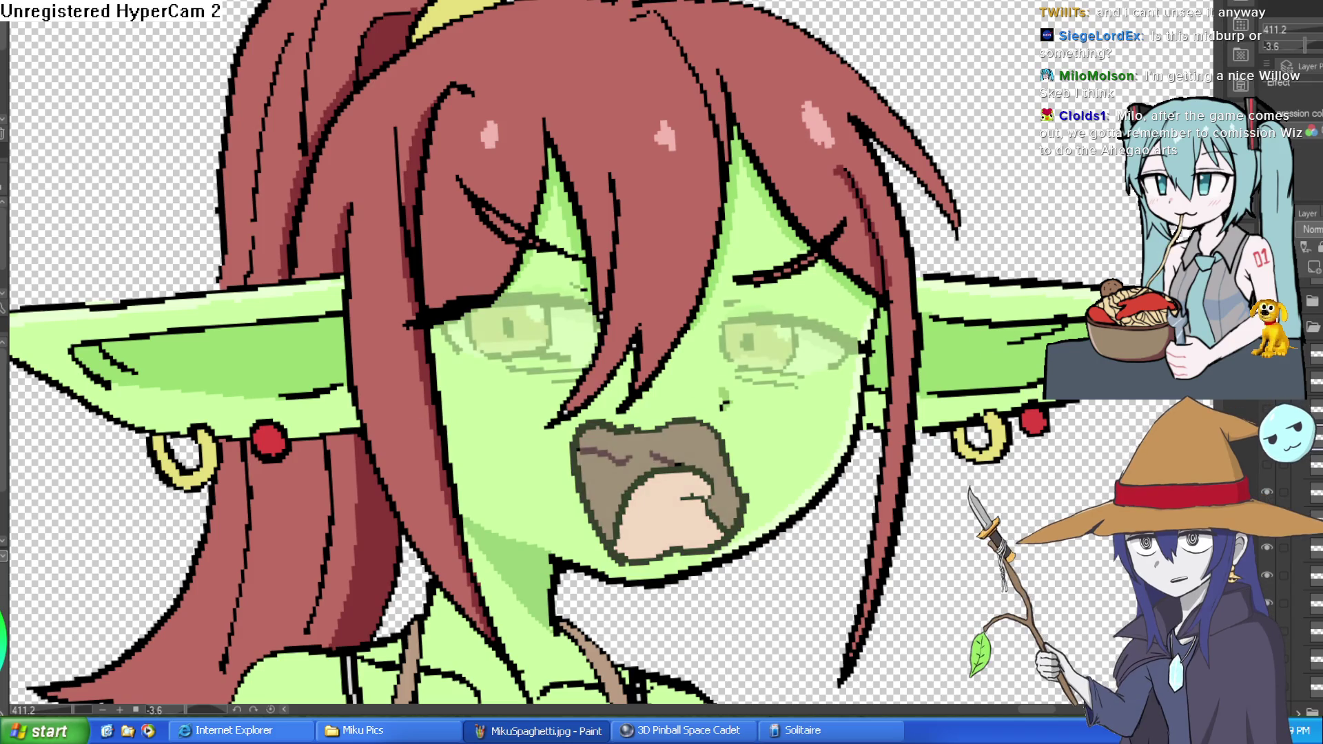
pyautogui.scroll(2, 764, 301)
pyautogui.moveTo(697, 332); pyautogui.dragTo(755, 299)
pyautogui.hotkey('ctrl', 'z')
pyautogui.moveTo(909, 310); pyautogui.dragTo(896, 242)
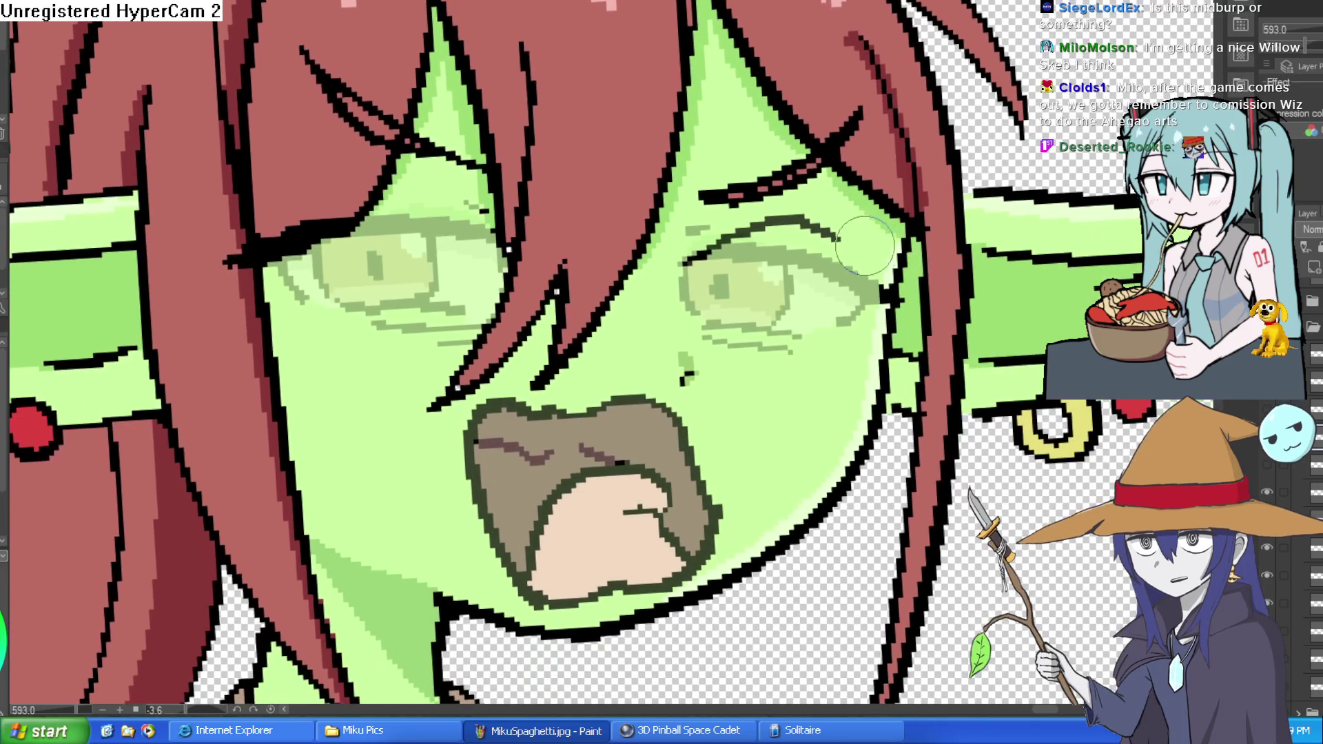
pyautogui.moveTo(689, 256)
pyautogui.mouseDown()
pyautogui.moveTo(799, 221)
pyautogui.moveTo(859, 247)
pyautogui.moveTo(805, 151)
pyautogui.mouseUp()
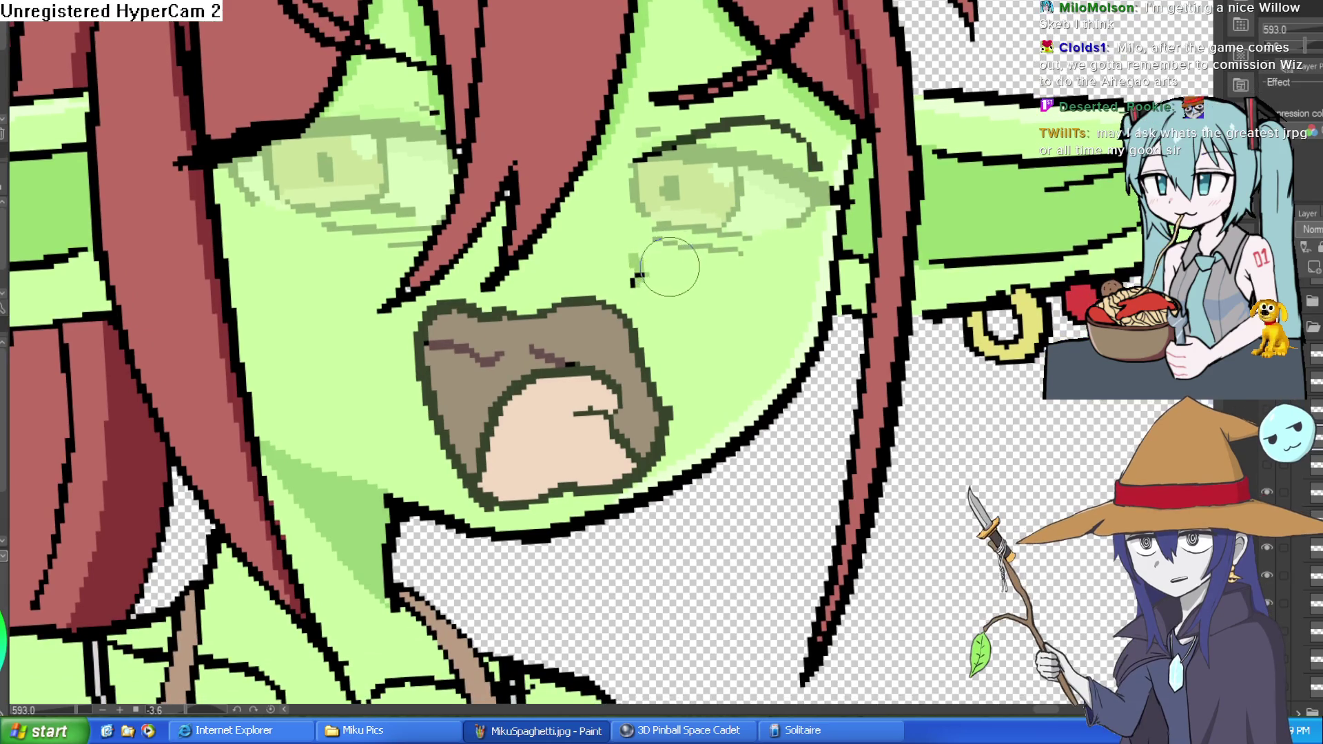
pyautogui.moveTo(650, 231); pyautogui.dragTo(733, 251)
pyautogui.moveTo(689, 172)
pyautogui.mouseDown()
pyautogui.moveTo(713, 146)
pyautogui.moveTo(701, 172)
pyautogui.moveTo(731, 166)
pyautogui.moveTo(720, 182)
pyautogui.mouseUp()
pyautogui.moveTo(720, 182); pyautogui.dragTo(737, 162)
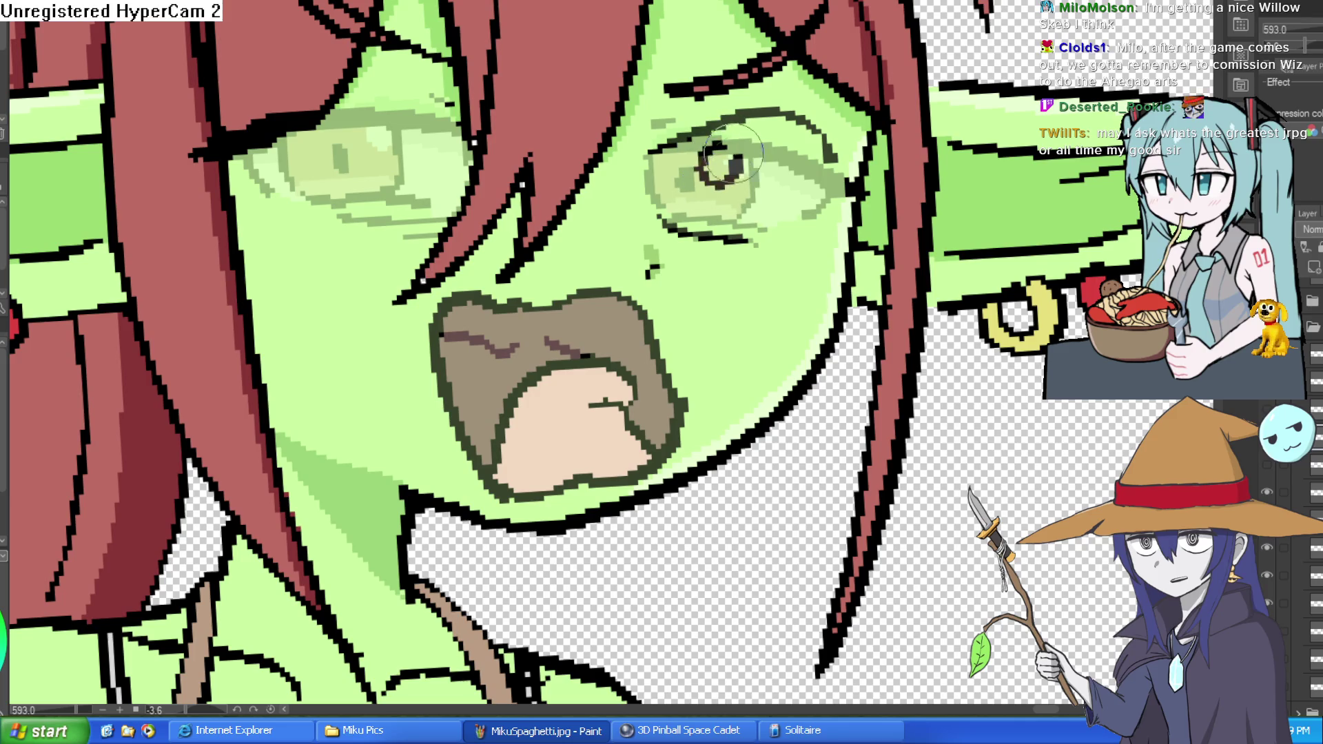
# Add an eyelid, lower lid and lash strokes on the left eye, plus short strokes near the right
pyautogui.moveTo(458, 200); pyautogui.dragTo(462, 106)
pyautogui.moveTo(398, 188)
pyautogui.mouseDown()
pyautogui.moveTo(283, 207)
pyautogui.moveTo(206, 248)
pyautogui.mouseUp()
pyautogui.moveTo(530, 157); pyautogui.dragTo(616, 195)
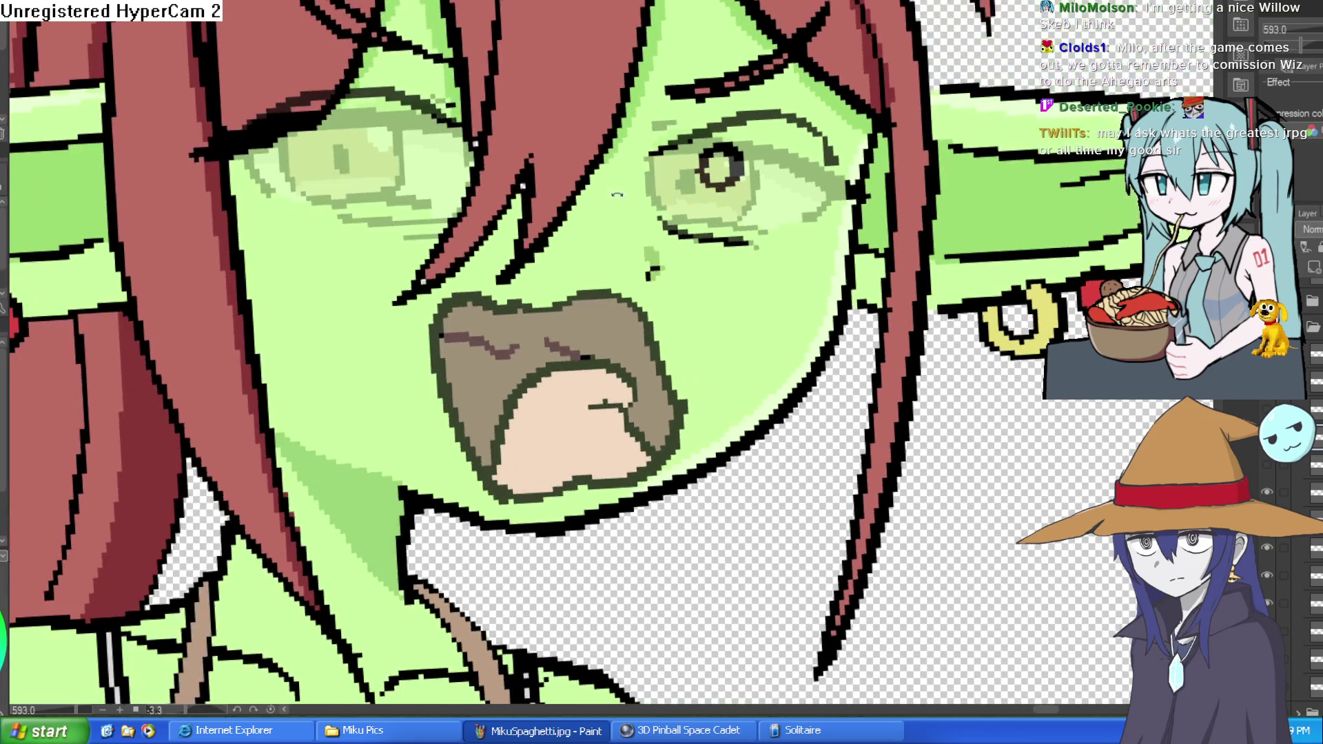
pyautogui.moveTo(432, 212); pyautogui.dragTo(303, 217)
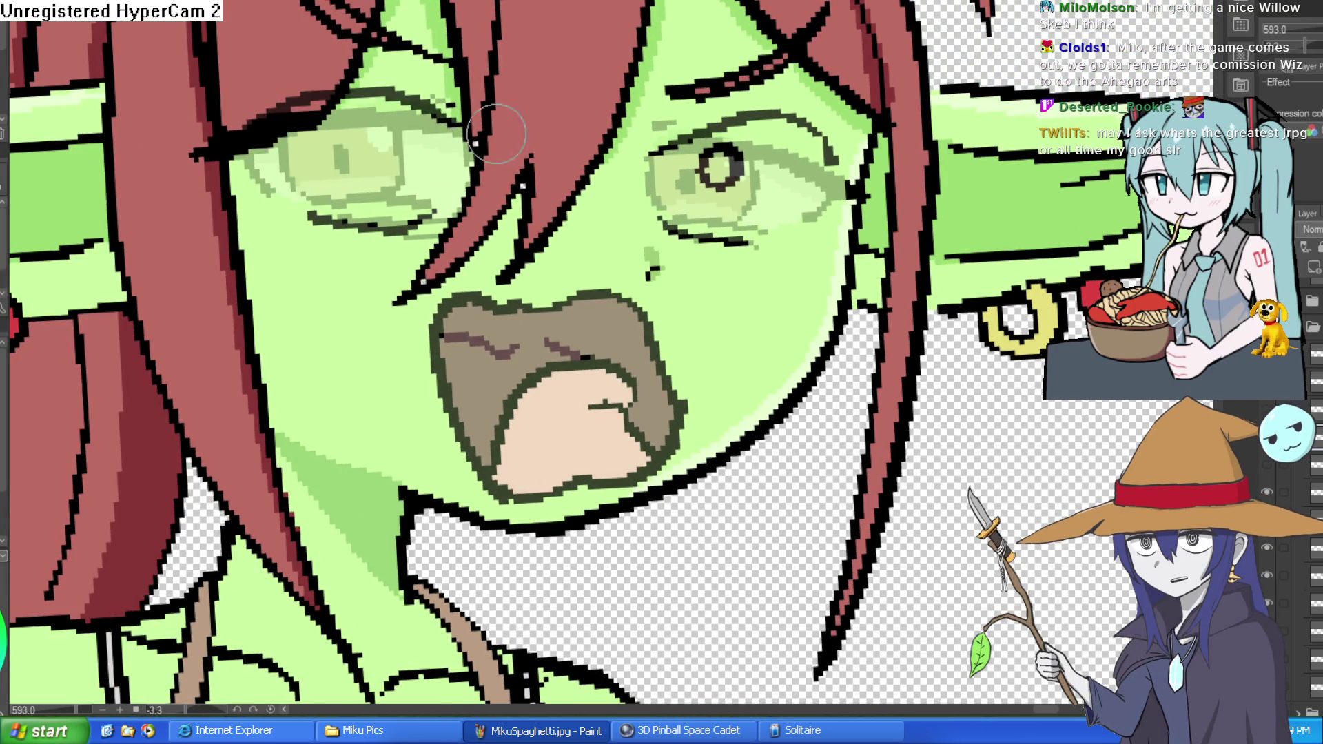
pyautogui.moveTo(788, 52); pyautogui.dragTo(640, 93)
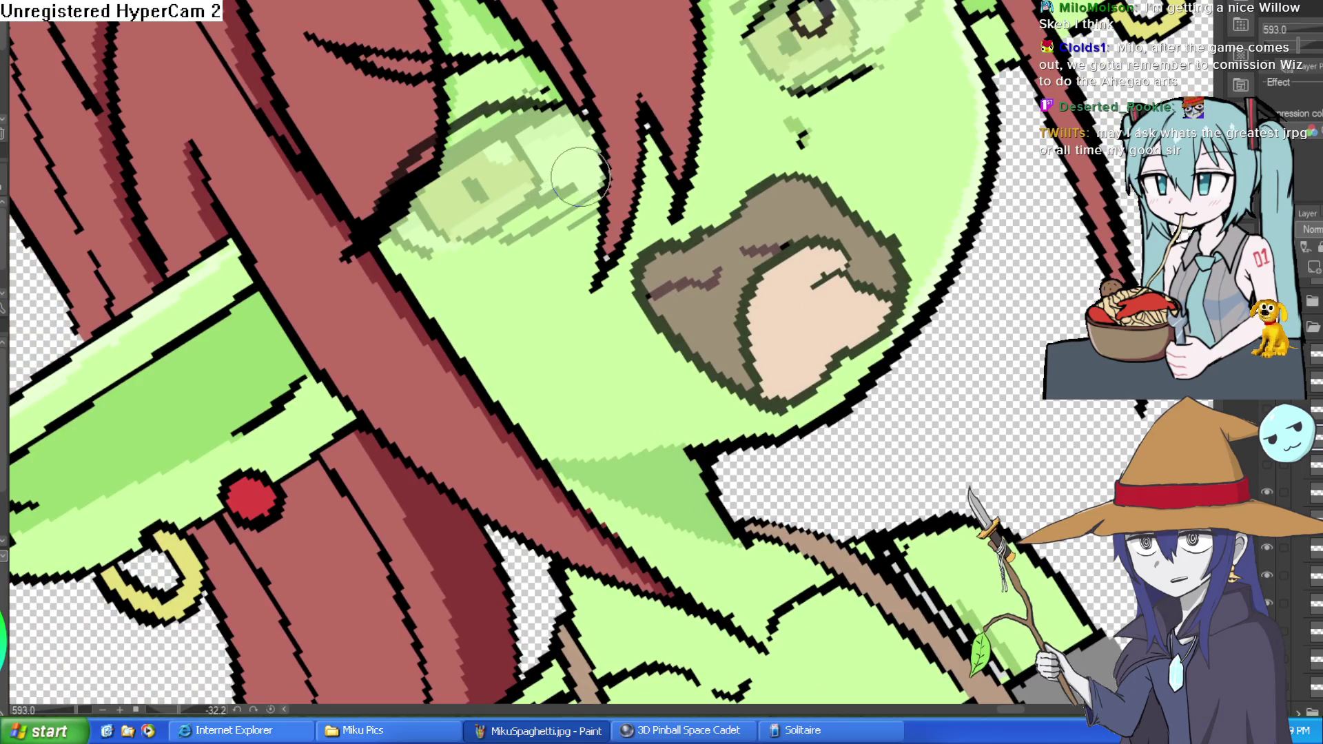
pyautogui.moveTo(580, 176); pyautogui.dragTo(475, 276)
pyautogui.moveTo(592, 186); pyautogui.dragTo(546, 268)
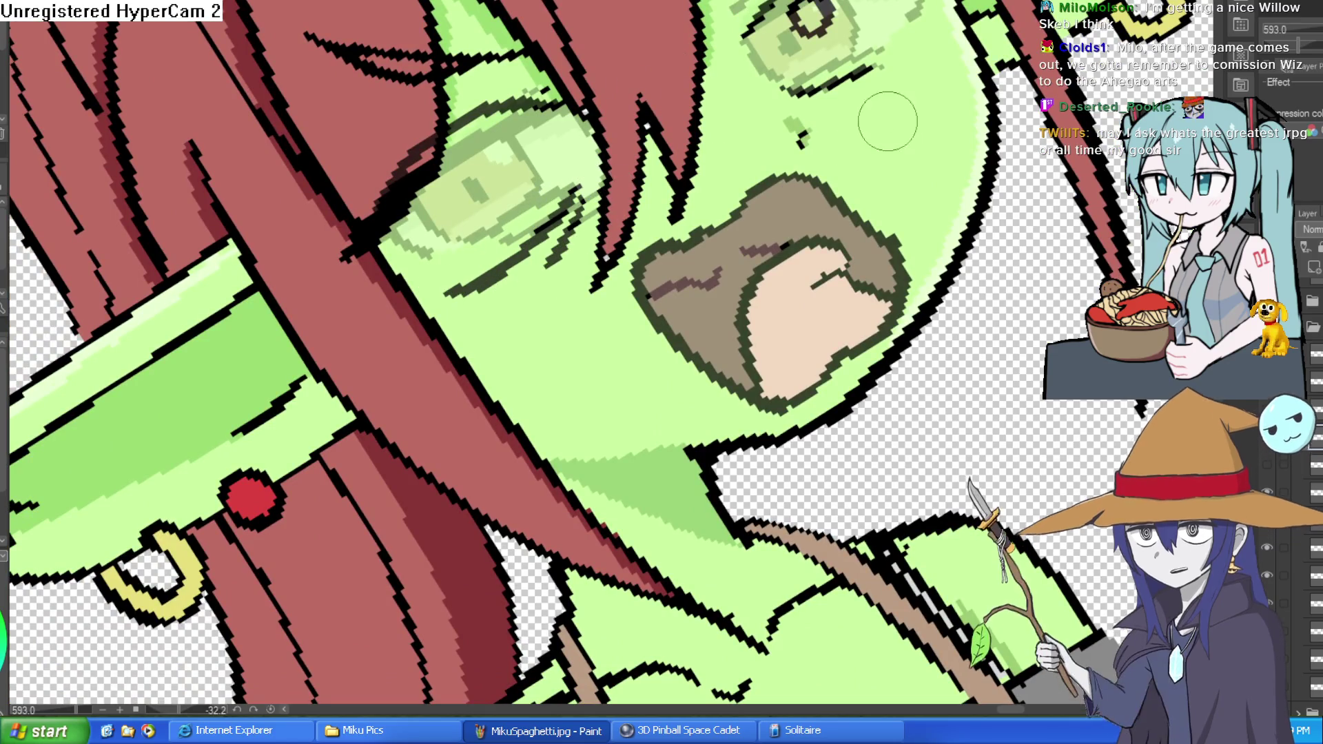
pyautogui.moveTo(909, 62); pyautogui.dragTo(799, 134)
pyautogui.moveTo(889, 138)
pyautogui.mouseDown()
pyautogui.moveTo(892, 212)
pyautogui.moveTo(827, 227)
pyautogui.mouseUp()
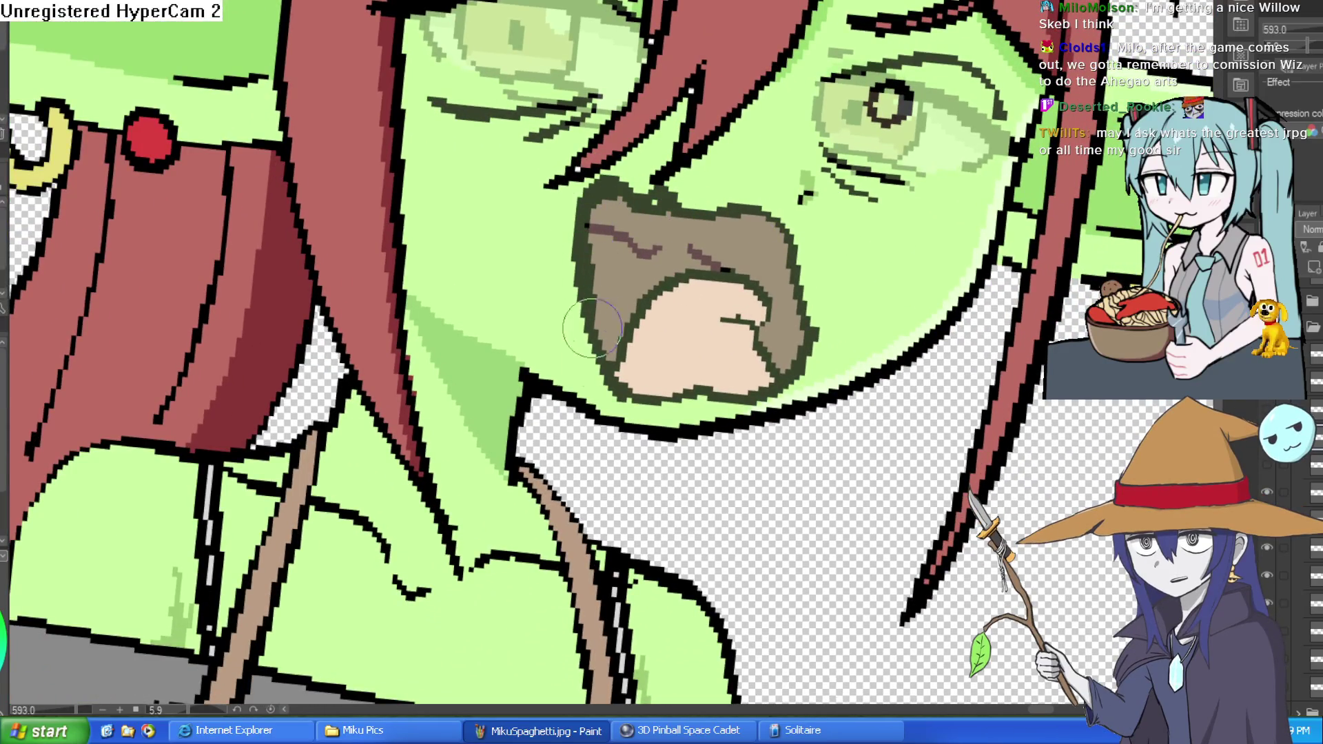
# Toggle the faded sketch to check the lines, paint a ring iris on the left eye, then hide the sketch
pyautogui.click(1266, 491)
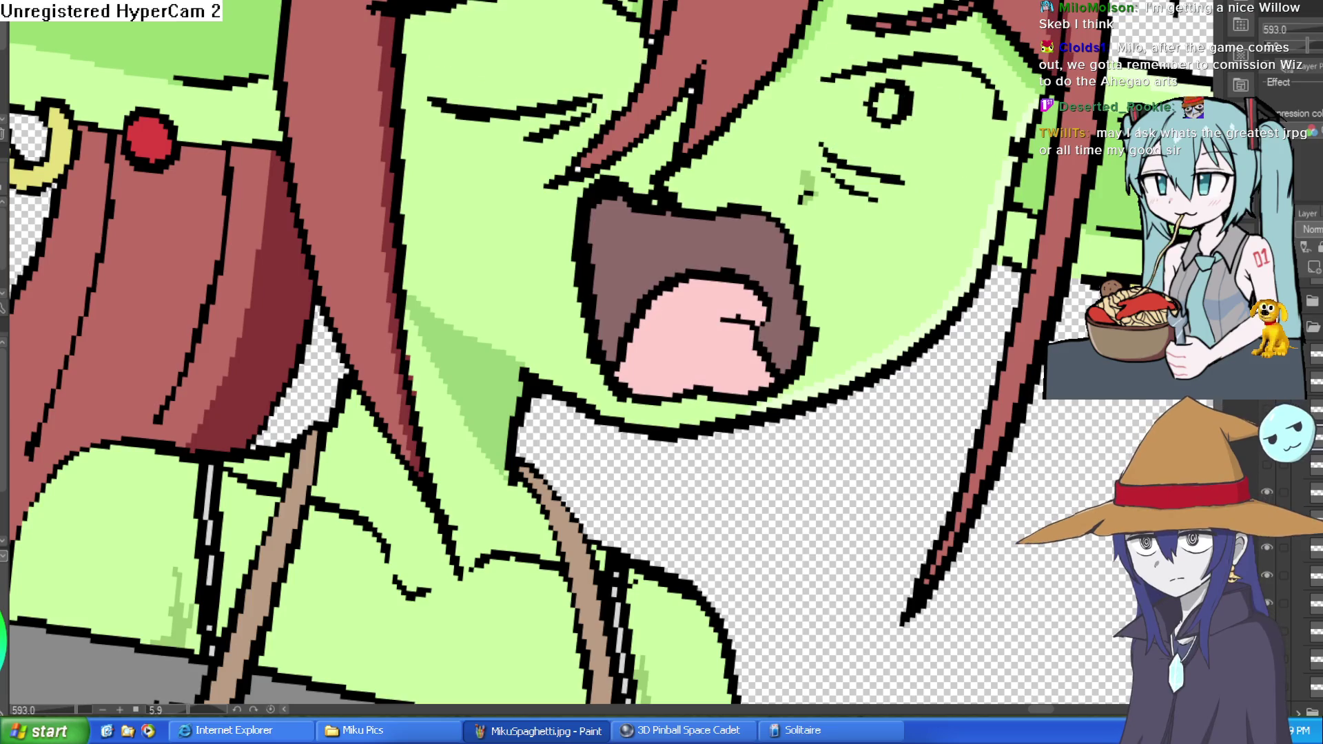
pyautogui.click(1266, 492)
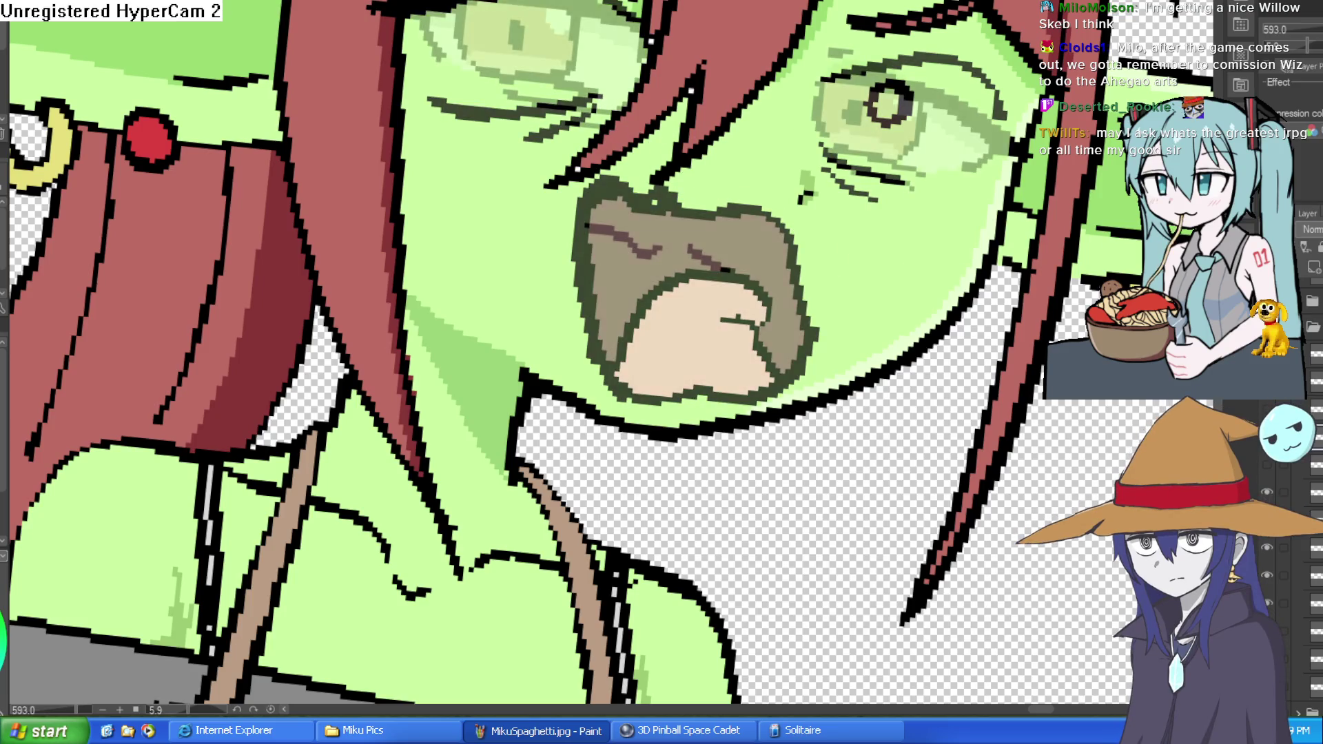
pyautogui.moveTo(758, 345); pyautogui.dragTo(717, 399)
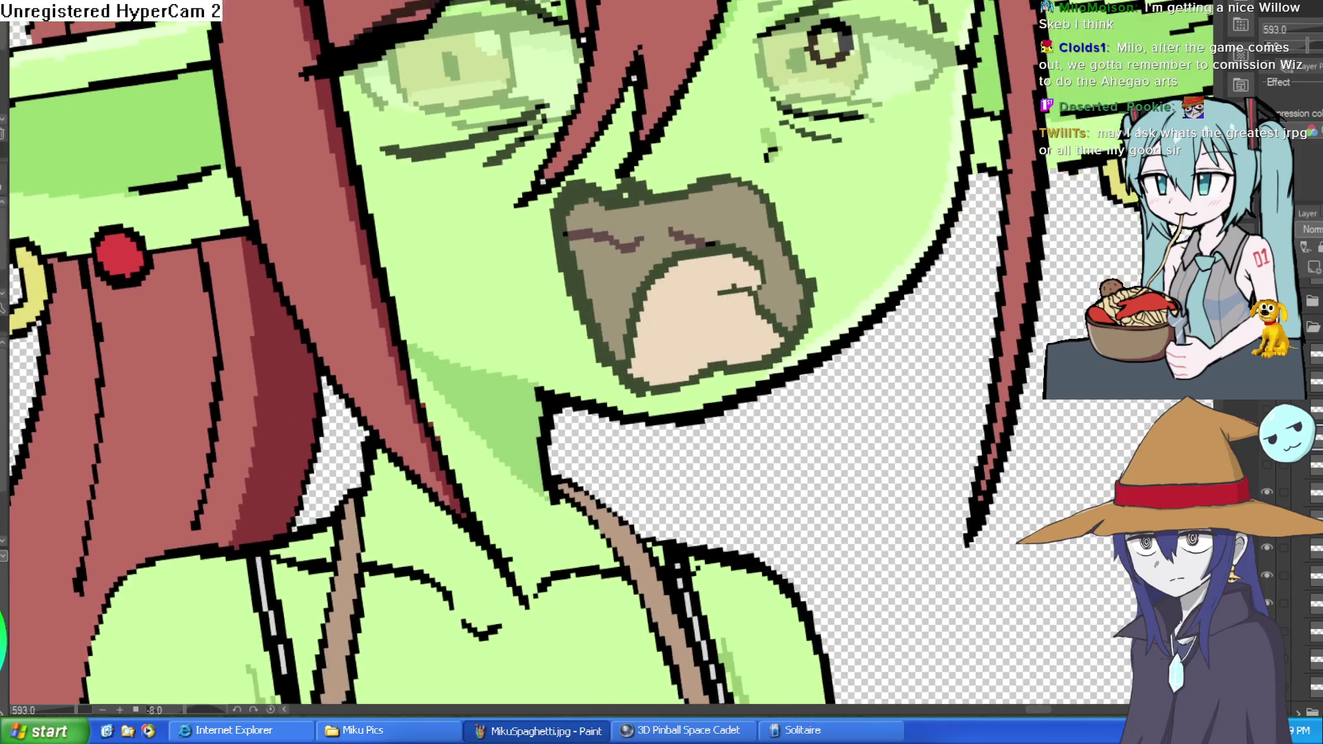
pyautogui.moveTo(448, 65)
pyautogui.mouseDown()
pyautogui.moveTo(486, 45)
pyautogui.moveTo(473, 58)
pyautogui.mouseUp()
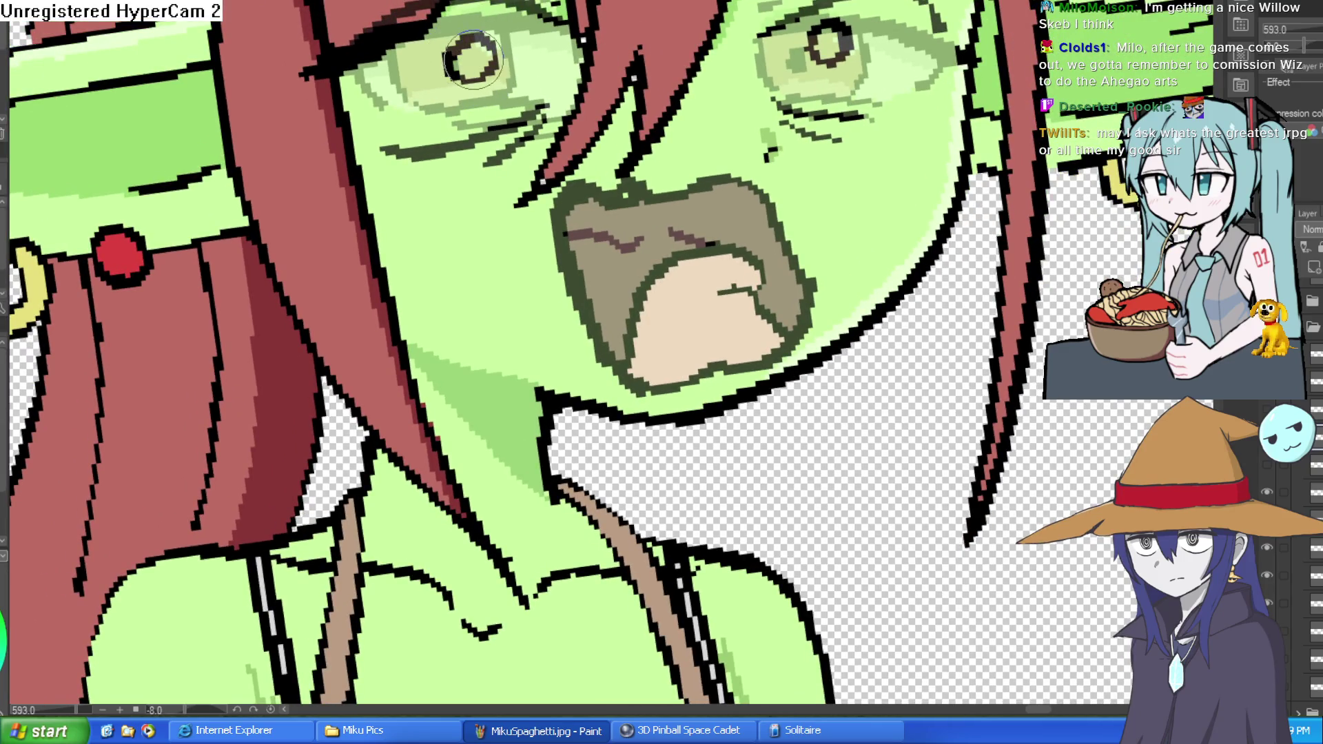
pyautogui.scroll(-3, 851, 42)
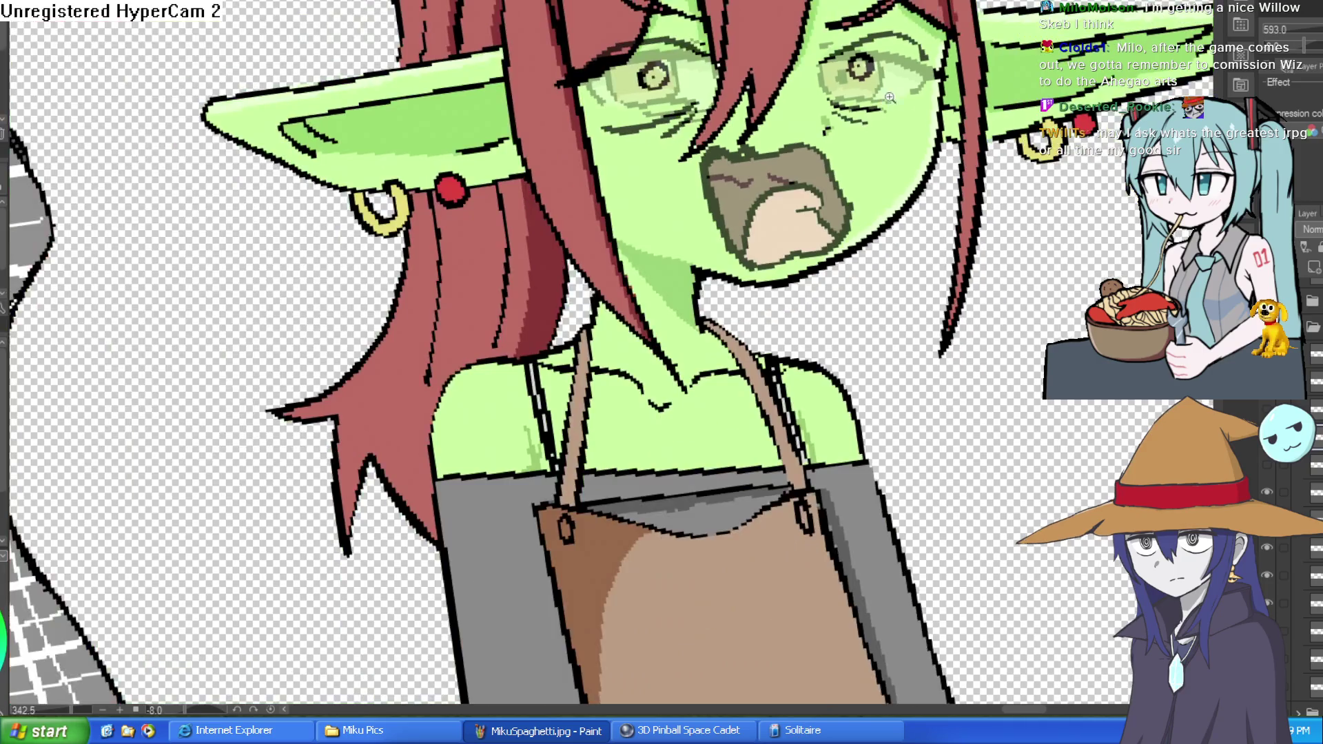
pyautogui.hotkey('ctrl', 'z')
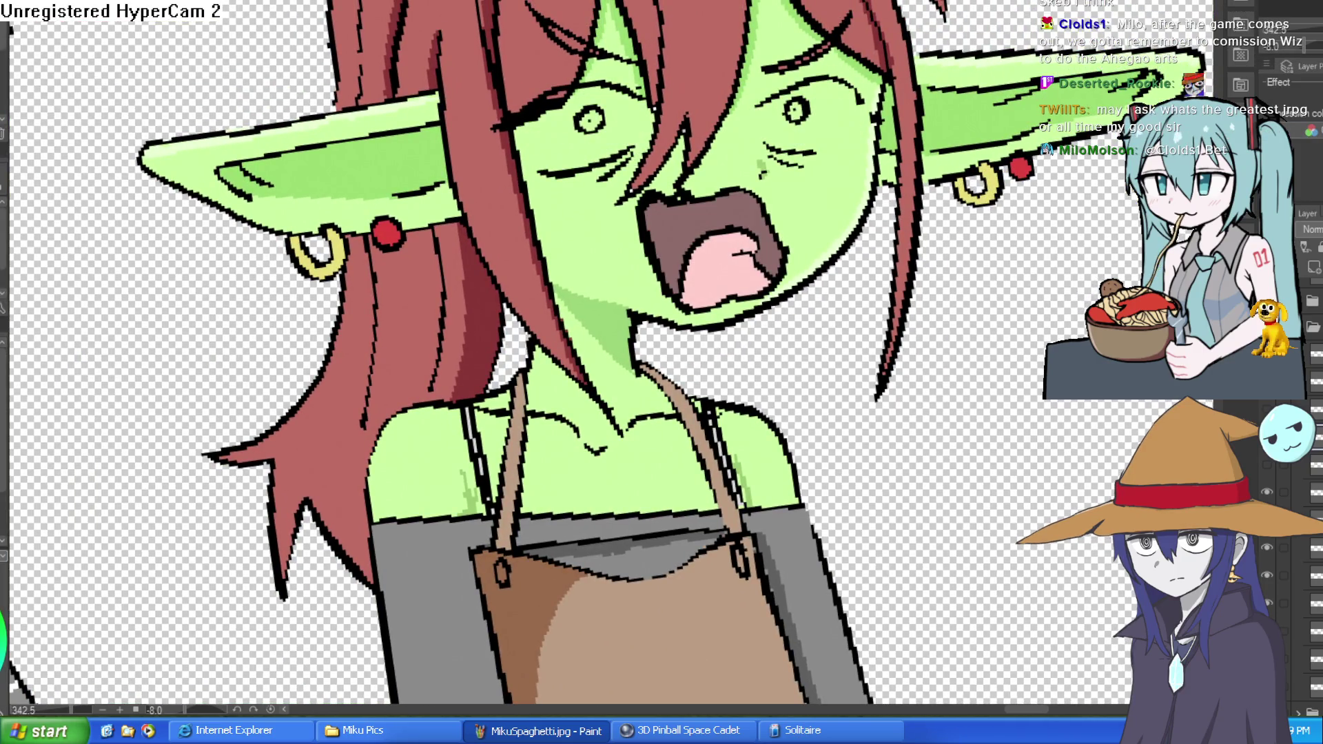
pyautogui.moveTo(1006, 202); pyautogui.dragTo(961, 146)
pyautogui.scroll(2, 784, 123)
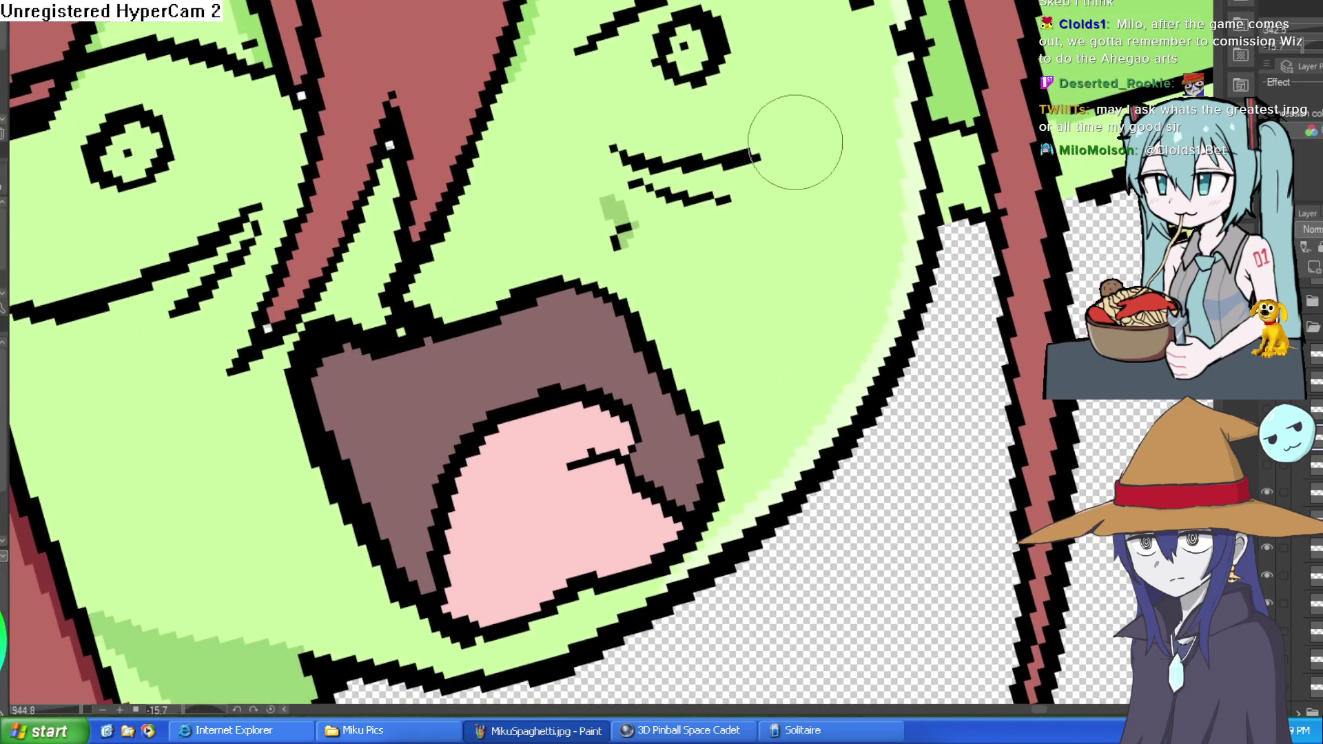
pyautogui.scroll(-4, 811, 113)
pyautogui.moveTo(753, 190); pyautogui.dragTo(887, 195)
pyautogui.scroll(3, 887, 195)
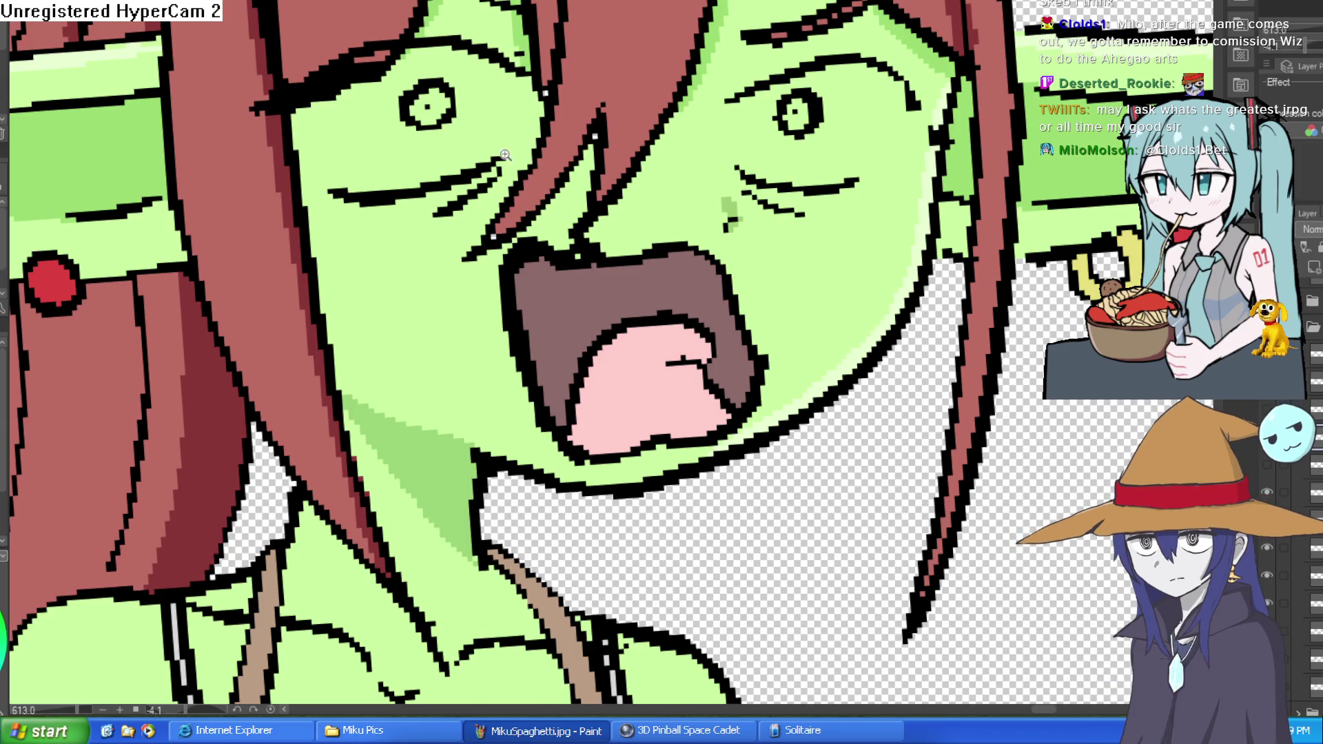
pyautogui.scroll(1, 510, 141)
pyautogui.moveTo(267, 199)
pyautogui.mouseDown()
pyautogui.moveTo(238, 158)
pyautogui.moveTo(228, 97)
pyautogui.mouseUp()
pyautogui.moveTo(963, 186); pyautogui.dragTo(1021, 104)
pyautogui.moveTo(793, 175); pyautogui.dragTo(798, 89)
pyautogui.scroll(-2, 922, 81)
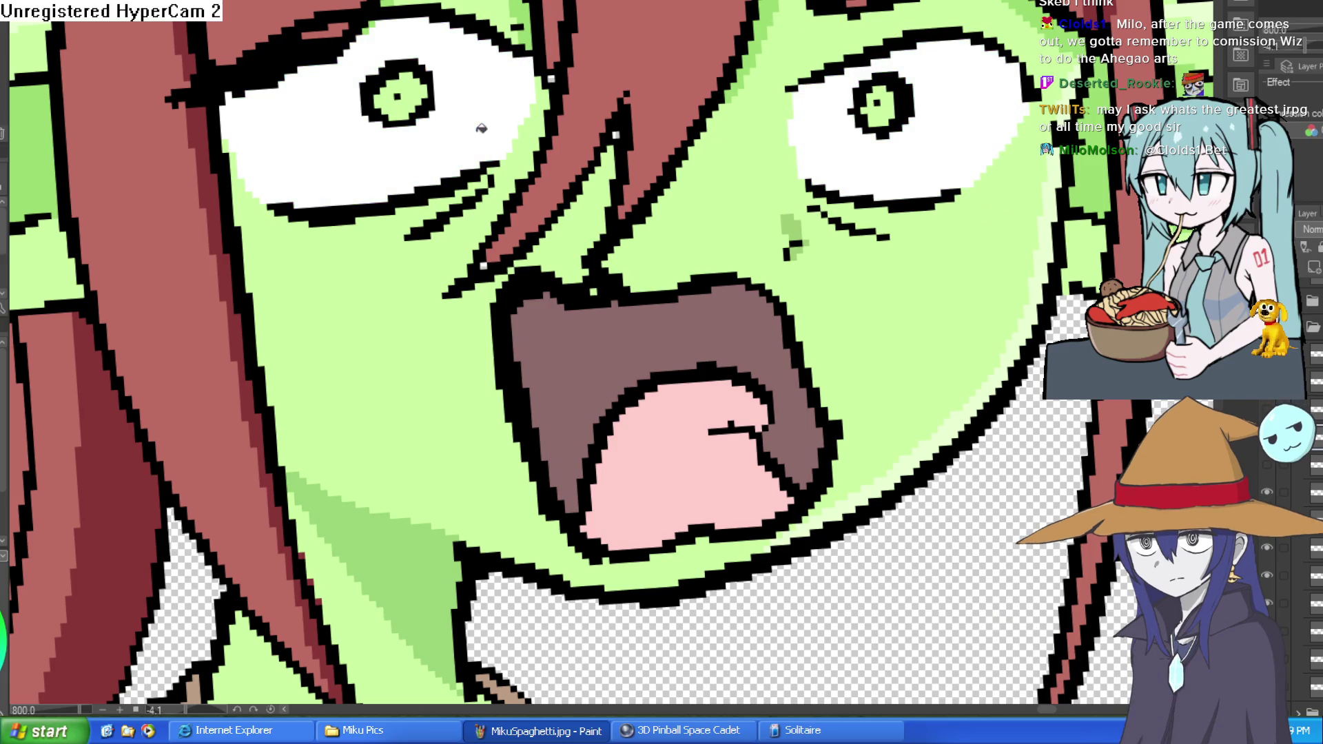
pyautogui.scroll(-2, 994, 145)
pyautogui.moveTo(994, 145); pyautogui.dragTo(941, 141)
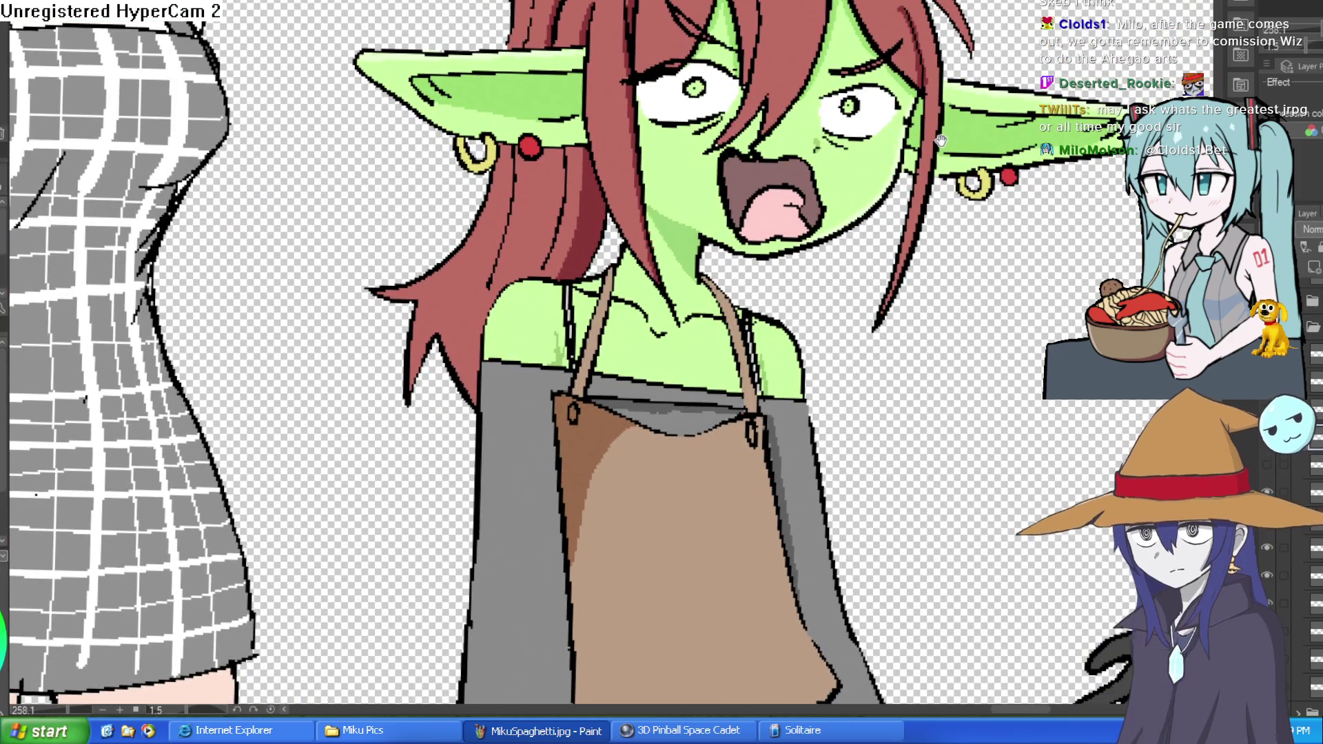
pyautogui.scroll(5, 854, 118)
pyautogui.moveTo(854, 119); pyautogui.dragTo(582, 295)
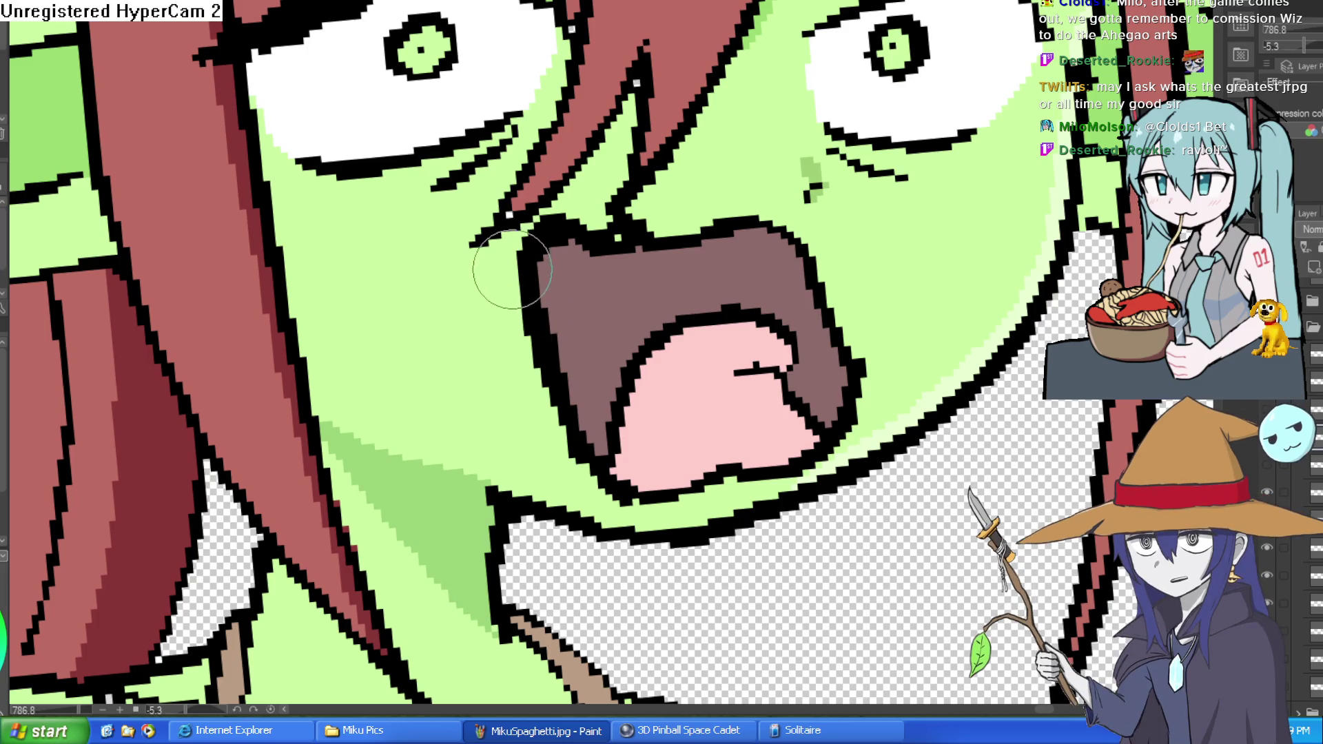
pyautogui.moveTo(642, 252)
pyautogui.mouseDown()
pyautogui.moveTo(627, 249)
pyautogui.moveTo(691, 255)
pyautogui.mouseUp()
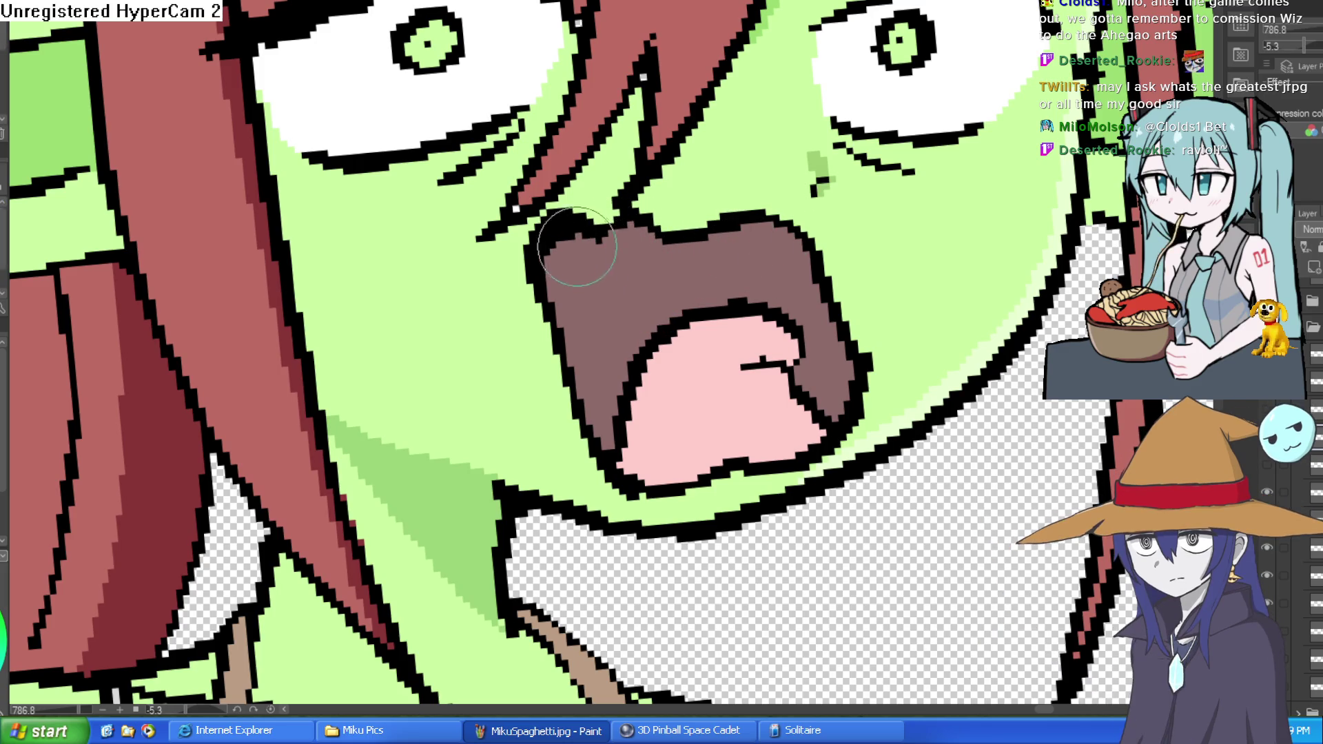
pyautogui.scroll(-6, 793, 235)
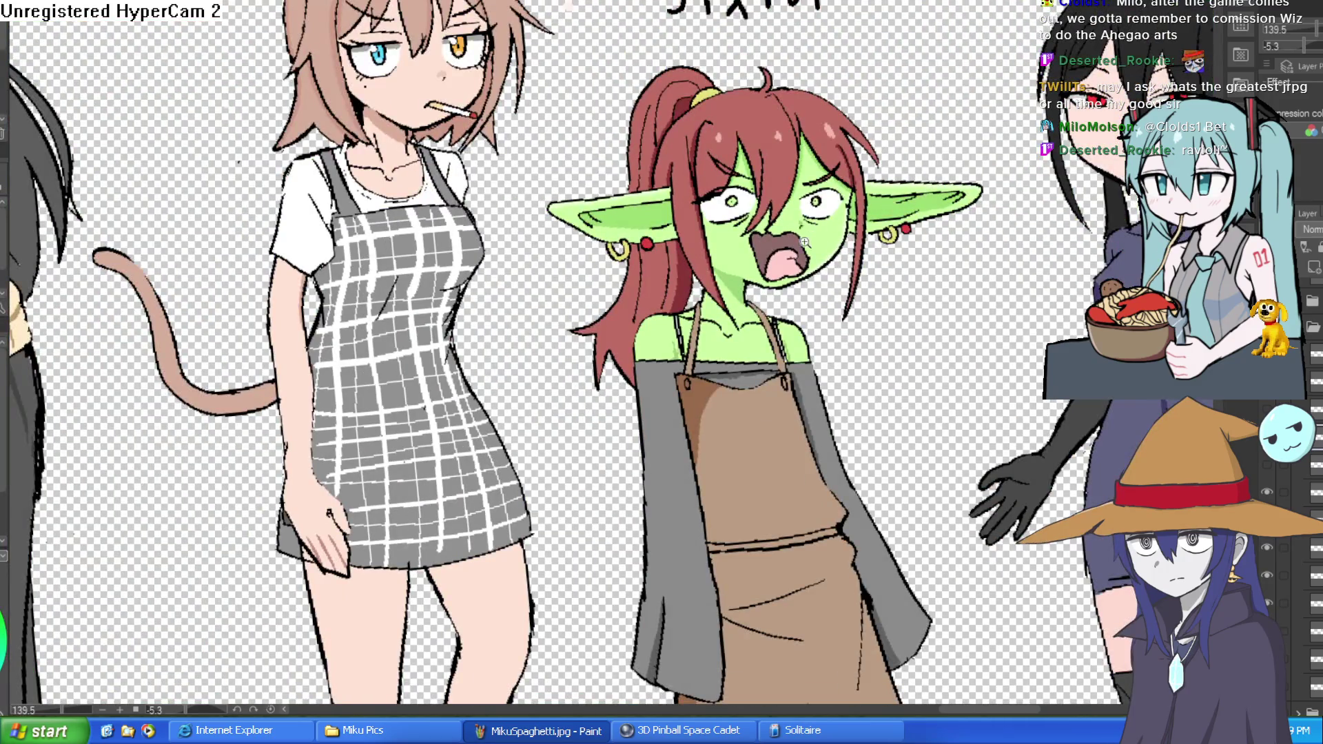
pyautogui.scroll(5, 804, 243)
pyautogui.scroll(-5, 854, 221)
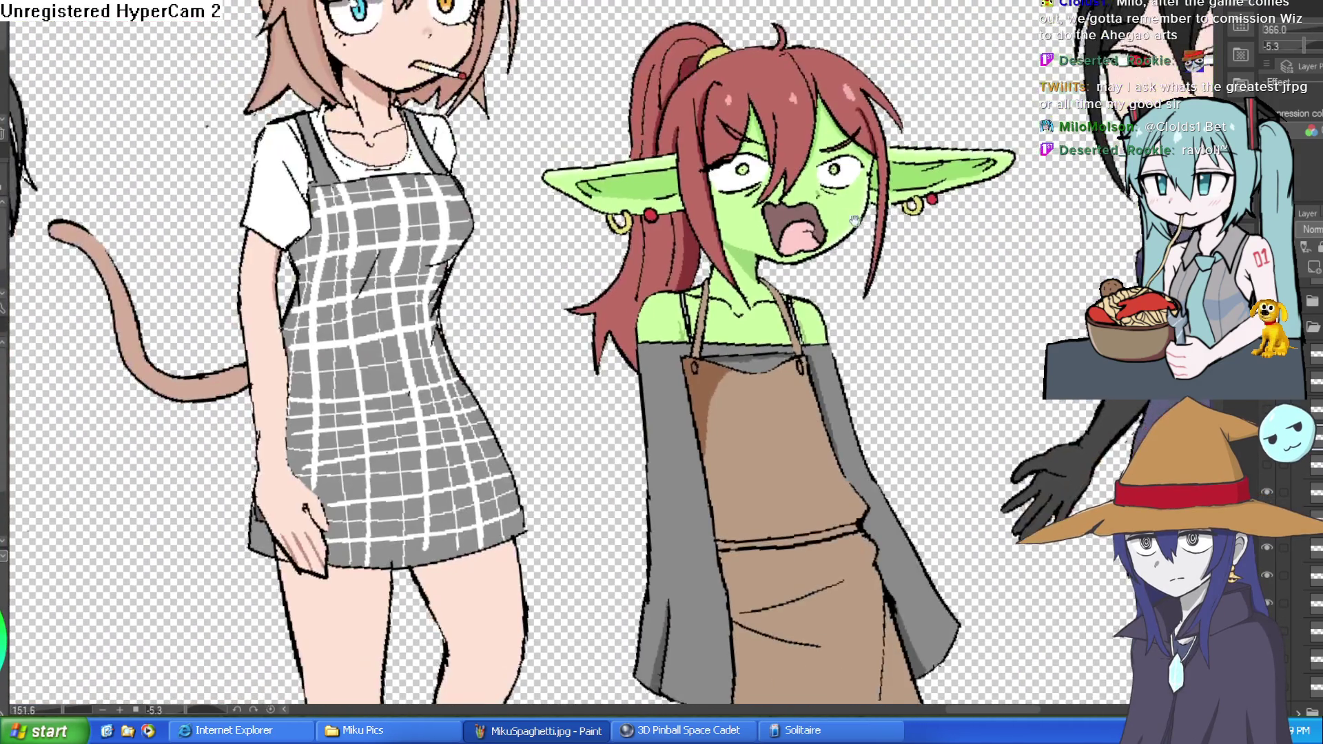
pyautogui.scroll(-2, 854, 220)
pyautogui.scroll(6, 862, 212)
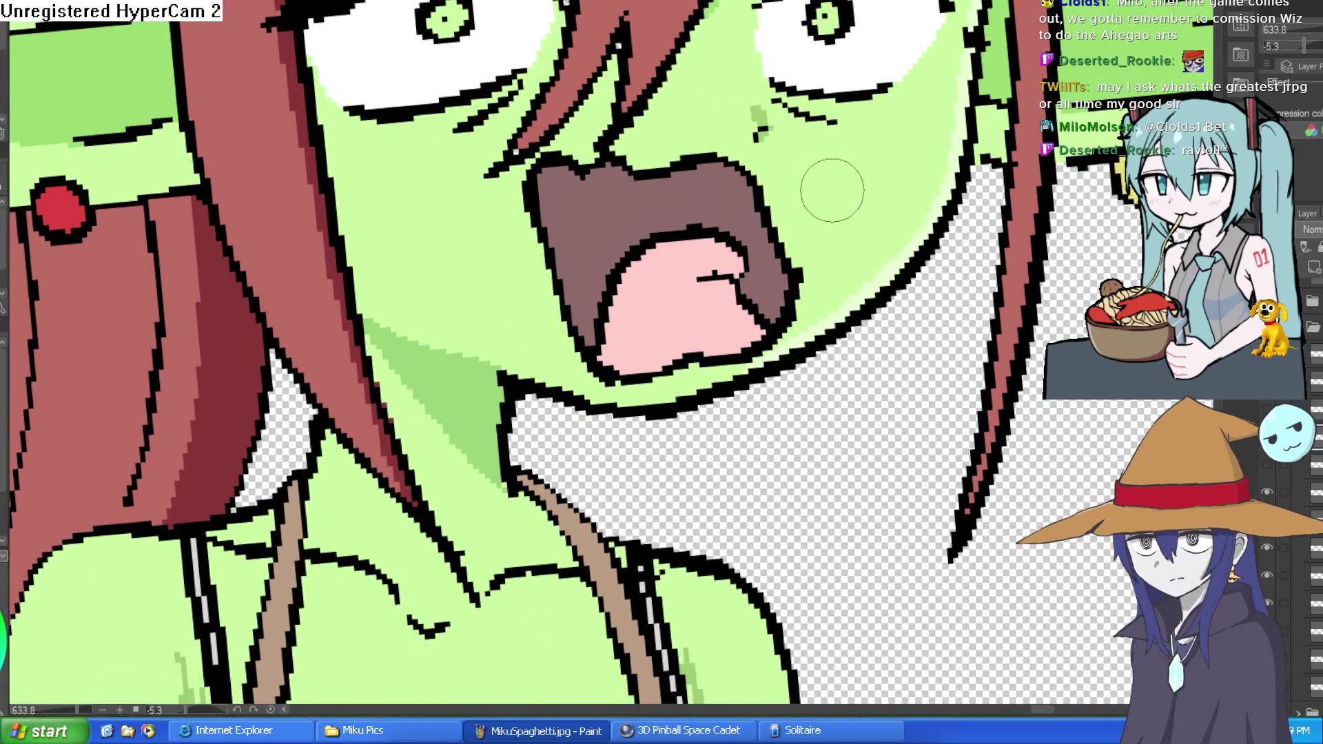
pyautogui.scroll(-4, 806, 144)
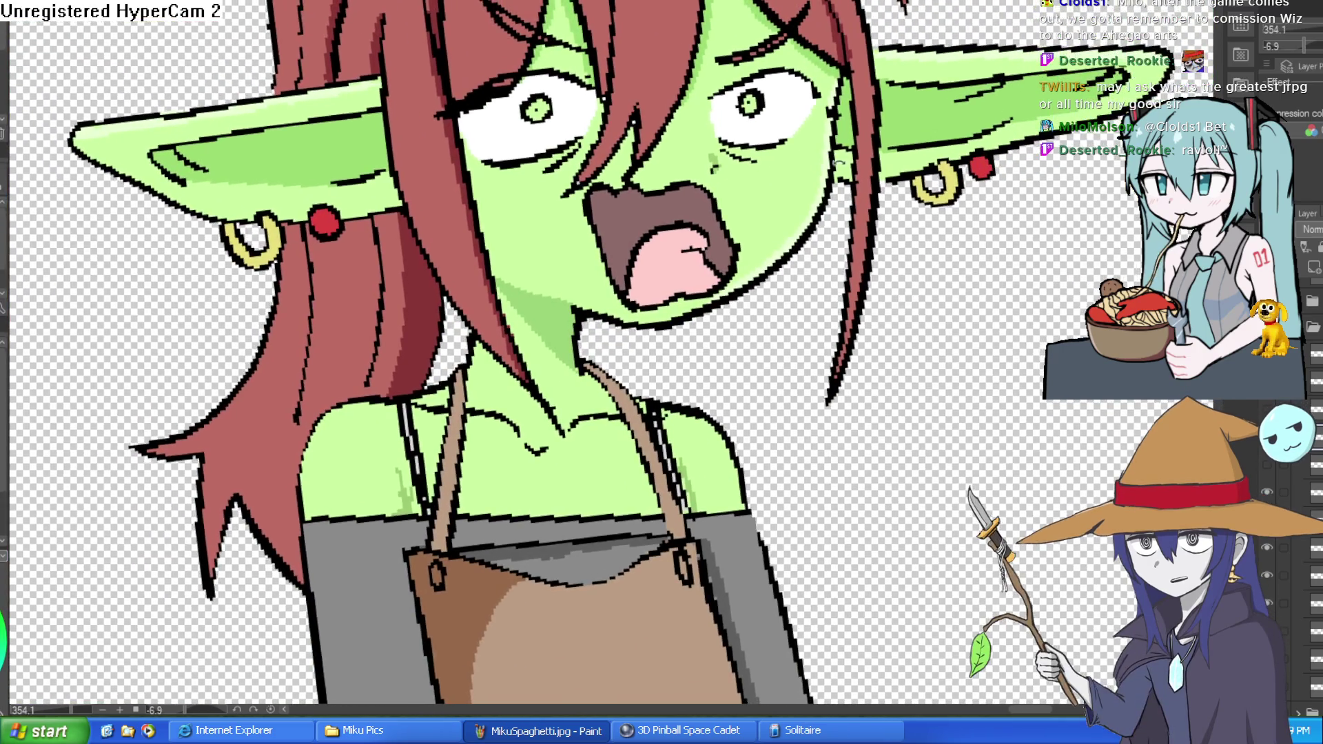
pyautogui.scroll(3, 841, 176)
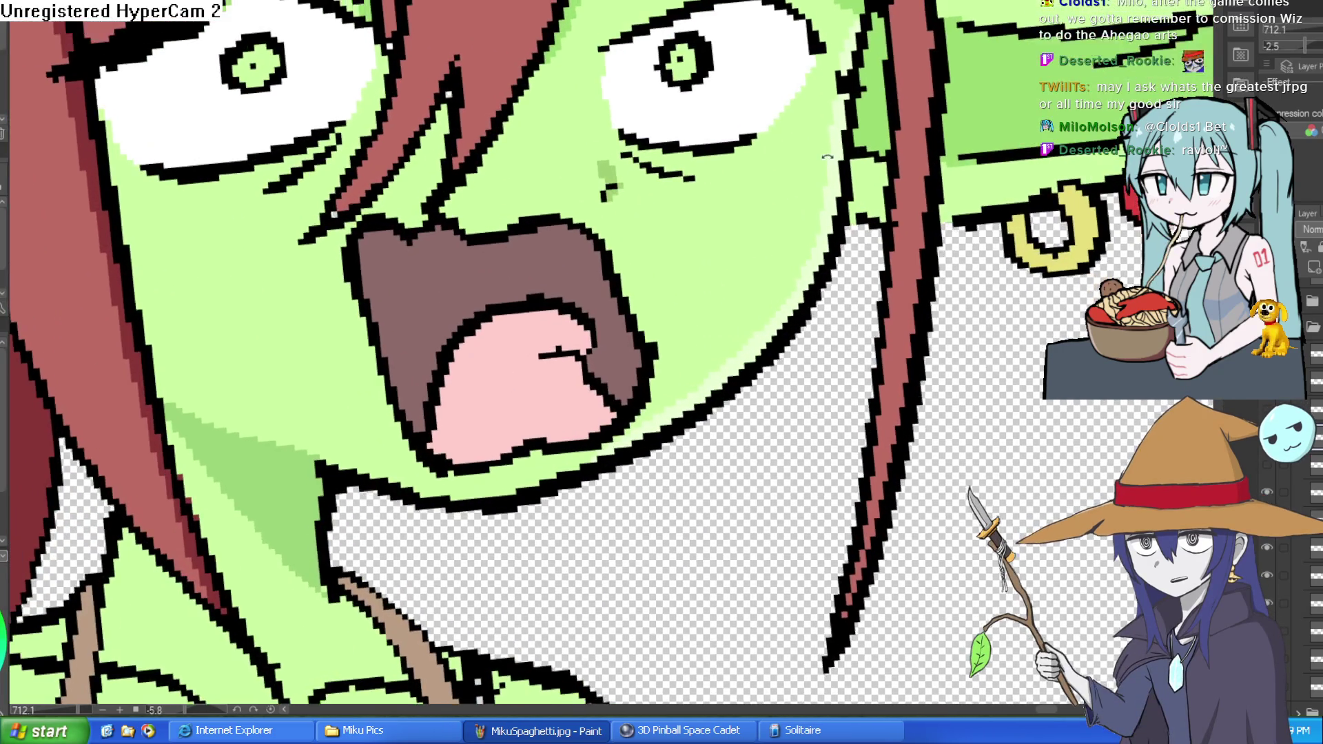
pyautogui.scroll(-3, 819, 297)
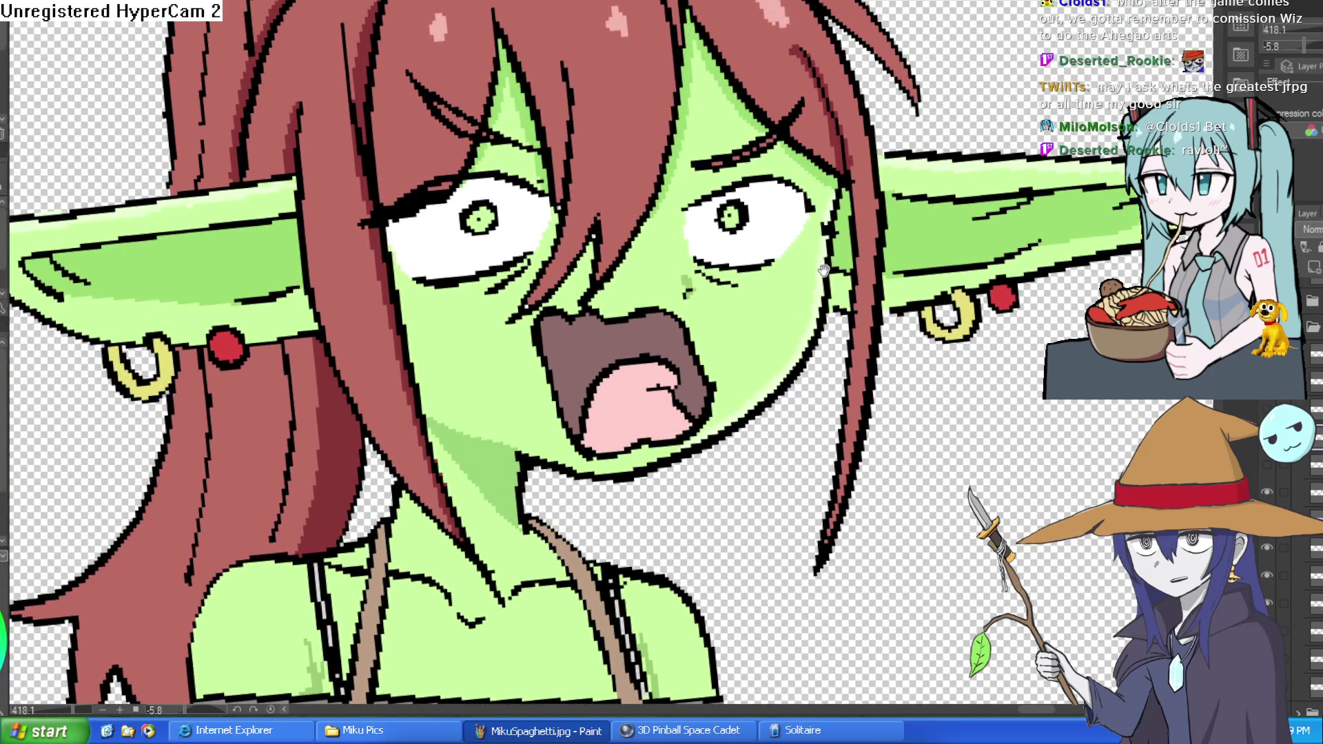
pyautogui.scroll(-2, 824, 270)
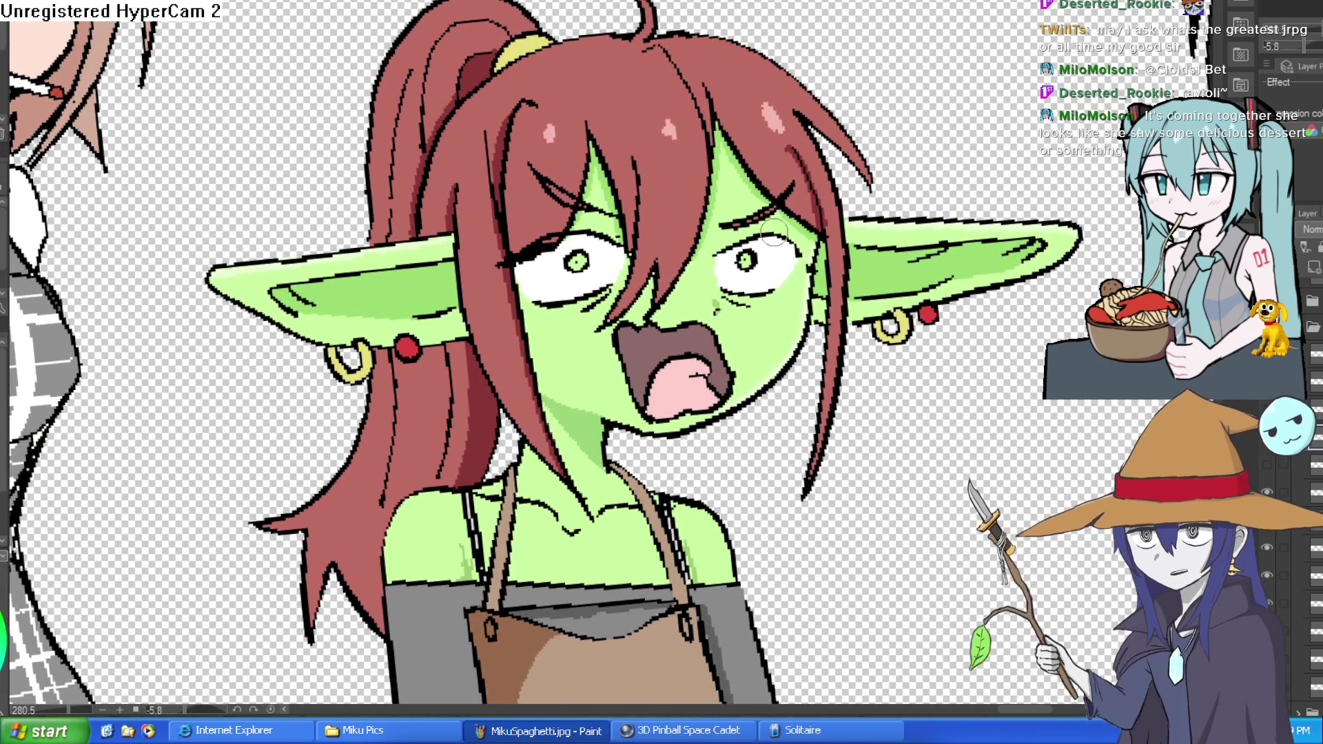
pyautogui.moveTo(774, 234)
pyautogui.mouseDown()
pyautogui.moveTo(834, 200)
pyautogui.moveTo(854, 279)
pyautogui.moveTo(689, 207)
pyautogui.mouseUp()
pyautogui.scroll(7, 646, 203)
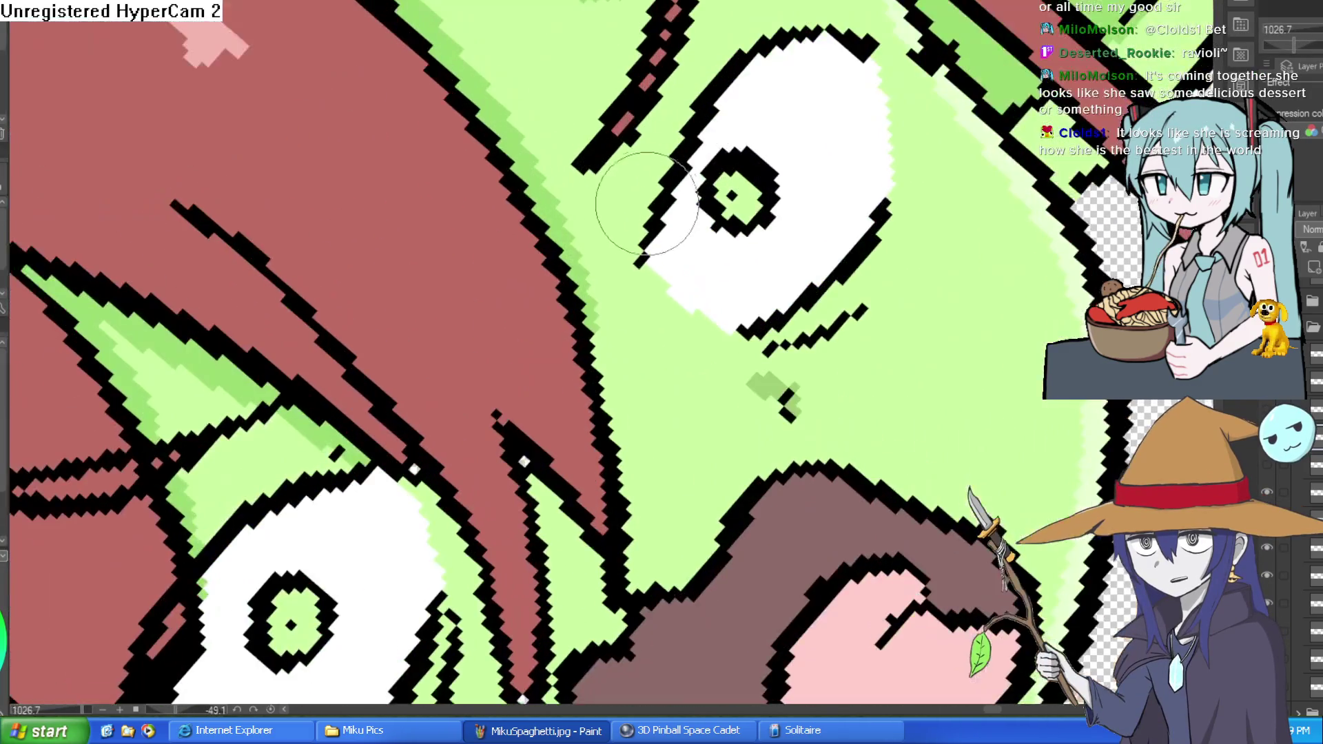
pyautogui.moveTo(854, 34)
pyautogui.mouseDown()
pyautogui.moveTo(886, 260)
pyautogui.moveTo(941, 311)
pyautogui.moveTo(889, 221)
pyautogui.moveTo(943, 240)
pyautogui.moveTo(936, 207)
pyautogui.mouseUp()
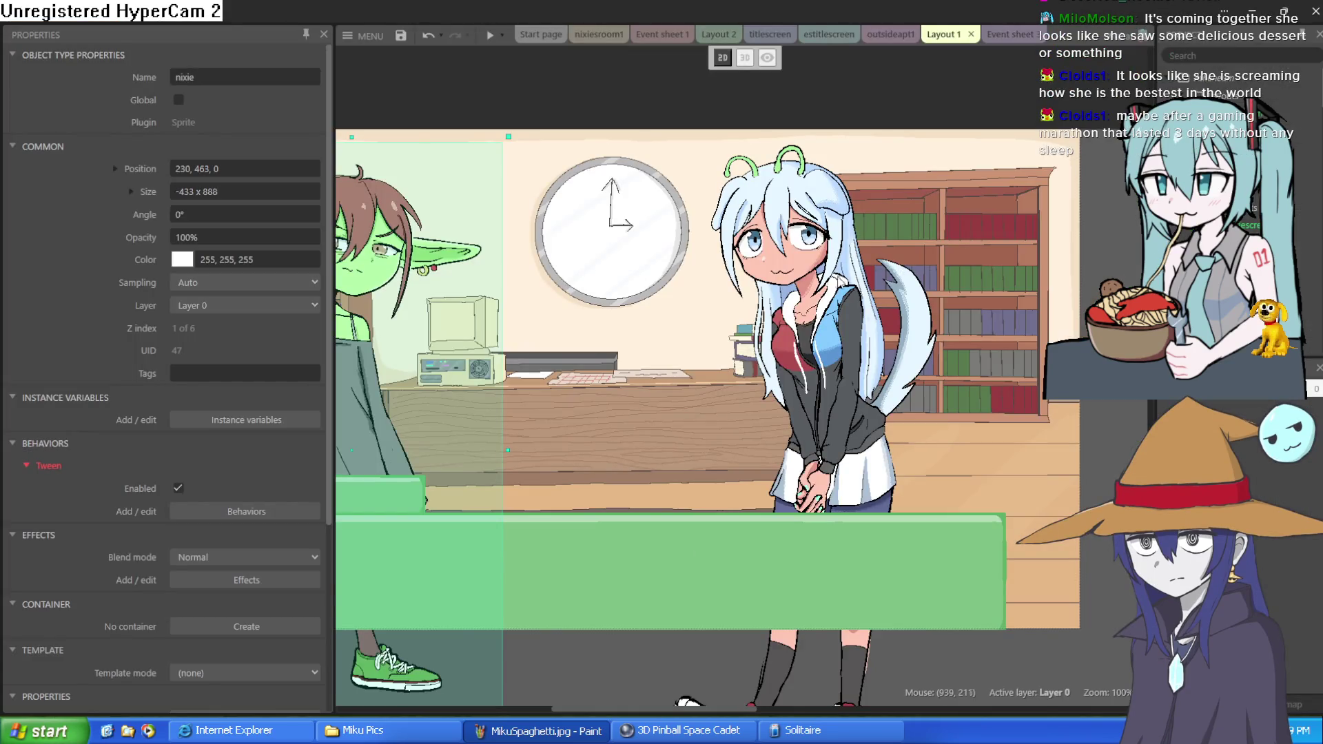
pyautogui.scroll(10, 713, 254)
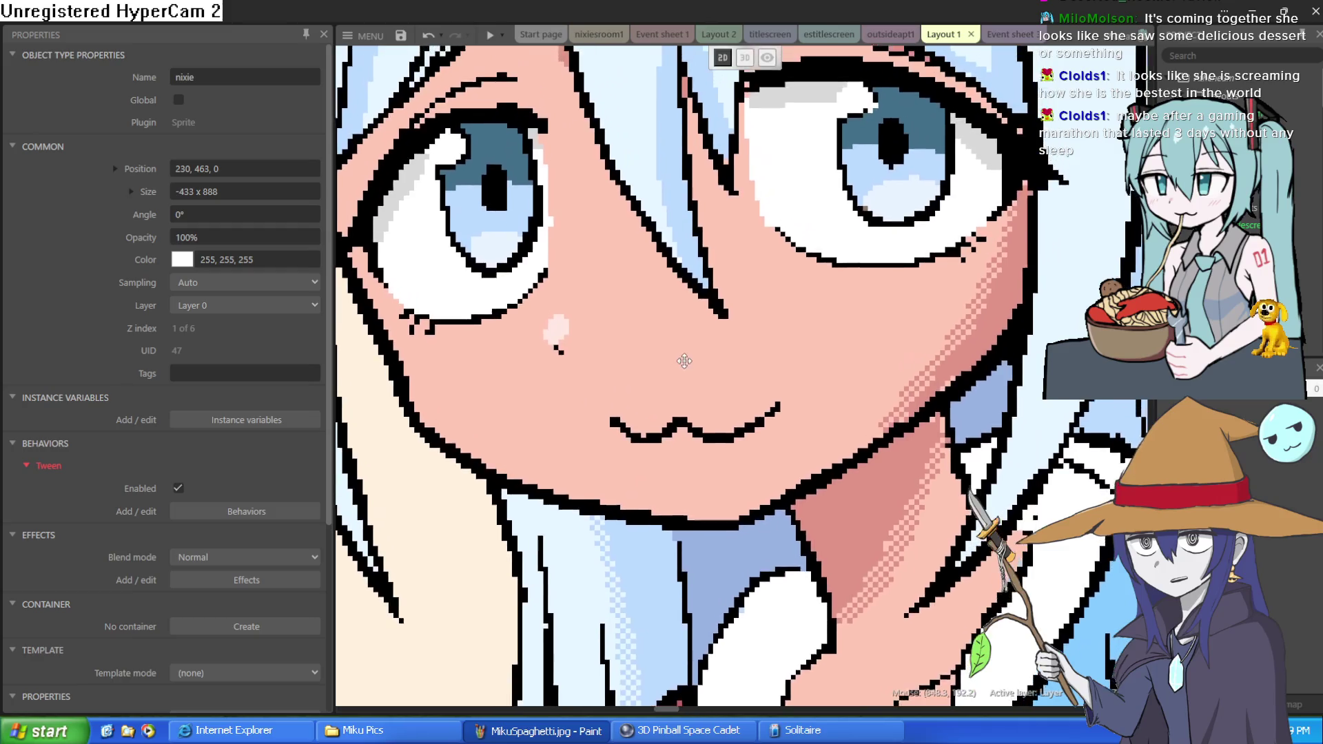
pyautogui.moveTo(684, 360); pyautogui.dragTo(684, 393)
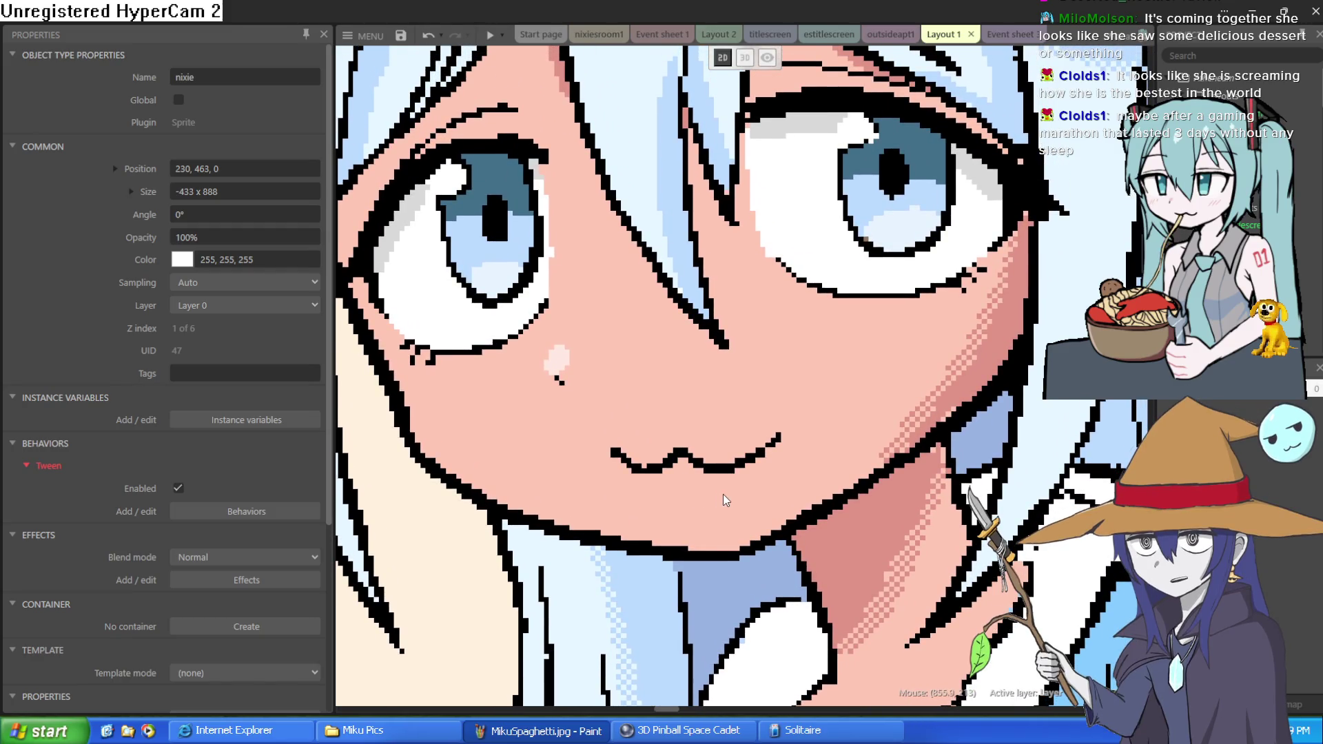
pyautogui.scroll(-10, 723, 499)
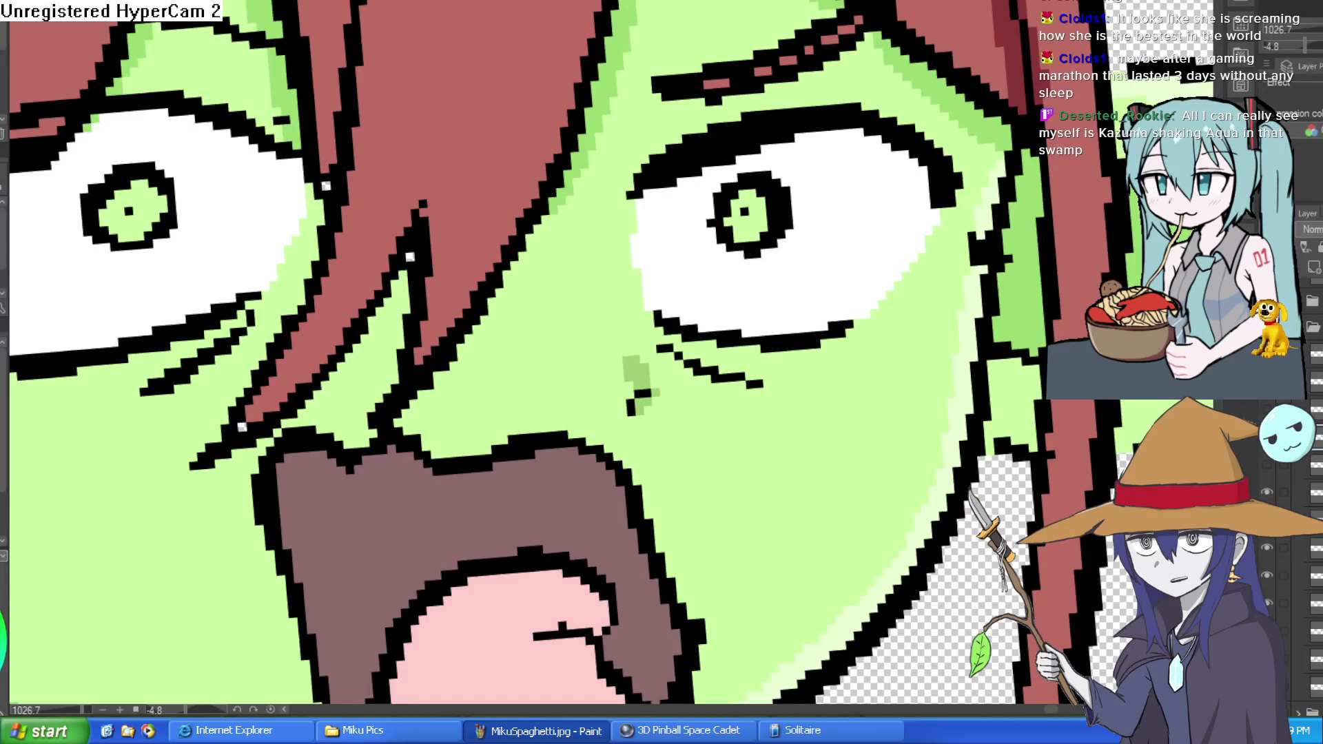
# Thicken the jaw line under the mouth and erase the pale green fringe along the face outline
pyautogui.scroll(-9, 824, 406)
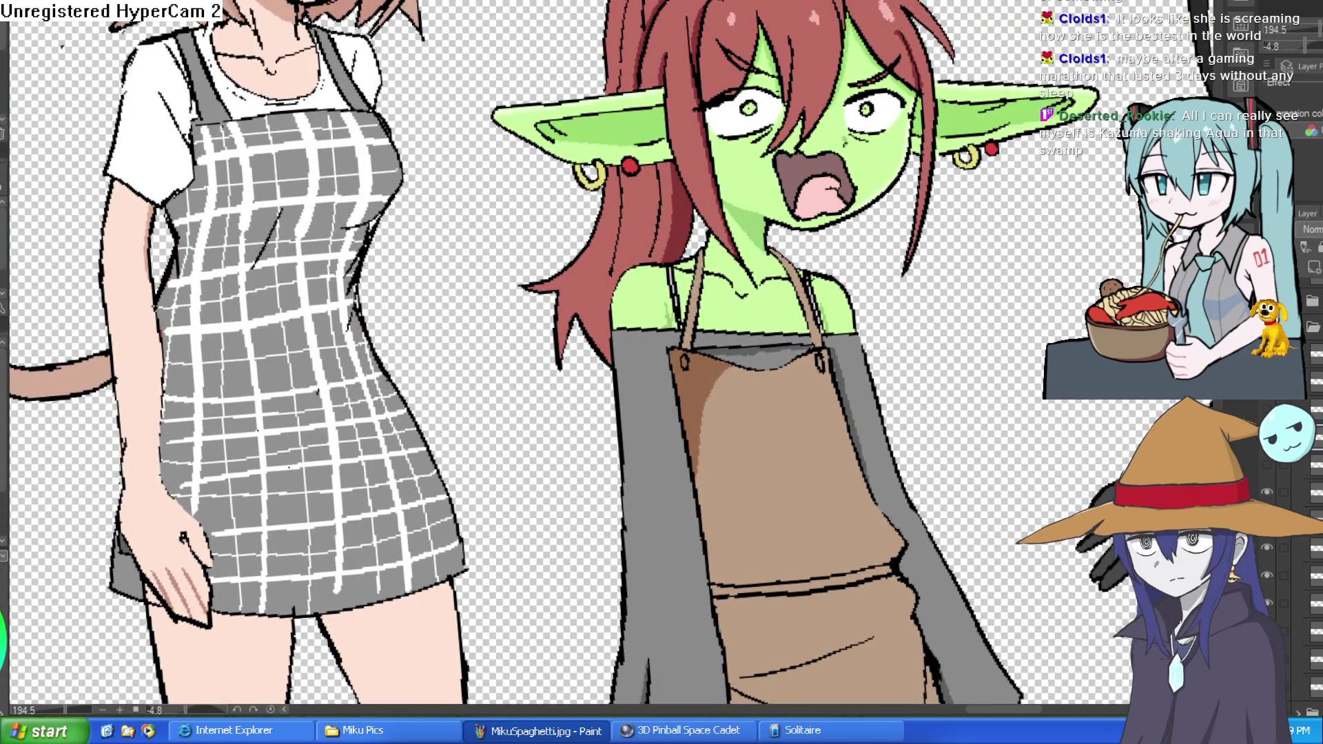
pyautogui.scroll(5, 903, 169)
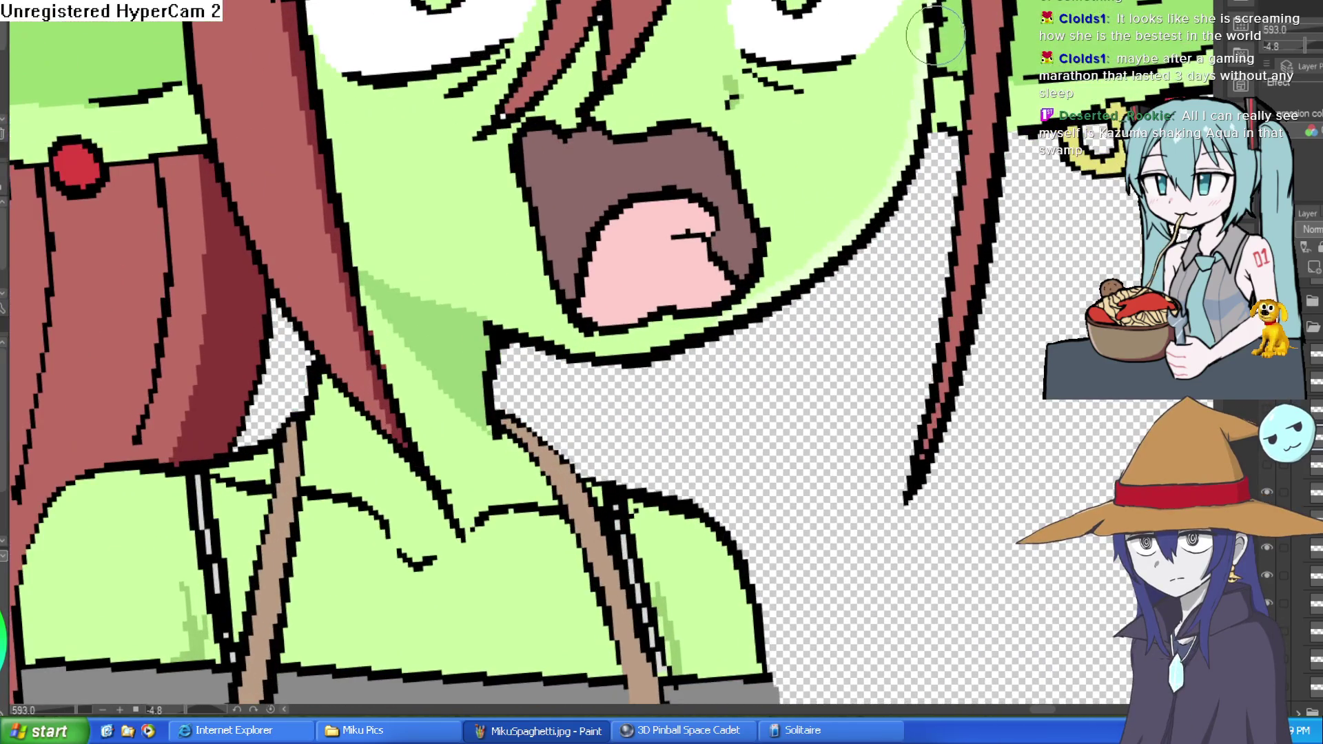
pyautogui.click(627, 378)
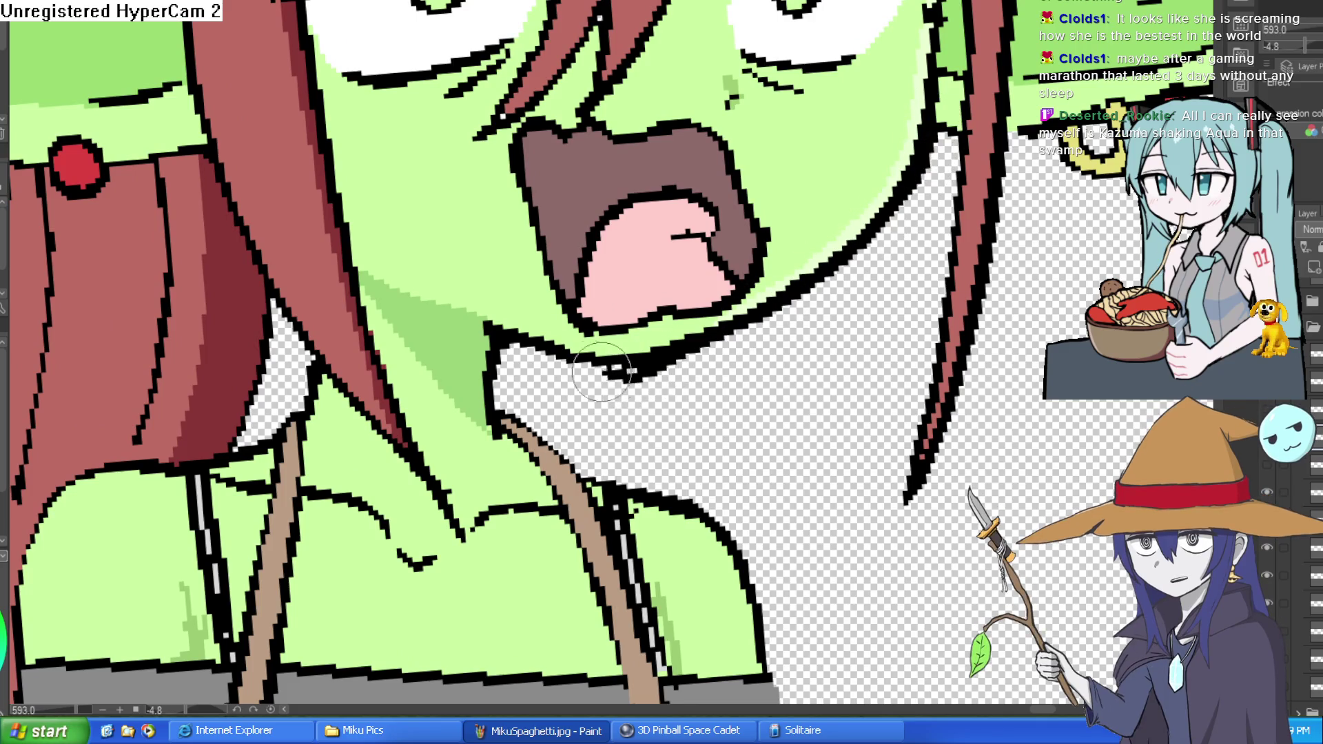
pyautogui.moveTo(601, 372); pyautogui.dragTo(485, 328)
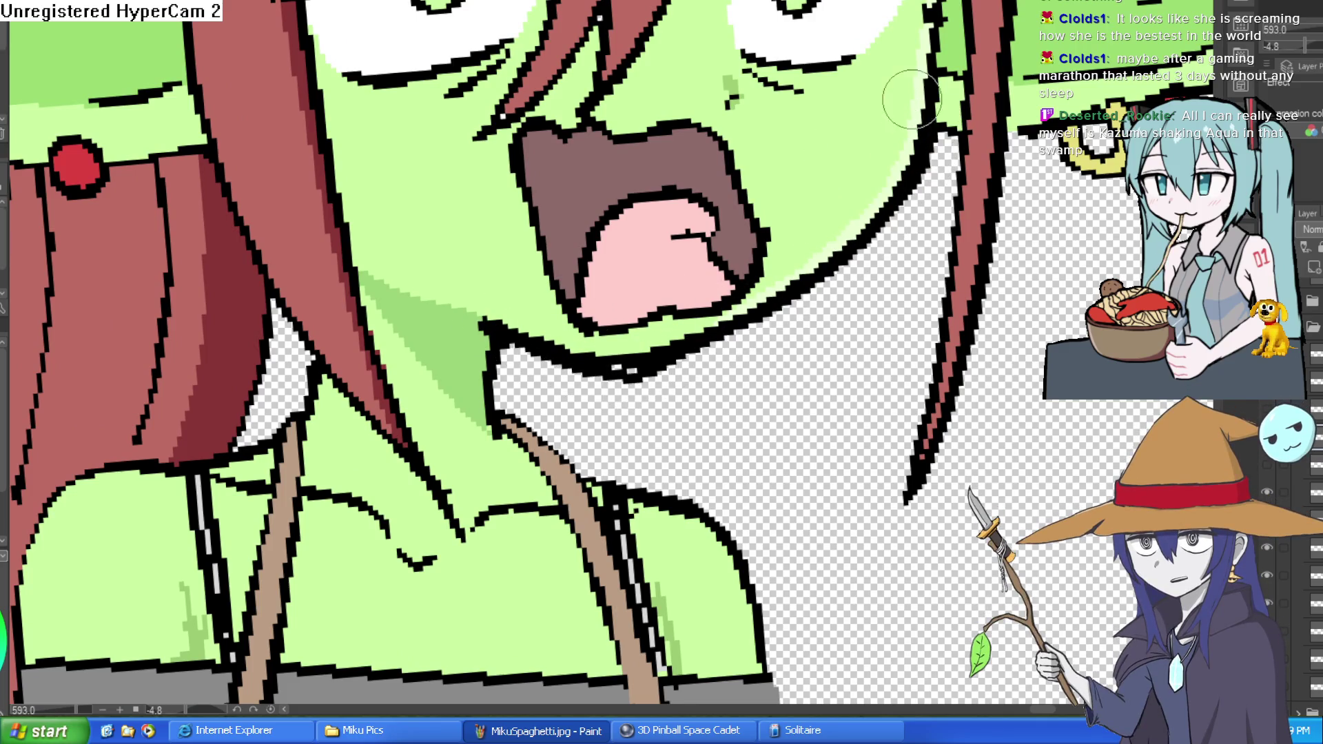
pyautogui.moveTo(924, 17)
pyautogui.mouseDown()
pyautogui.moveTo(909, 104)
pyautogui.moveTo(827, 255)
pyautogui.moveTo(653, 359)
pyautogui.moveTo(573, 317)
pyautogui.moveTo(644, 148)
pyautogui.mouseUp()
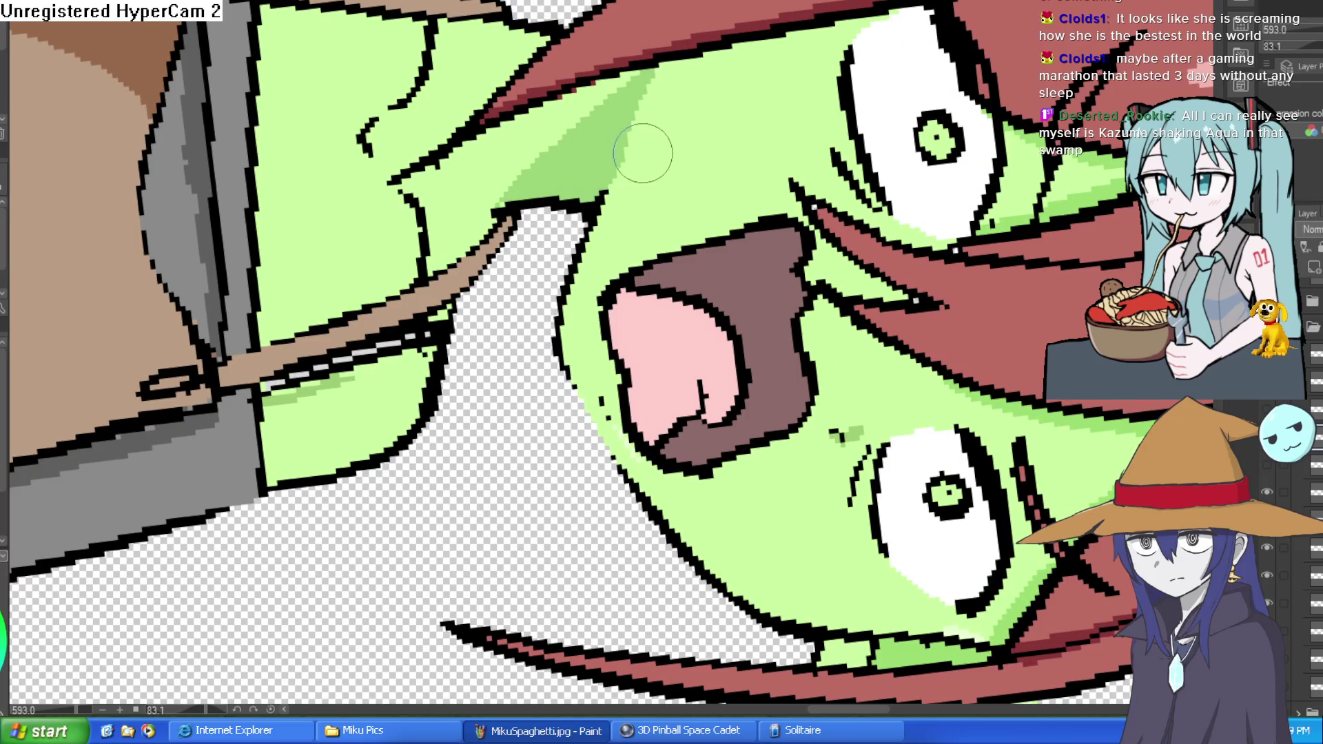
pyautogui.hotkey('ctrl', '0')
pyautogui.scroll(5, 483, 310)
pyautogui.scroll(8, 512, 208)
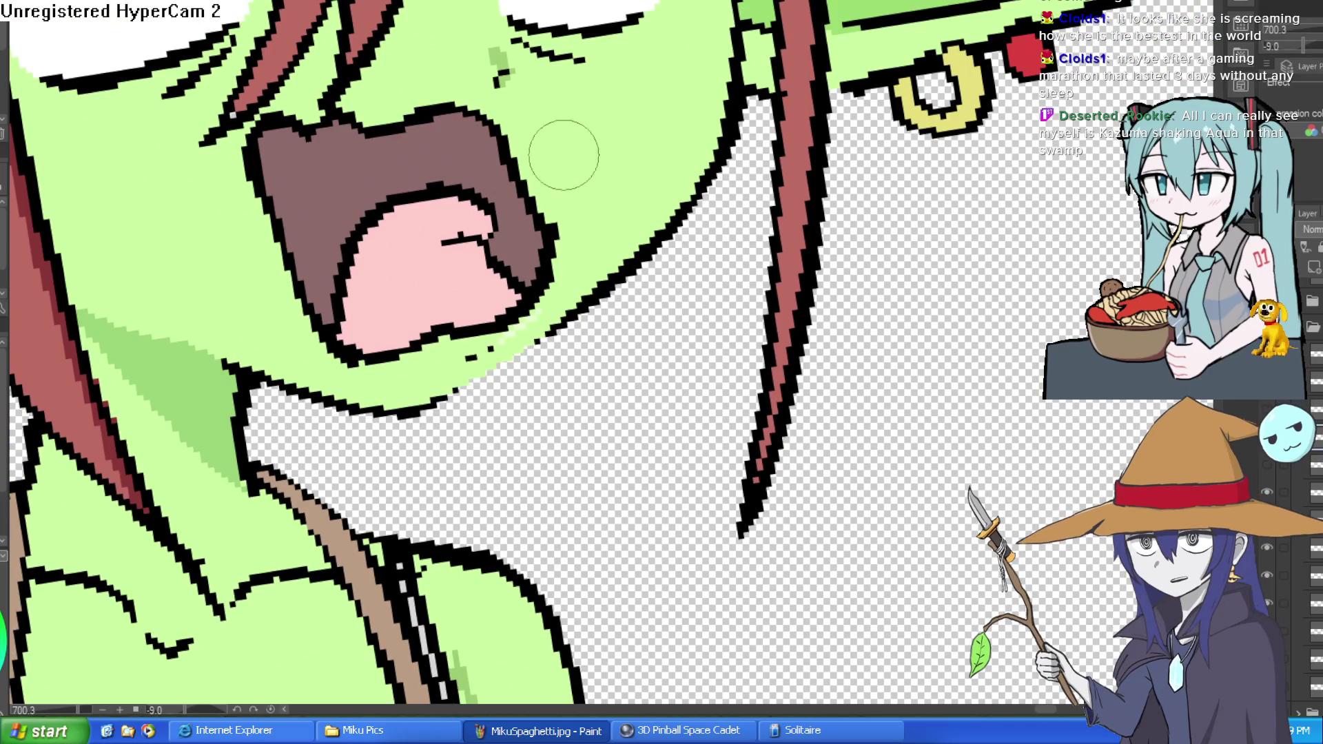
# Paint over the brown mouth edge with the goblin's green skin colour
pyautogui.click(592, 152)
pyautogui.moveTo(530, 137); pyautogui.dragTo(541, 266)
pyautogui.scroll(-5, 542, 267)
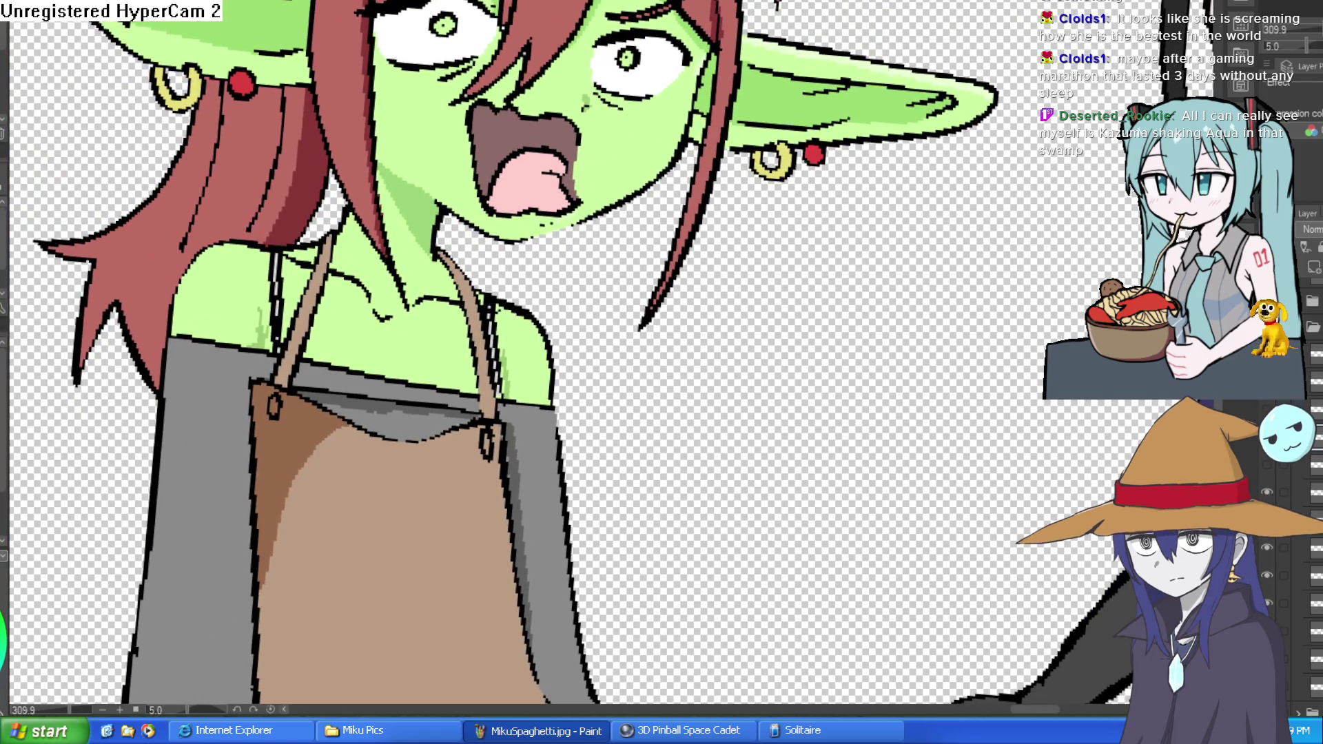
pyautogui.scroll(5, 551, 207)
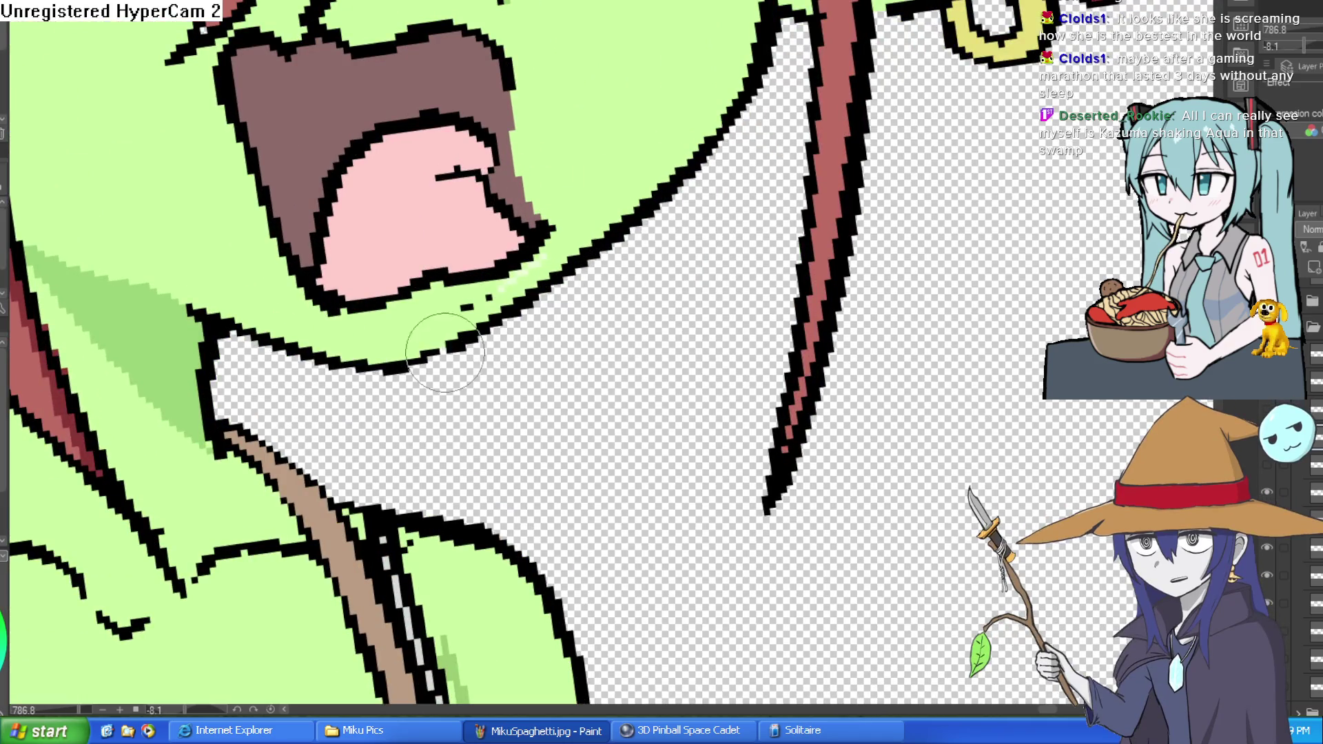
# Ink black outlines at the mouth corner and chin, closing the mouth's open right edge
pyautogui.moveTo(586, 265); pyautogui.dragTo(507, 317)
pyautogui.moveTo(577, 185)
pyautogui.mouseDown()
pyautogui.moveTo(594, 242)
pyautogui.moveTo(507, 324)
pyautogui.mouseUp()
pyautogui.moveTo(689, 277)
pyautogui.mouseDown()
pyautogui.moveTo(728, 346)
pyautogui.moveTo(792, 186)
pyautogui.mouseUp()
pyautogui.scroll(5, 587, 146)
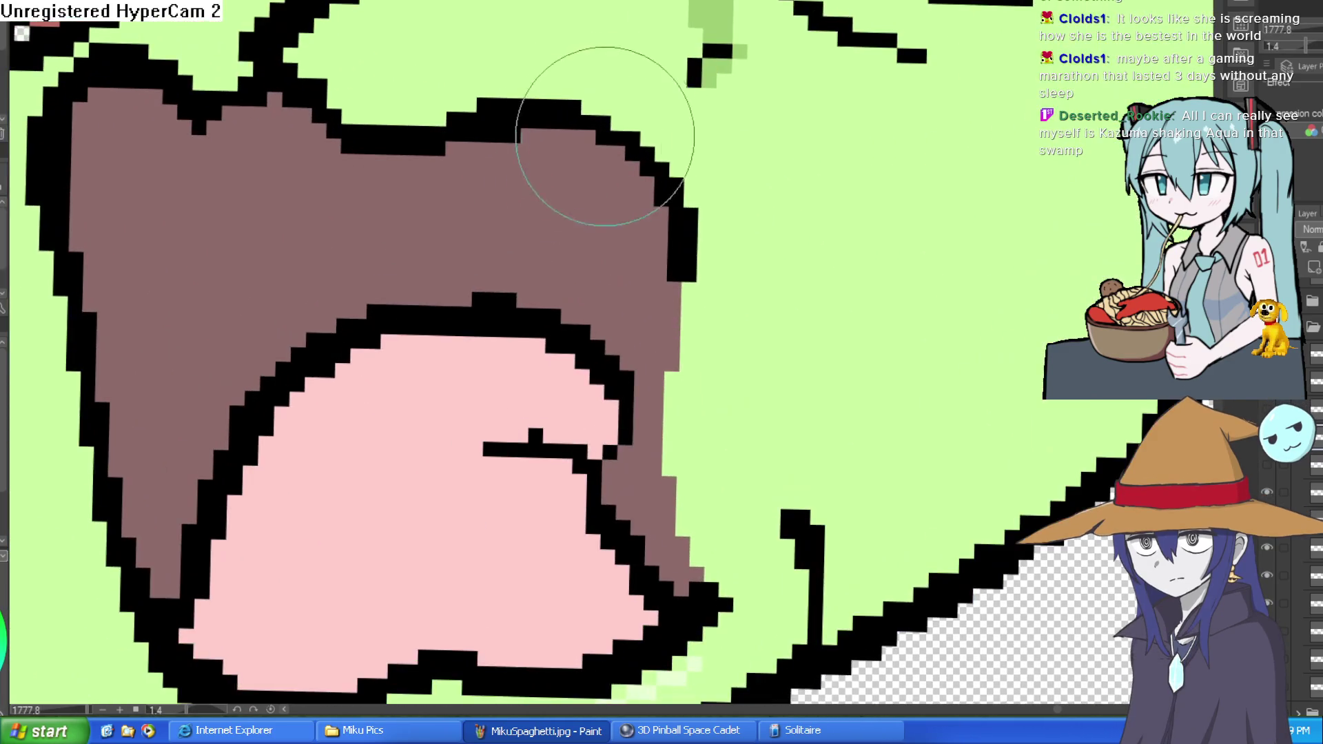
pyautogui.moveTo(673, 200); pyautogui.dragTo(673, 472)
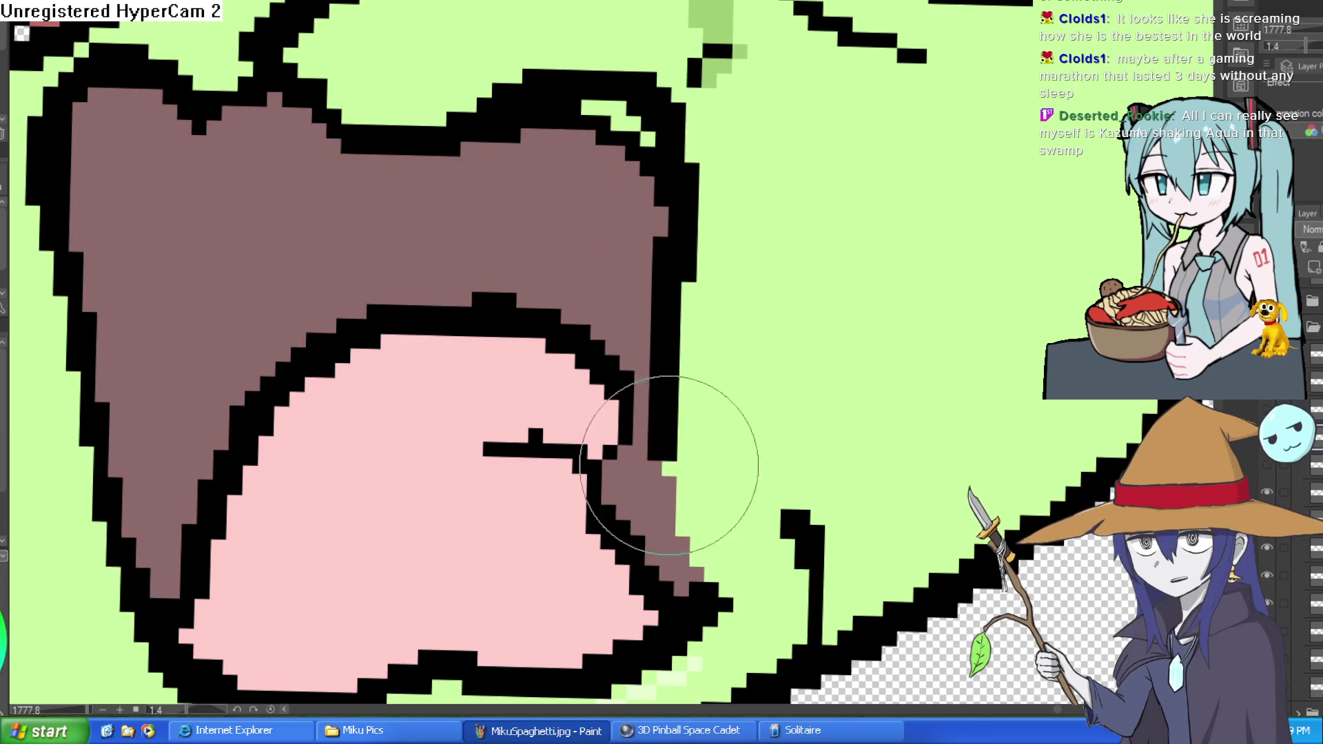
pyautogui.press('g')
pyautogui.click(598, 205)
pyautogui.hotkey('ctrl', 'z')
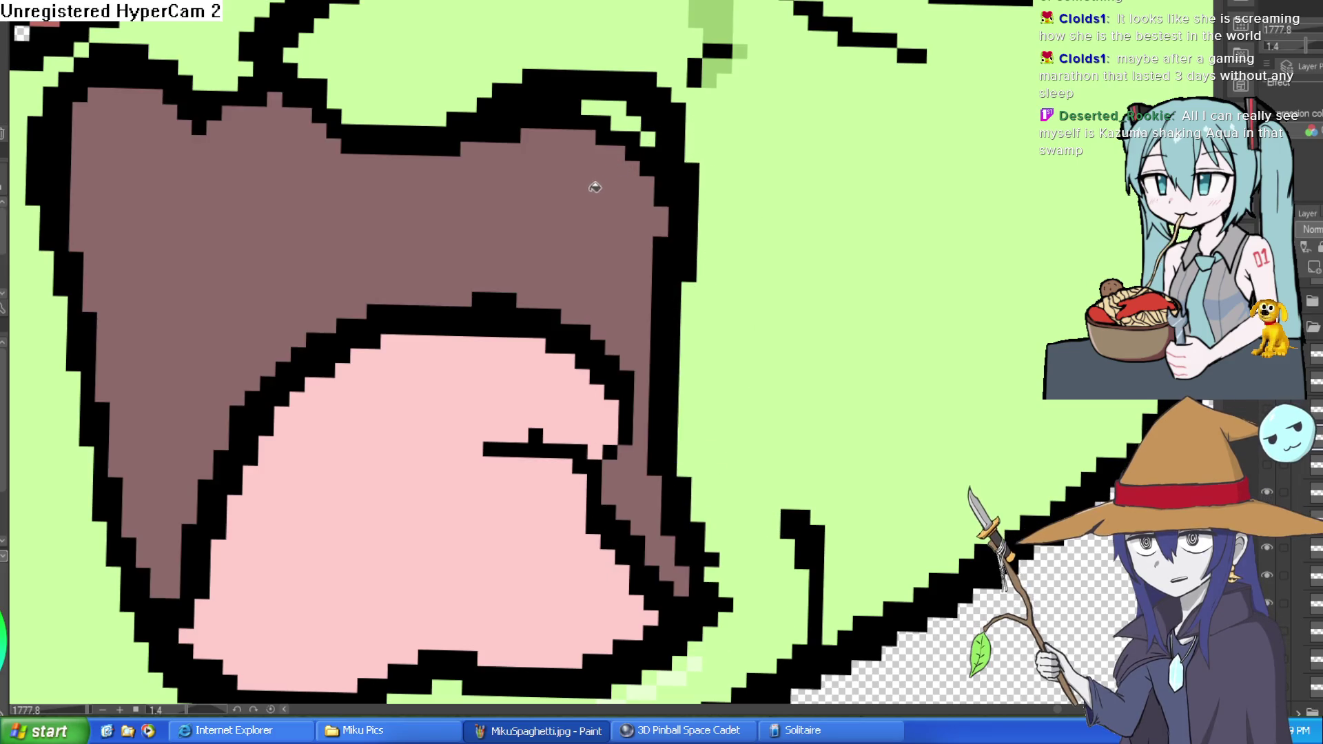
# Paint the green gaps at the mouth's top-right brown
pyautogui.moveTo(642, 164); pyautogui.dragTo(561, 148)
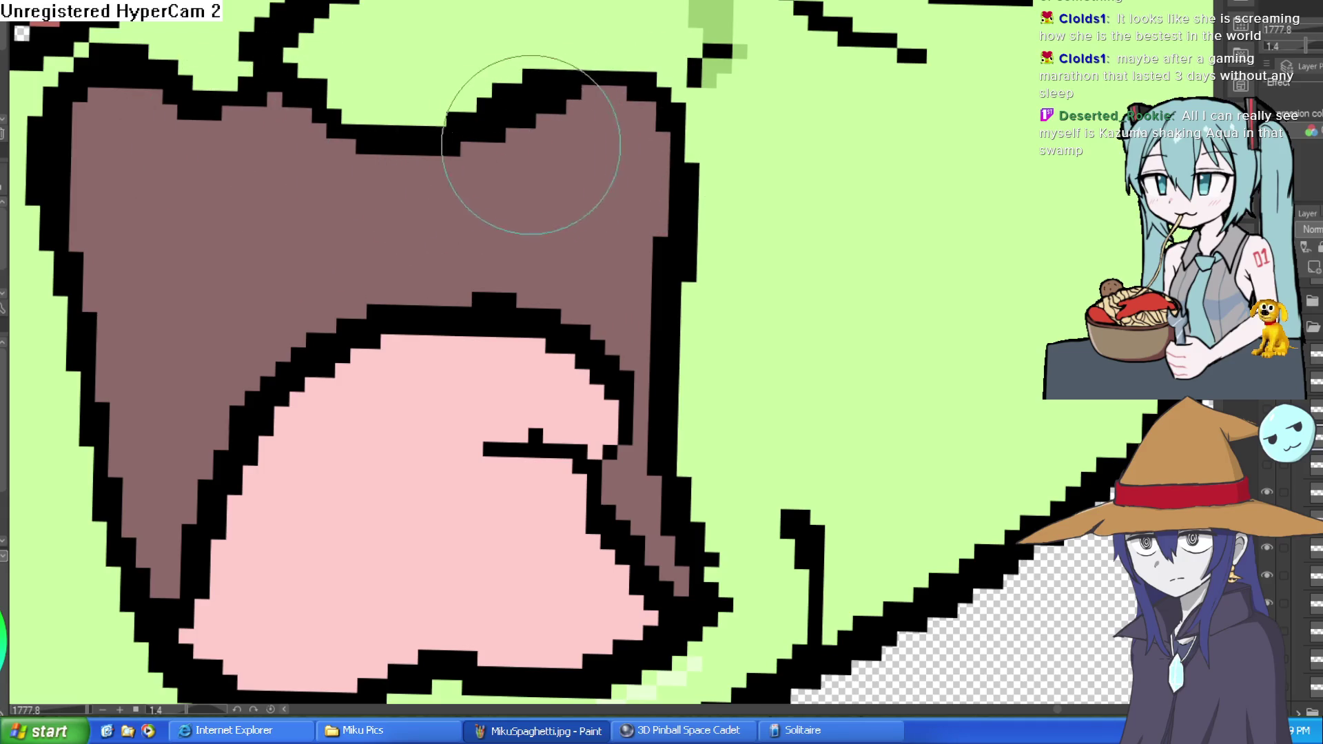
pyautogui.scroll(-3, 679, 133)
pyautogui.moveTo(805, 183); pyautogui.dragTo(786, 142)
pyautogui.scroll(-4, 786, 141)
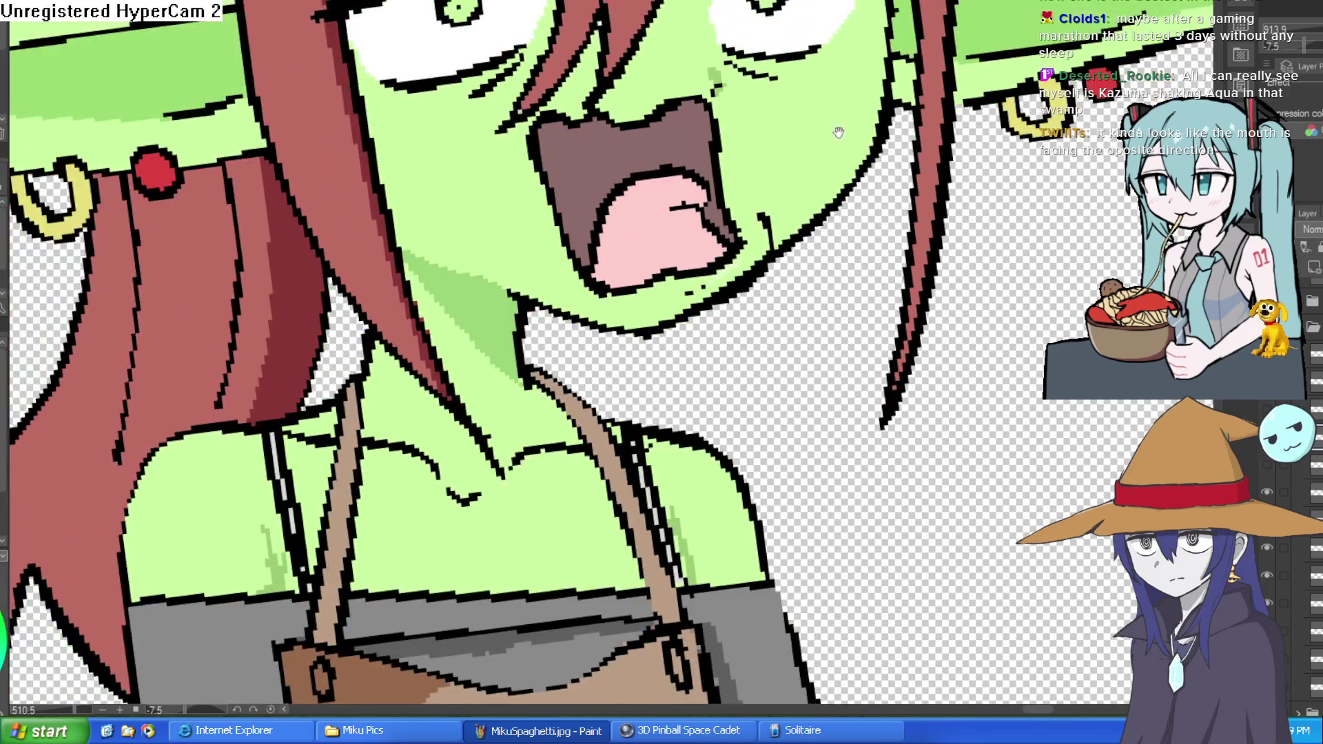
pyautogui.scroll(3, 843, 207)
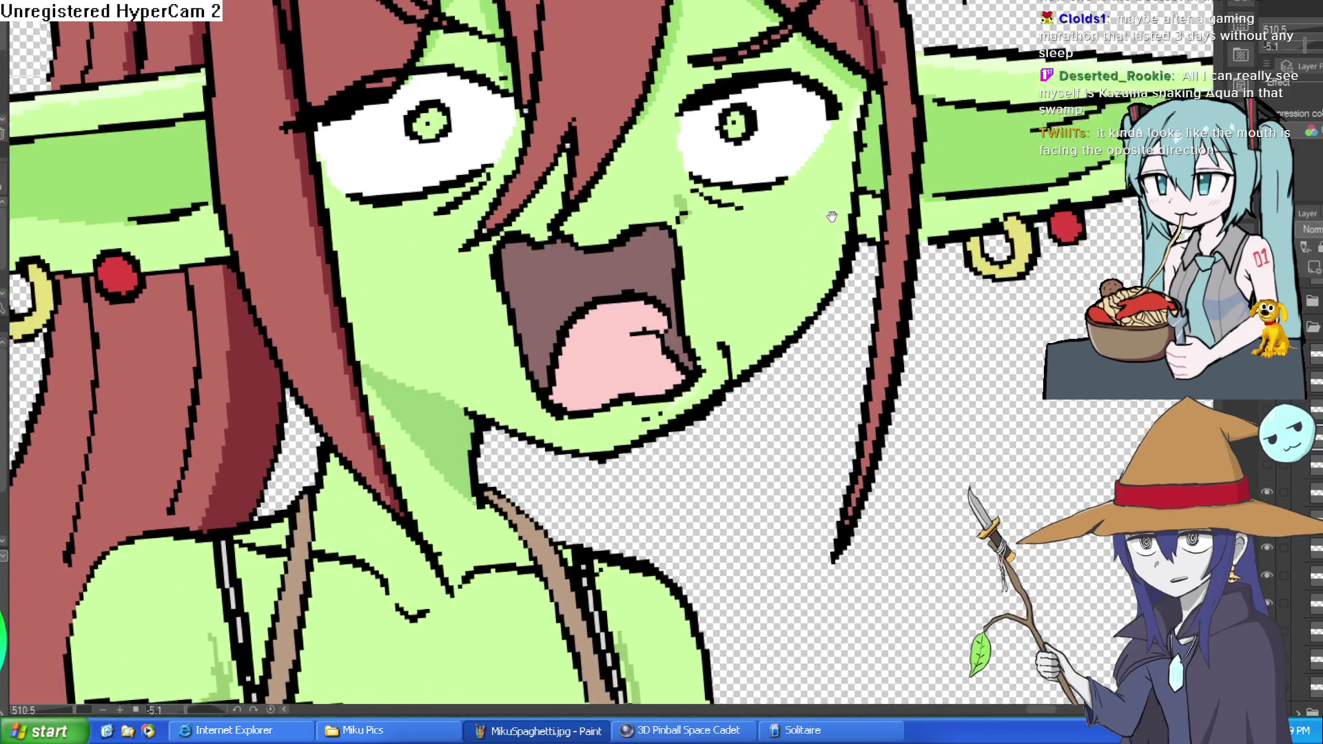
pyautogui.moveTo(843, 208); pyautogui.dragTo(849, 191)
pyautogui.scroll(-5, 849, 191)
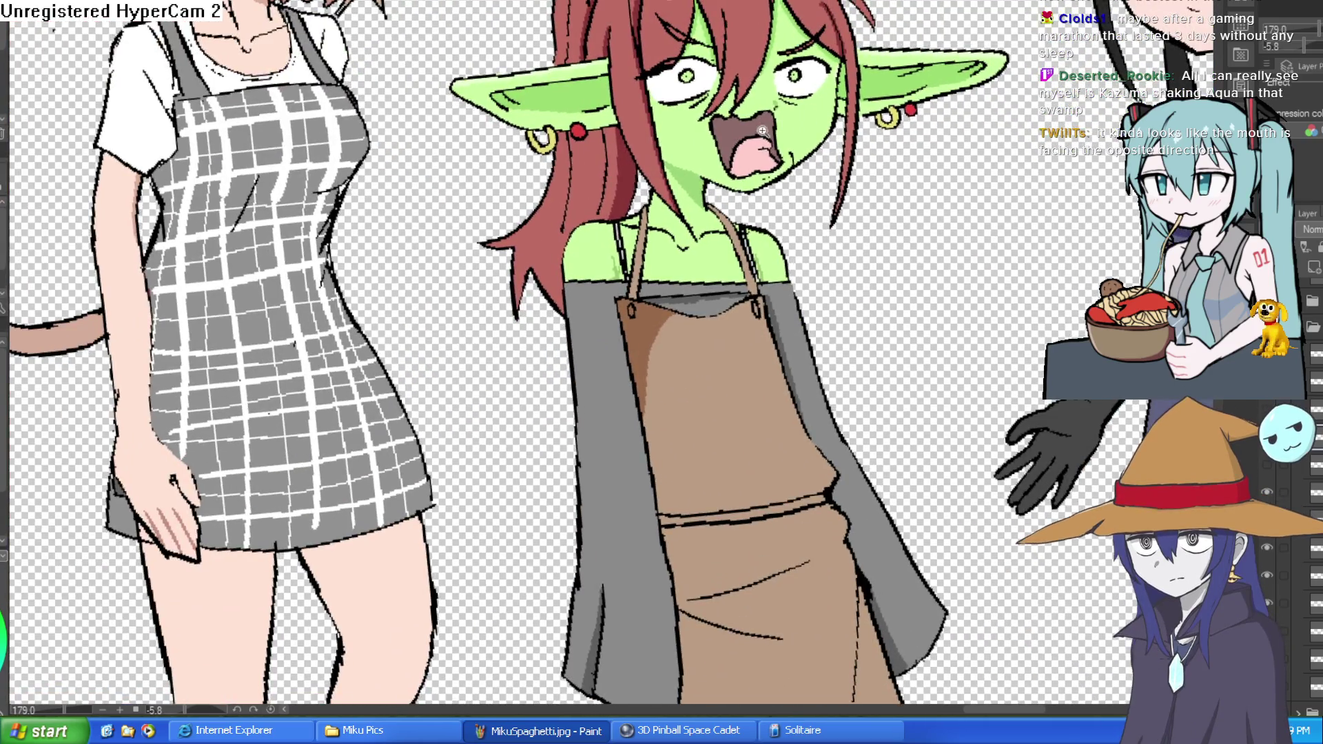
pyautogui.scroll(6, 762, 131)
pyautogui.moveTo(762, 130); pyautogui.dragTo(716, 36)
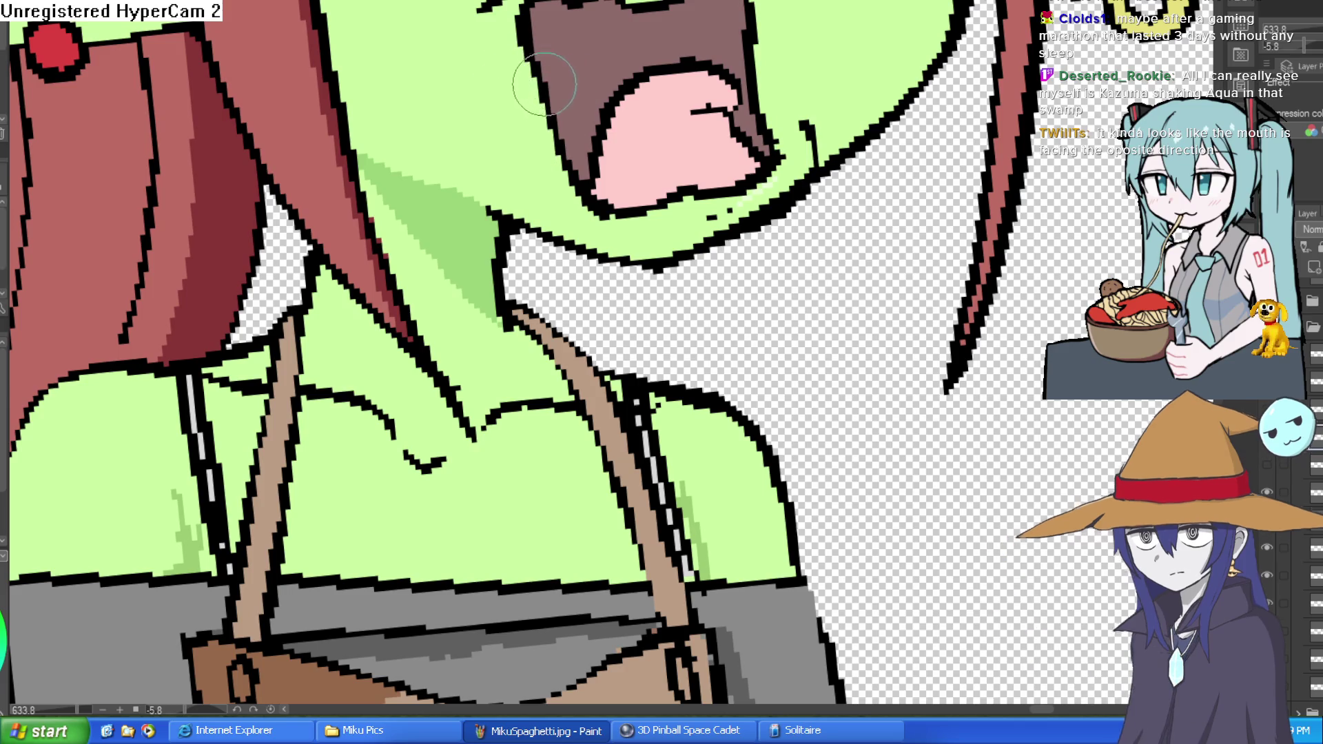
# Paint the mouth's left edge in sampled brown and lay pink over the outline near the tongue
pyautogui.click(582, 90)
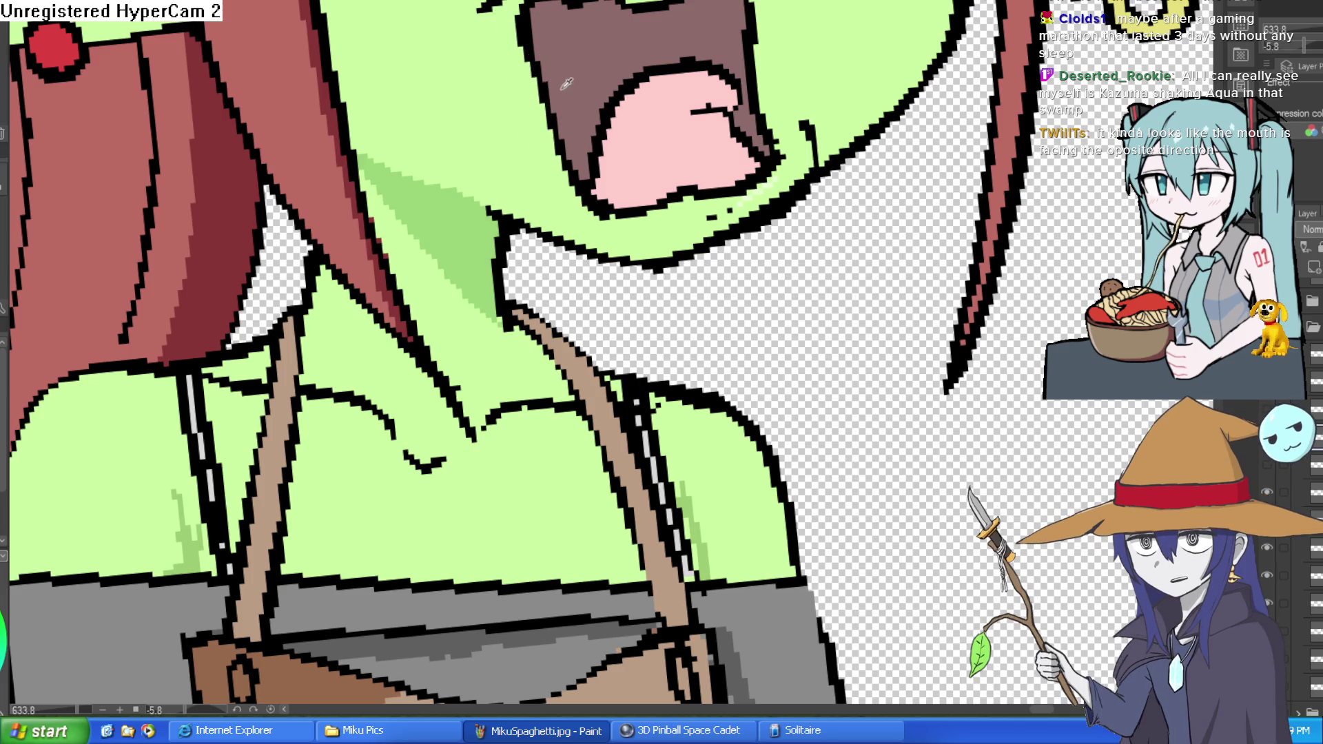
pyautogui.moveTo(540, 49)
pyautogui.mouseDown()
pyautogui.moveTo(586, 200)
pyautogui.moveTo(578, 157)
pyautogui.mouseUp()
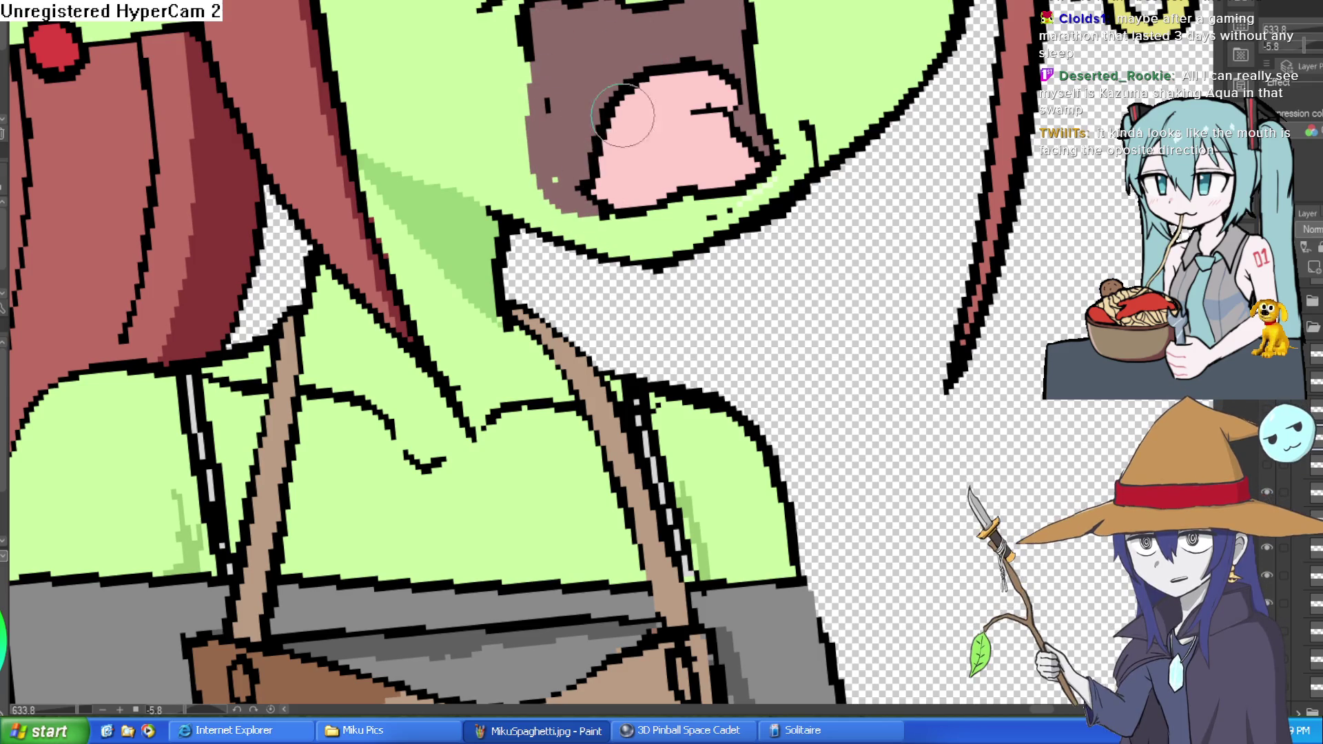
pyautogui.moveTo(607, 135); pyautogui.dragTo(590, 178)
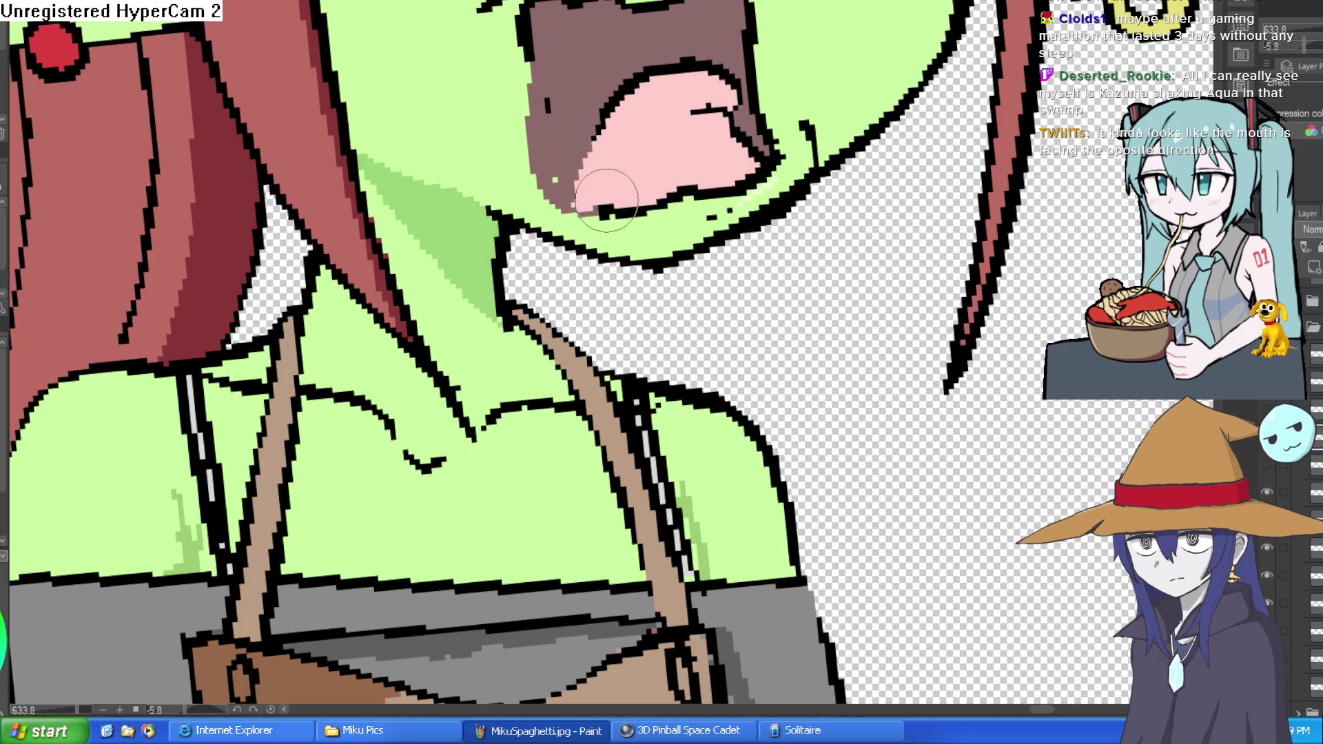
pyautogui.scroll(-5, 804, 146)
pyautogui.scroll(2, 786, 196)
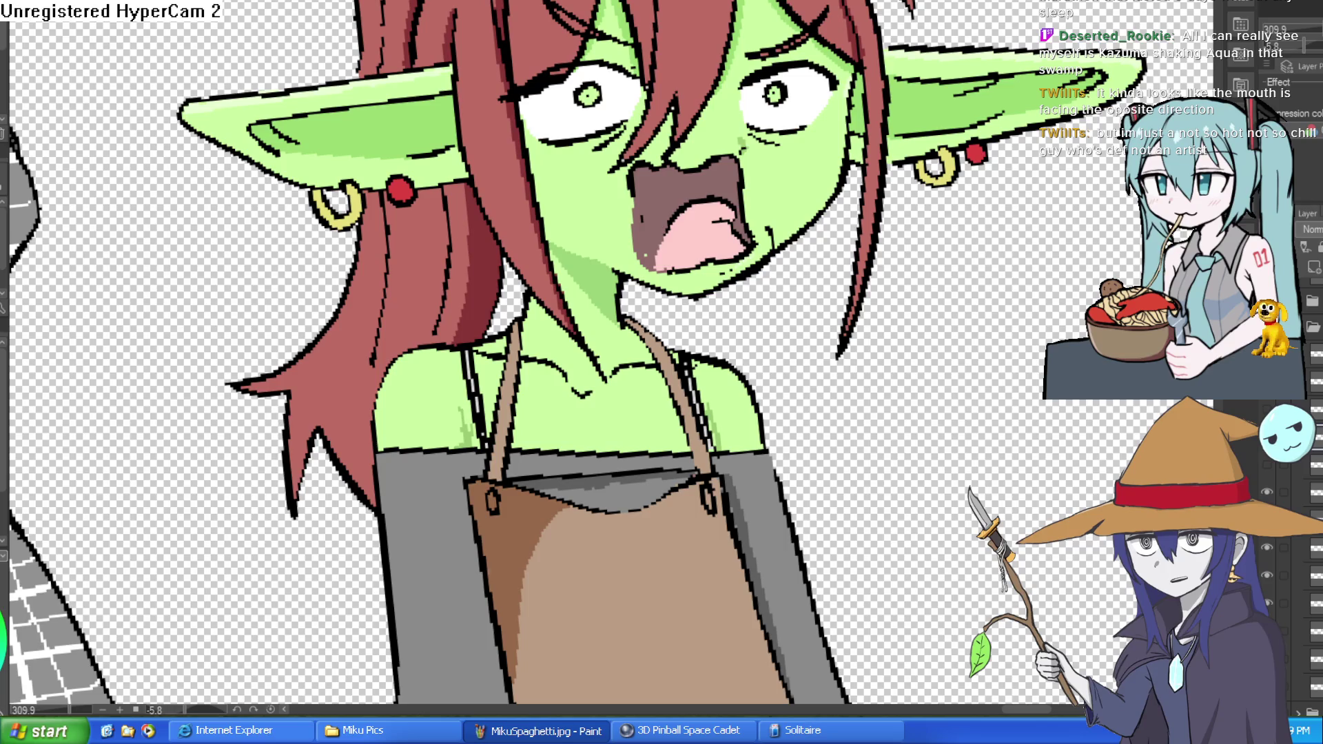
pyautogui.hotkey('alt', 'Tab')
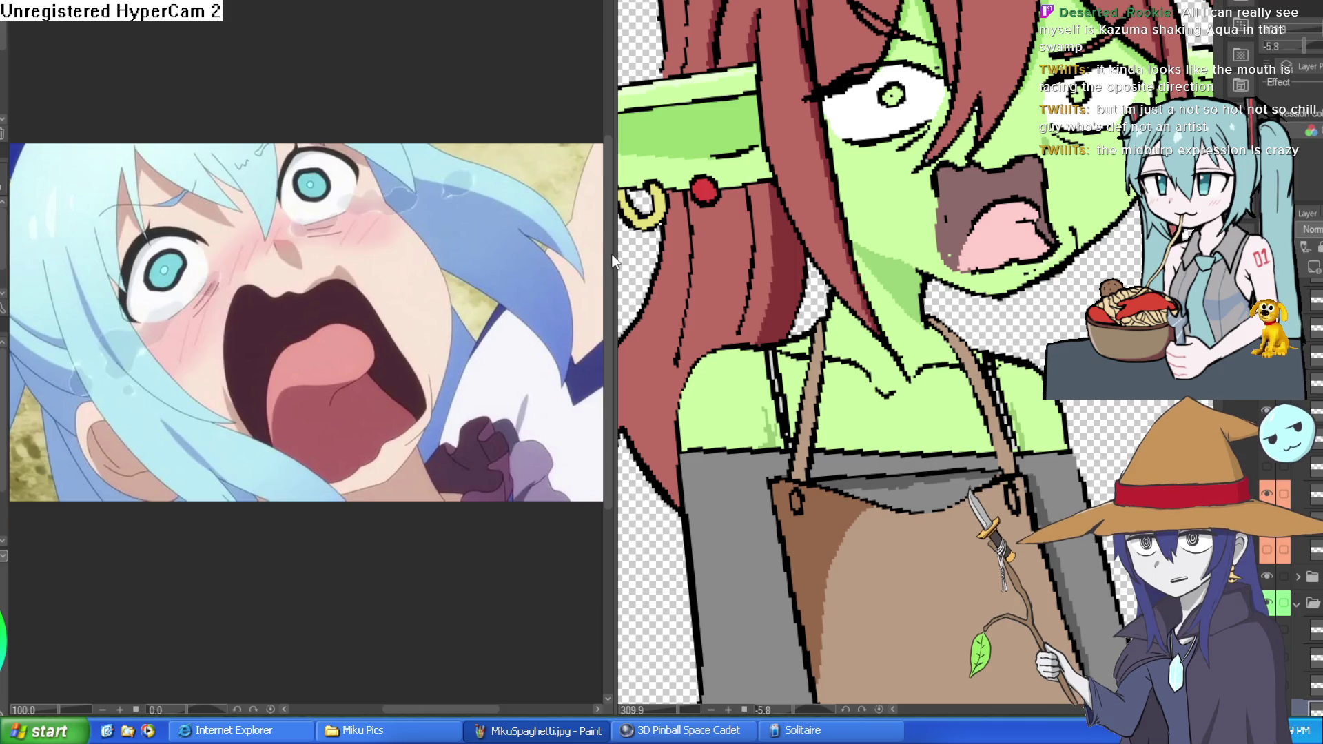
# Widen the canvas beside the reference, sample the tongue's pink, and recentre on the goblin's face
pyautogui.moveTo(611, 255); pyautogui.dragTo(444, 262)
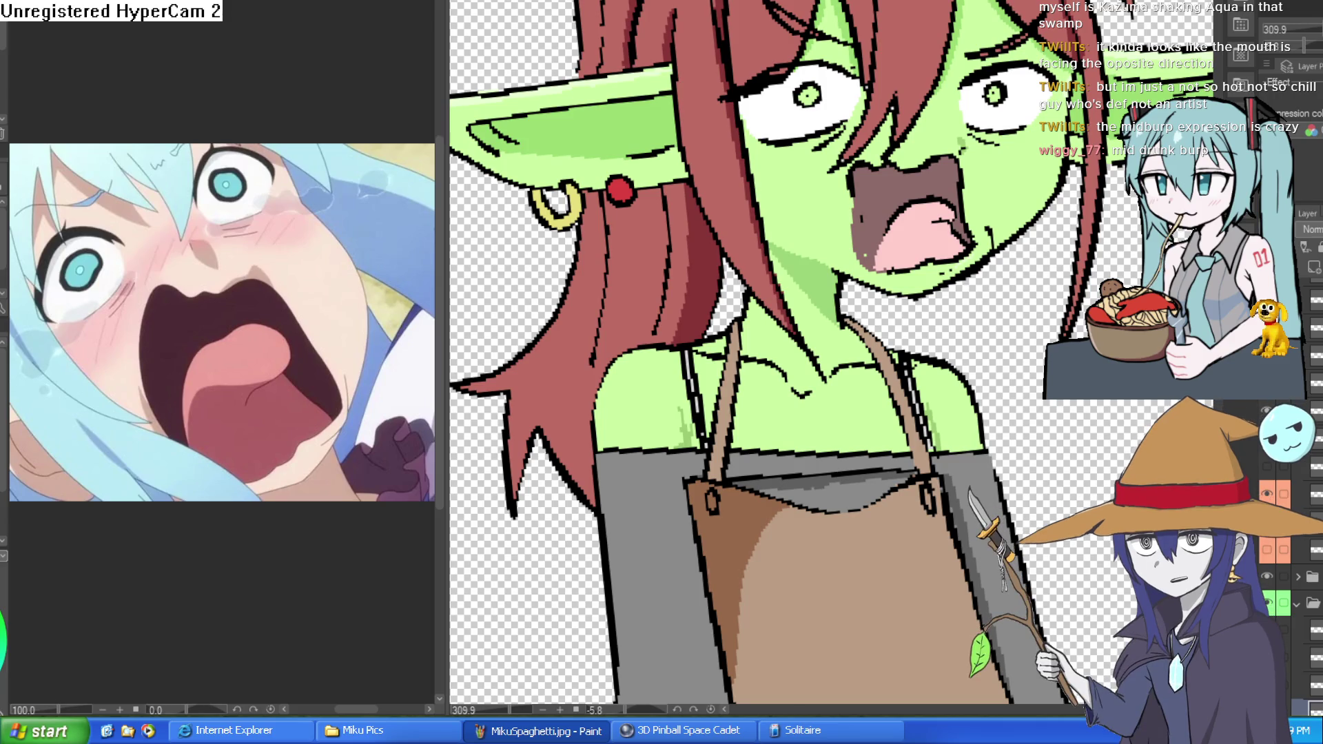
pyautogui.scroll(-3, 339, 265)
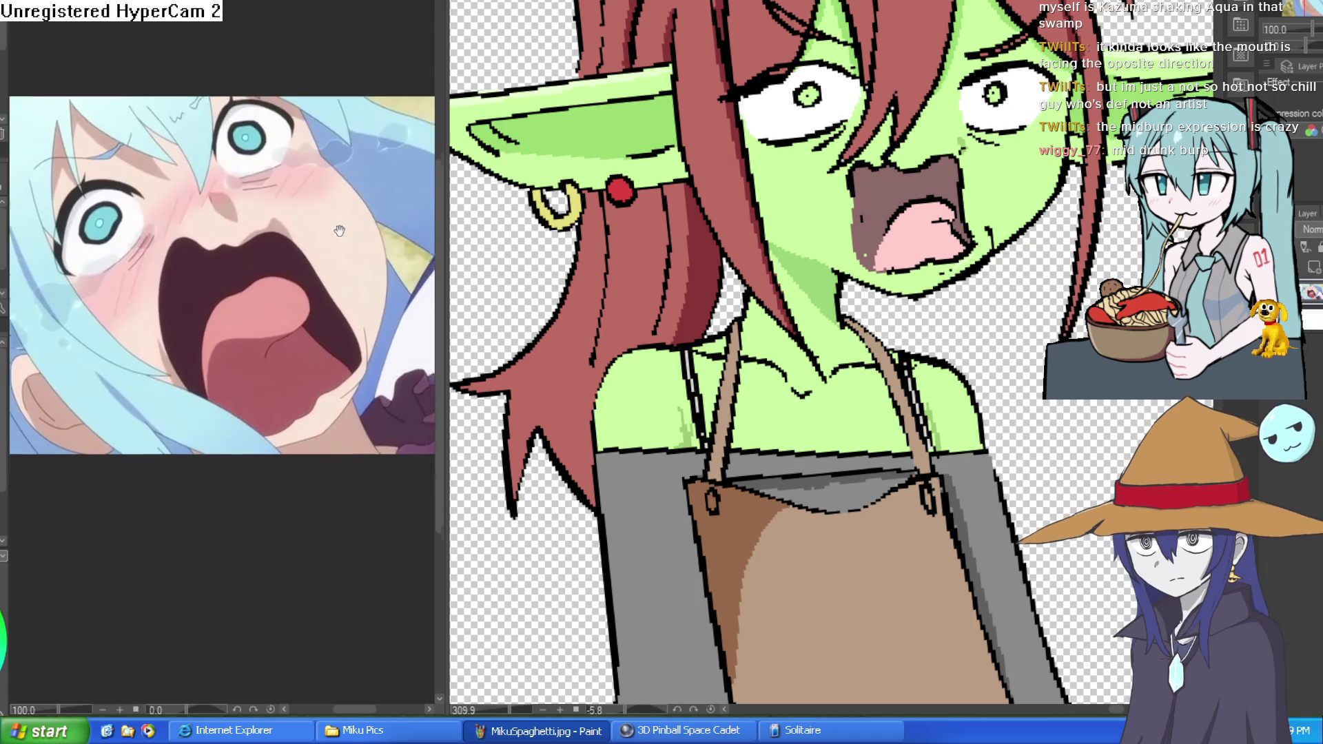
pyautogui.scroll(5, 965, 304)
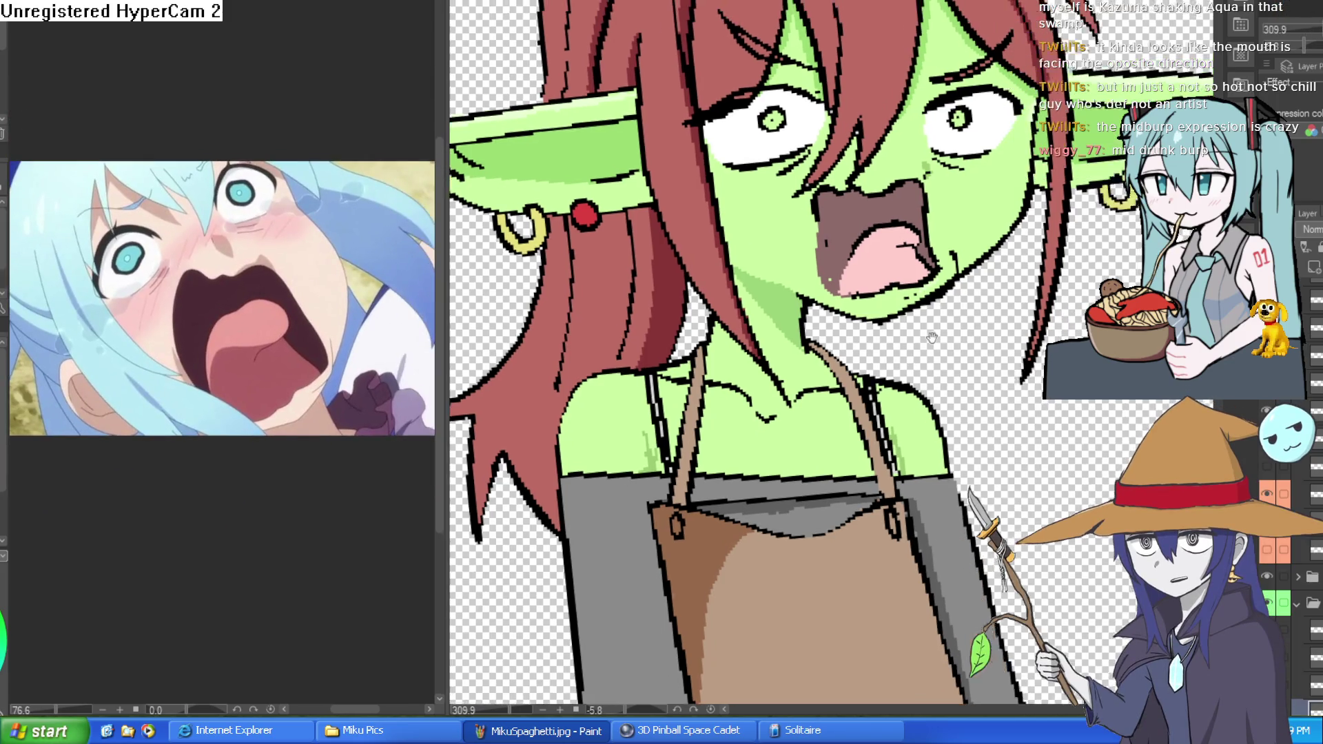
pyautogui.scroll(3, 884, 253)
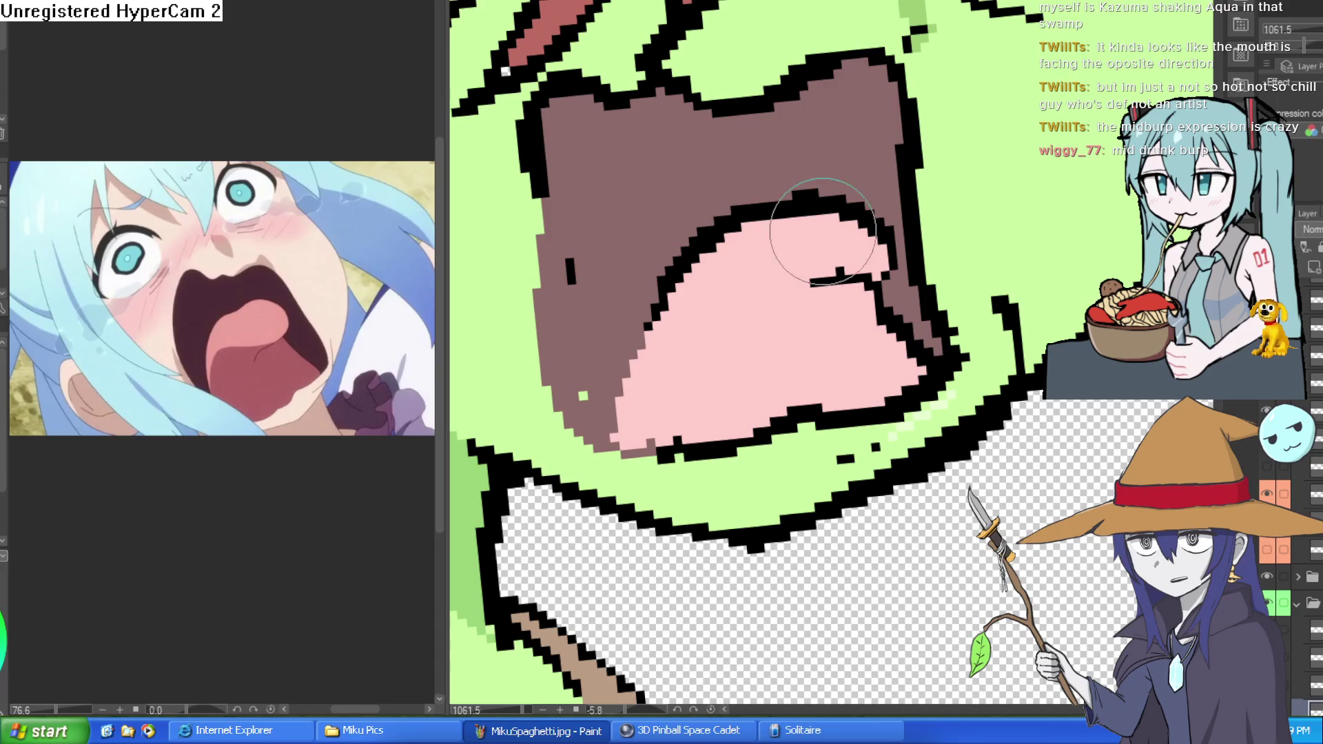
pyautogui.keyDown('alt'); pyautogui.click(827, 228); pyautogui.keyUp('alt')
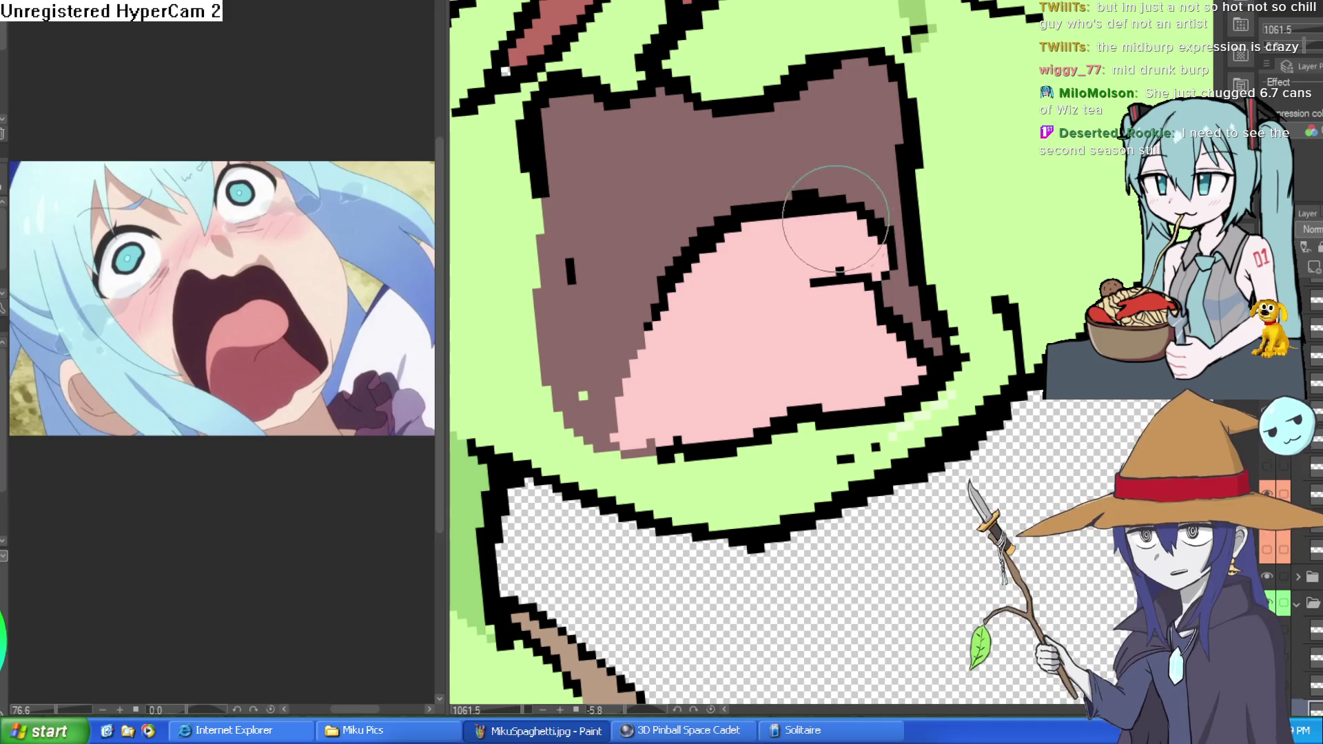
pyautogui.scroll(-10, 901, 245)
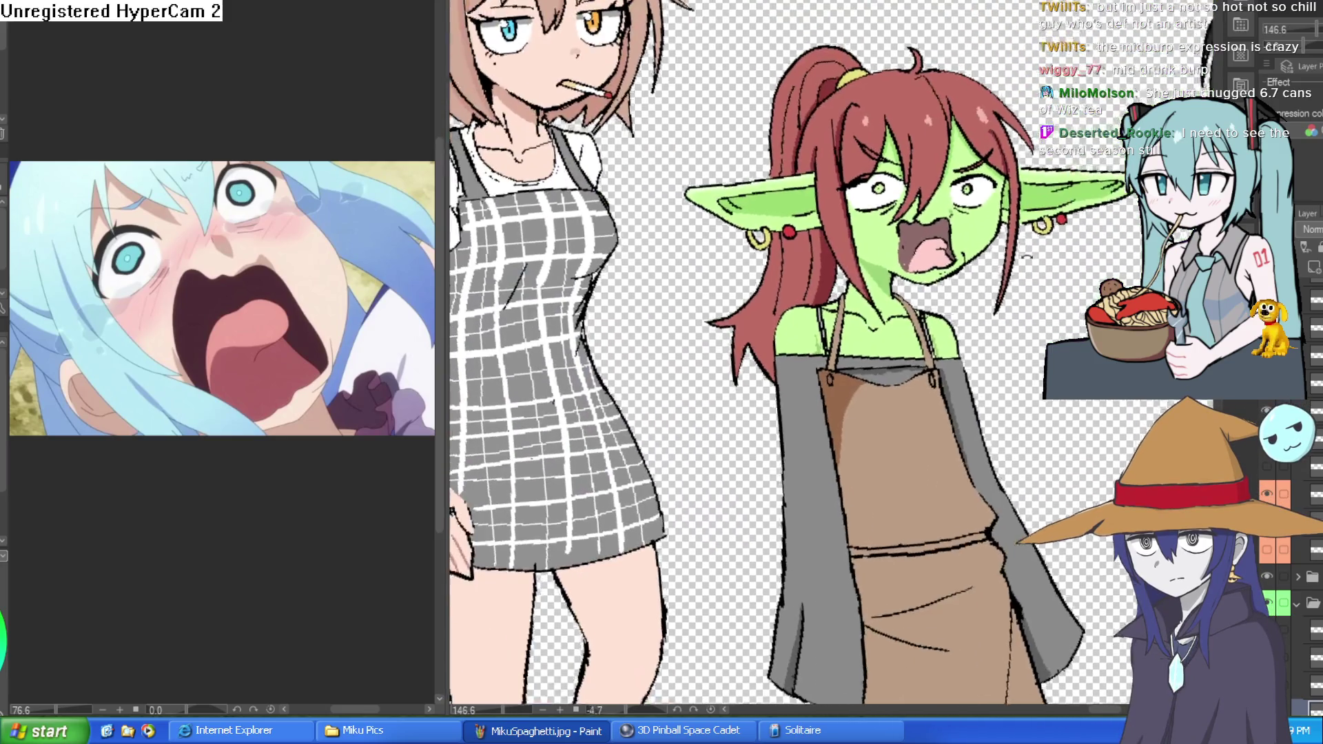
pyautogui.moveTo(1027, 257); pyautogui.dragTo(1014, 207)
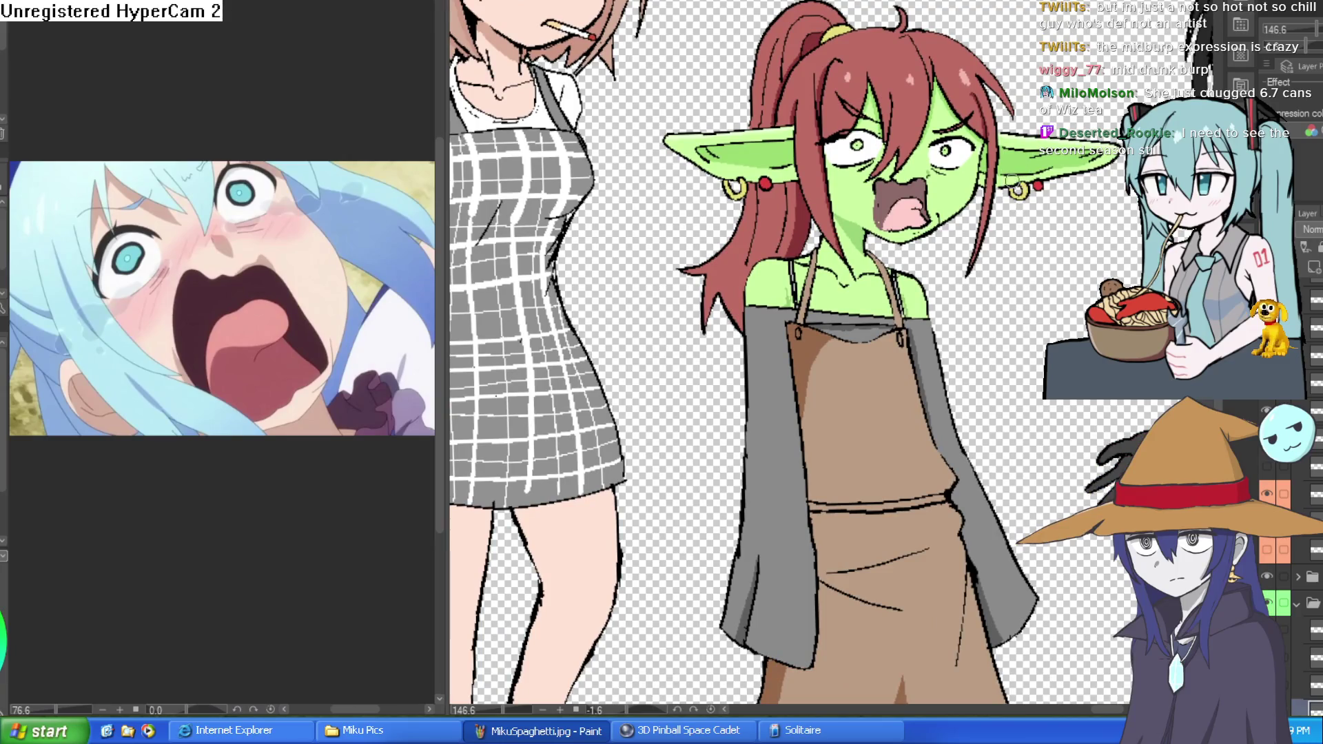
pyautogui.scroll(3, 872, 190)
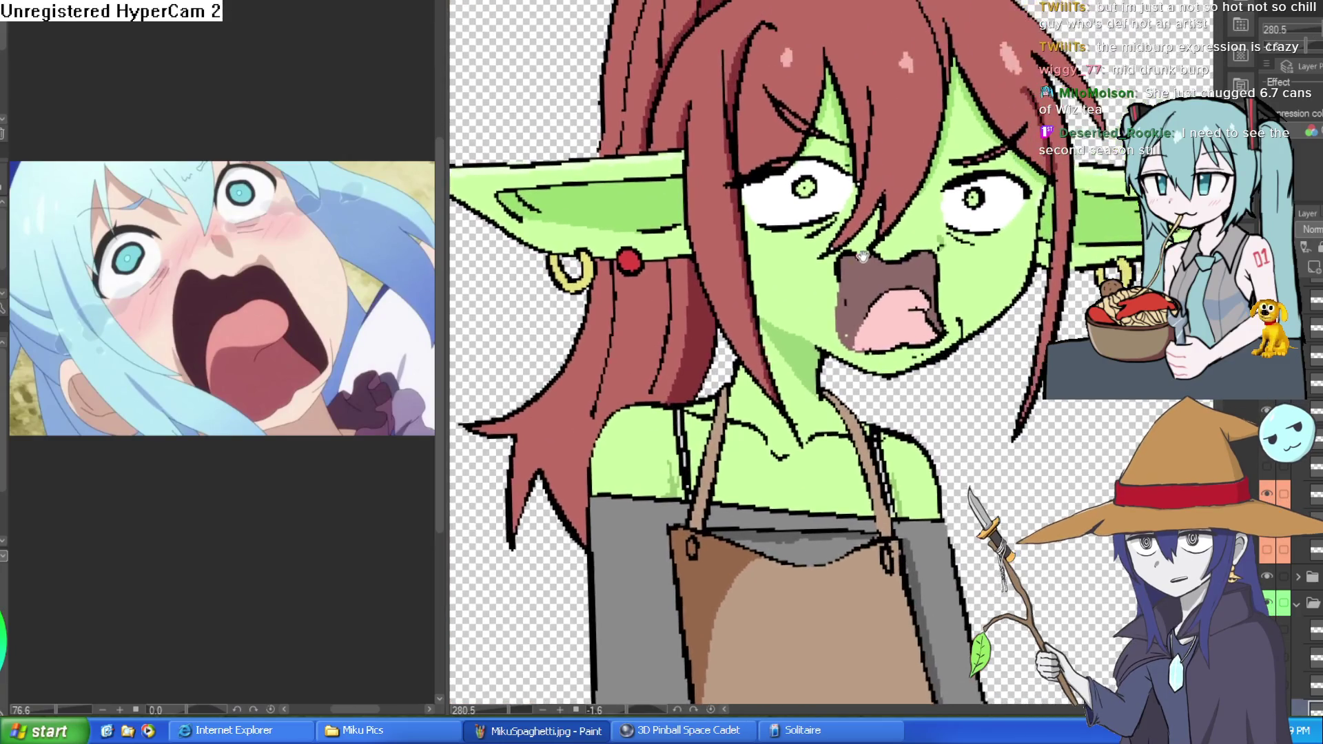
pyautogui.moveTo(861, 255); pyautogui.dragTo(857, 302)
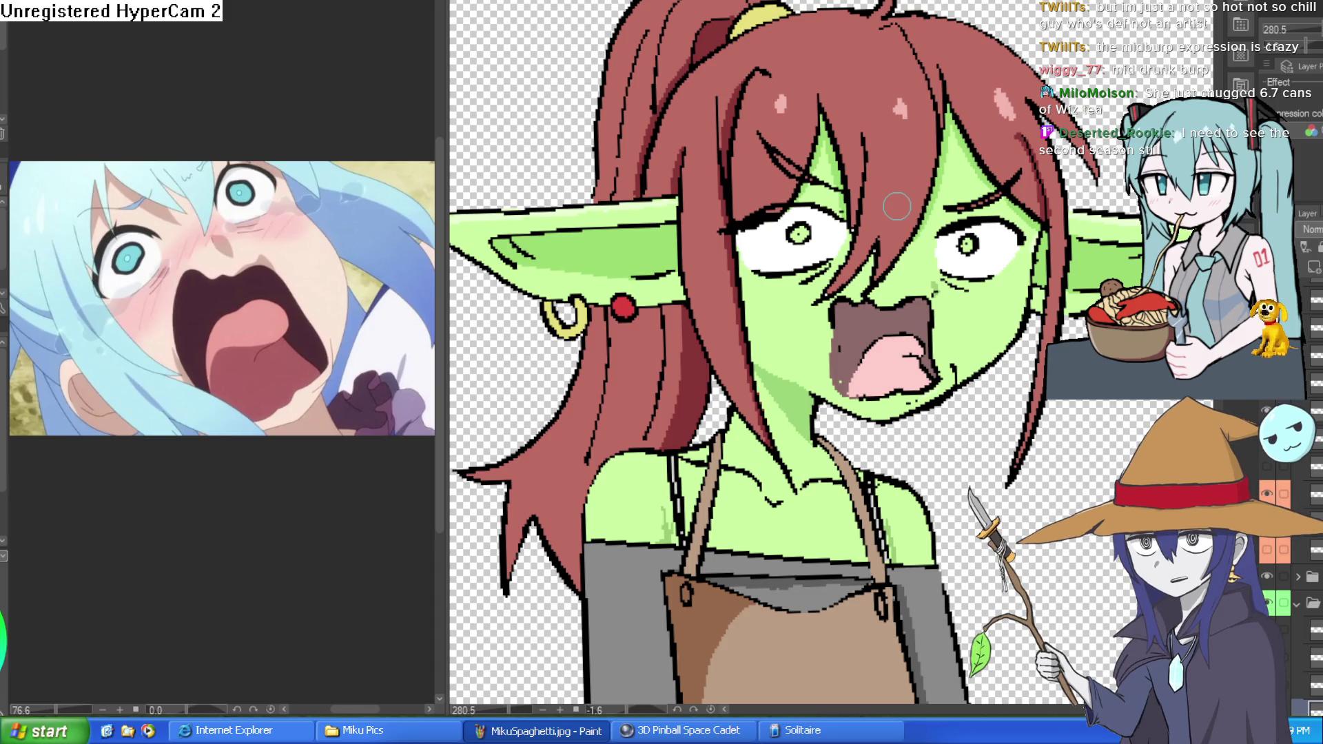
pyautogui.scroll(-3, 975, 327)
pyautogui.scroll(3, 832, 182)
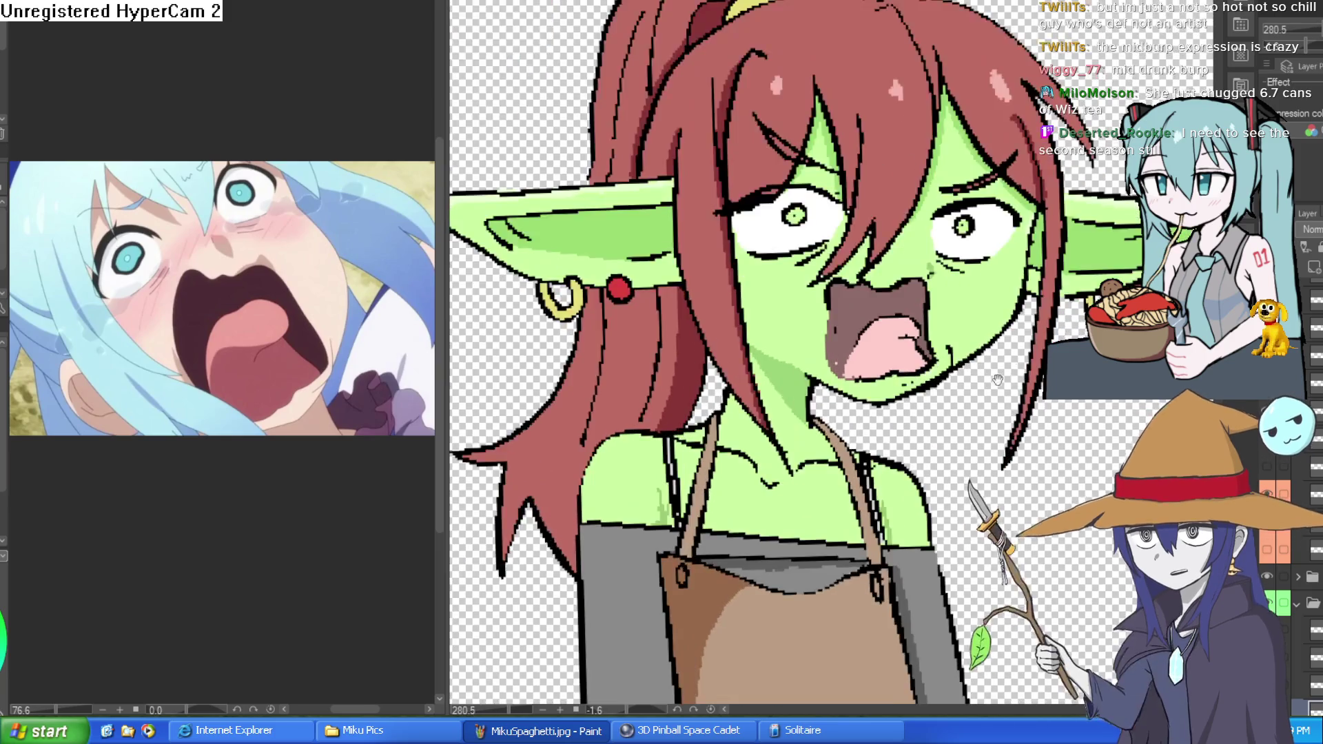
pyautogui.scroll(3, 826, 221)
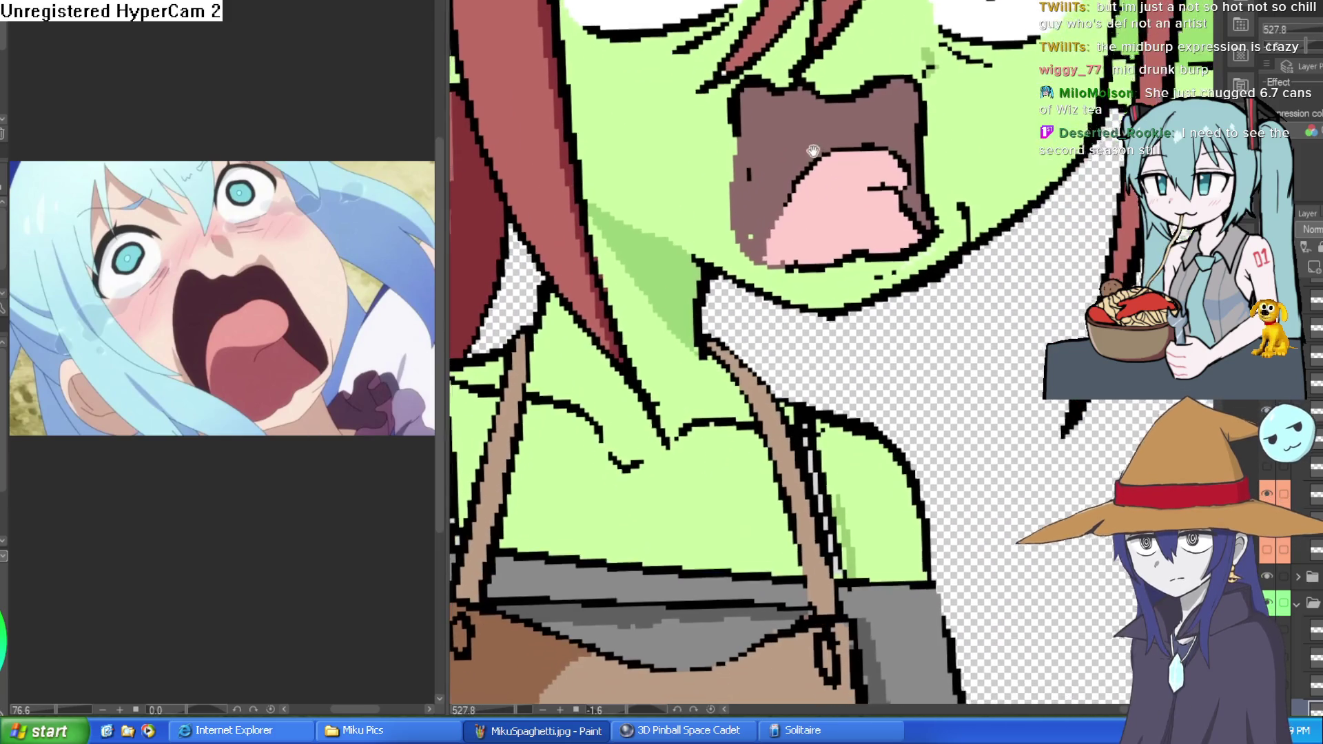
# Paint over the green strip inside the mouth, then start a selection around the mouth
pyautogui.moveTo(744, 142)
pyautogui.mouseDown()
pyautogui.moveTo(747, 96)
pyautogui.moveTo(730, 234)
pyautogui.moveTo(730, 220)
pyautogui.moveTo(818, 240)
pyautogui.mouseUp()
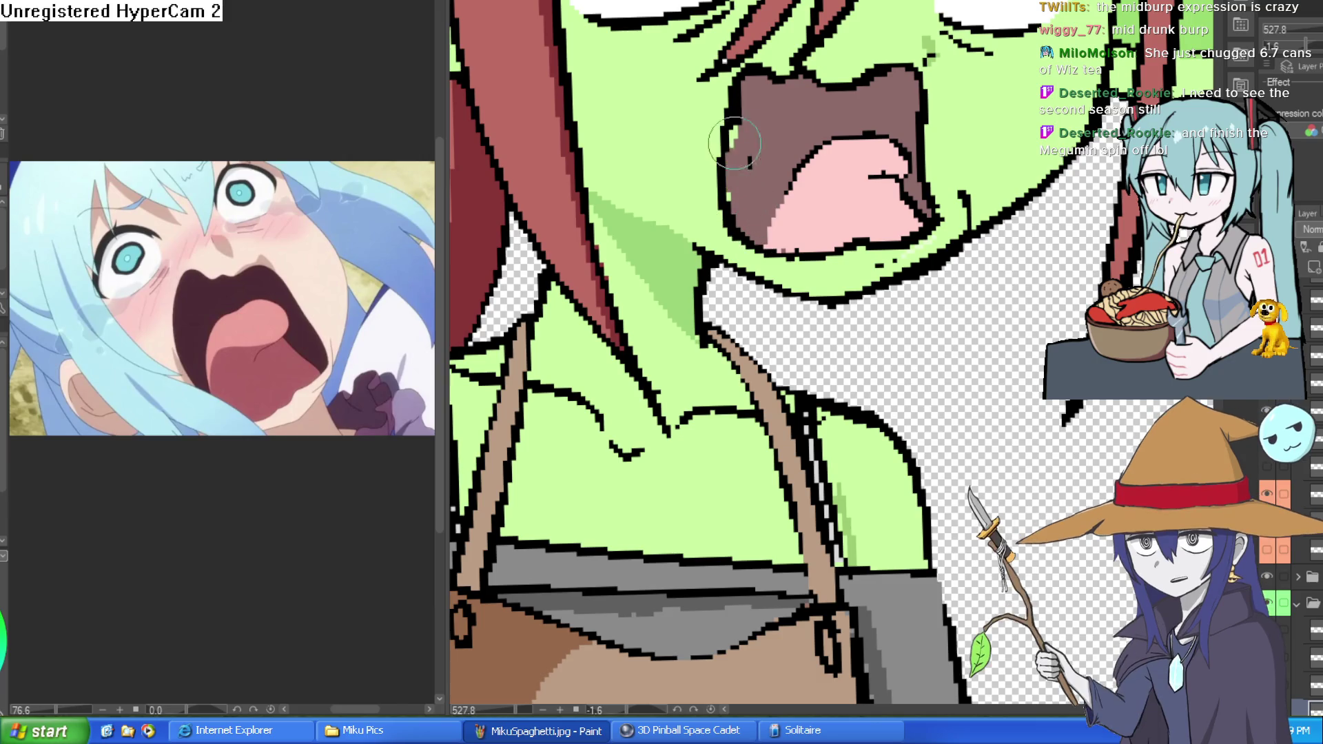
pyautogui.scroll(-3, 997, 123)
pyautogui.scroll(-3, 997, 123)
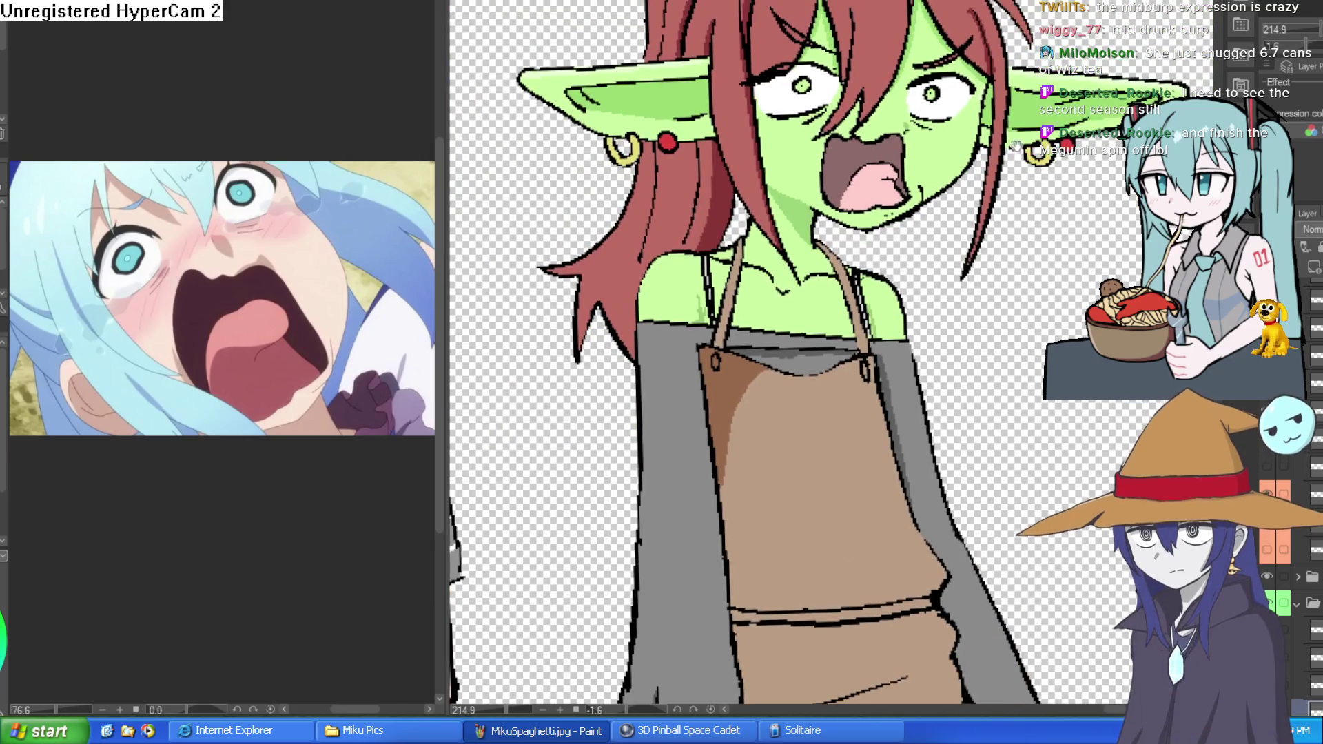
pyautogui.scroll(2, 999, 159)
pyautogui.moveTo(1000, 170); pyautogui.dragTo(809, 190)
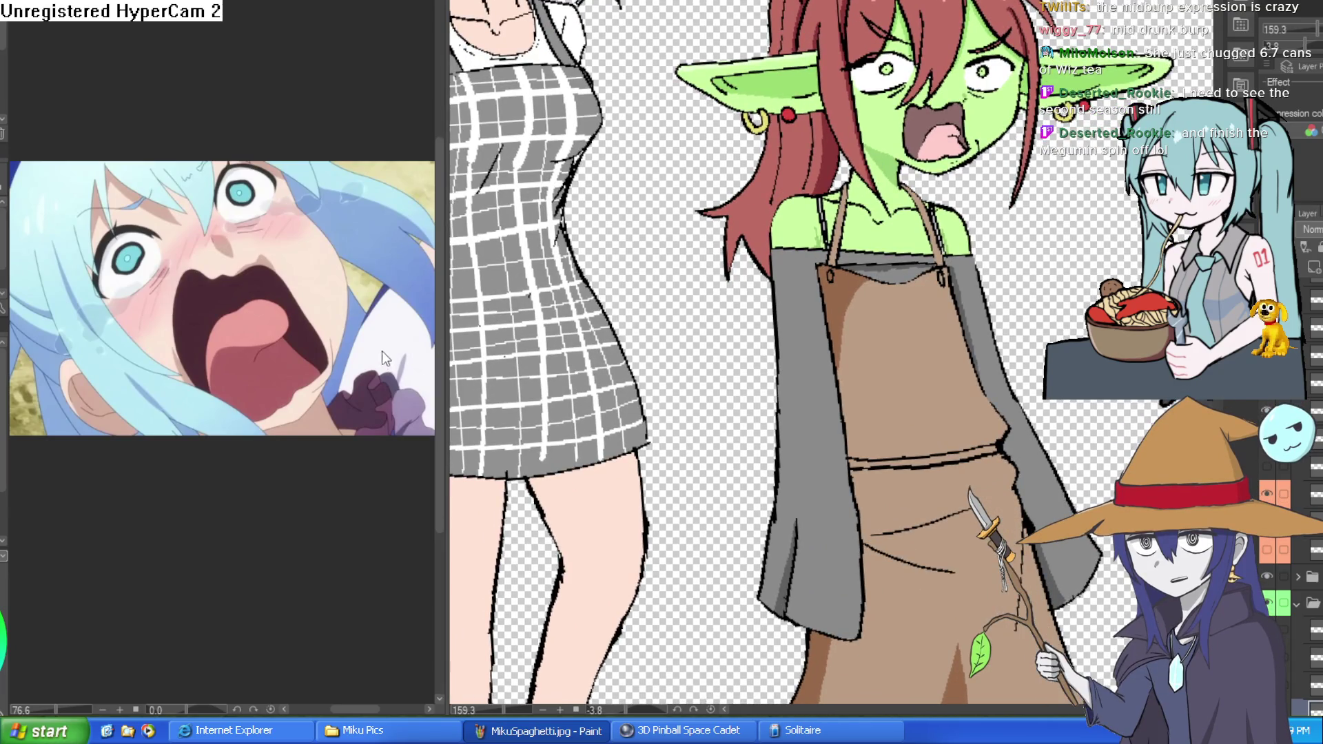
pyautogui.moveTo(1031, 158); pyautogui.dragTo(1025, 124)
pyautogui.scroll(4, 1020, 144)
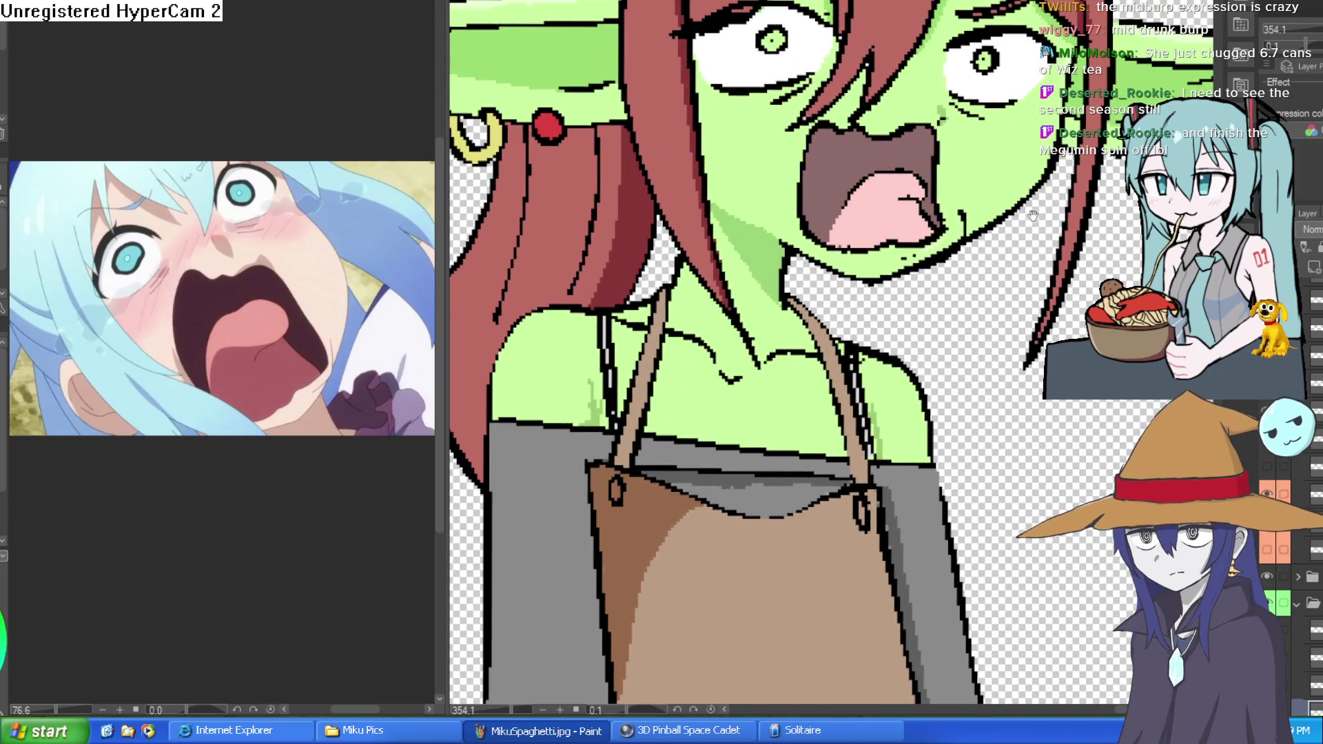
pyautogui.scroll(-4, 1013, 180)
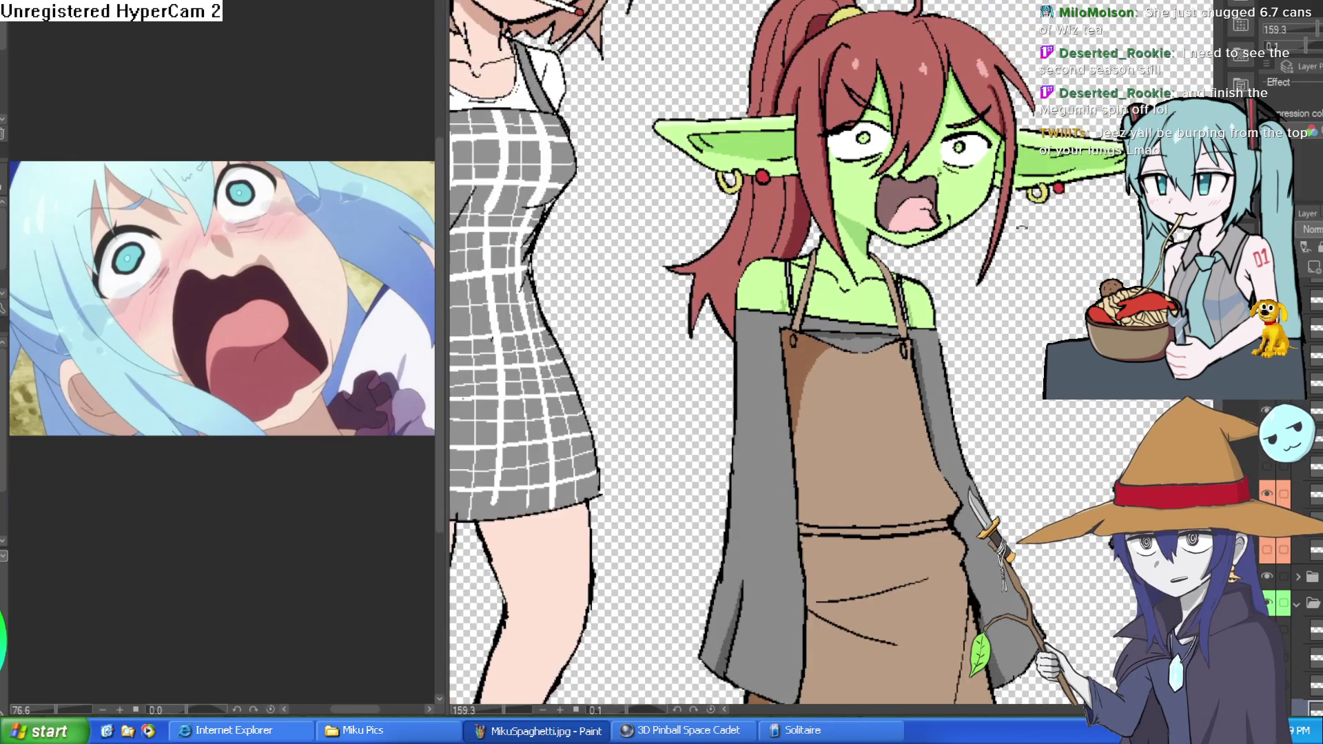
pyautogui.moveTo(1022, 227)
pyautogui.mouseDown()
pyautogui.moveTo(1031, 237)
pyautogui.moveTo(1027, 205)
pyautogui.moveTo(996, 190)
pyautogui.mouseUp()
pyautogui.scroll(3, 980, 147)
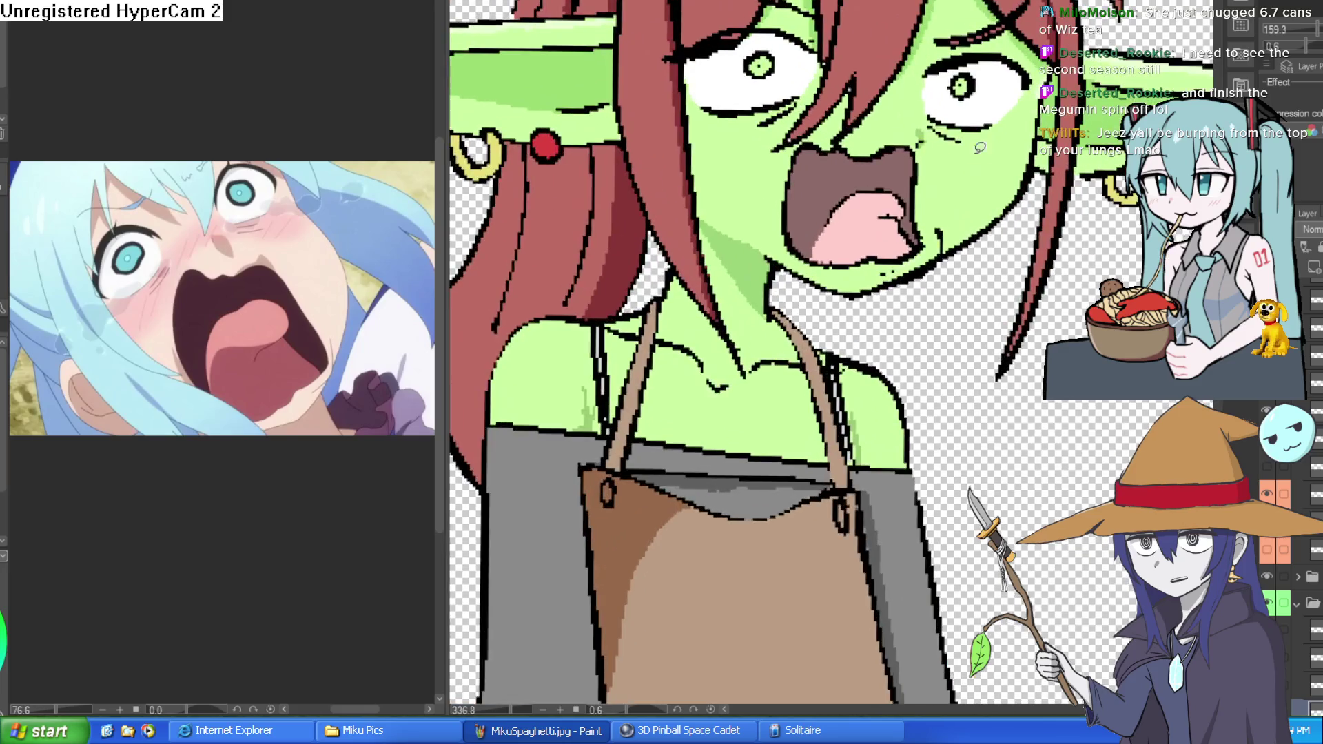
pyautogui.moveTo(935, 163); pyautogui.dragTo(966, 214)
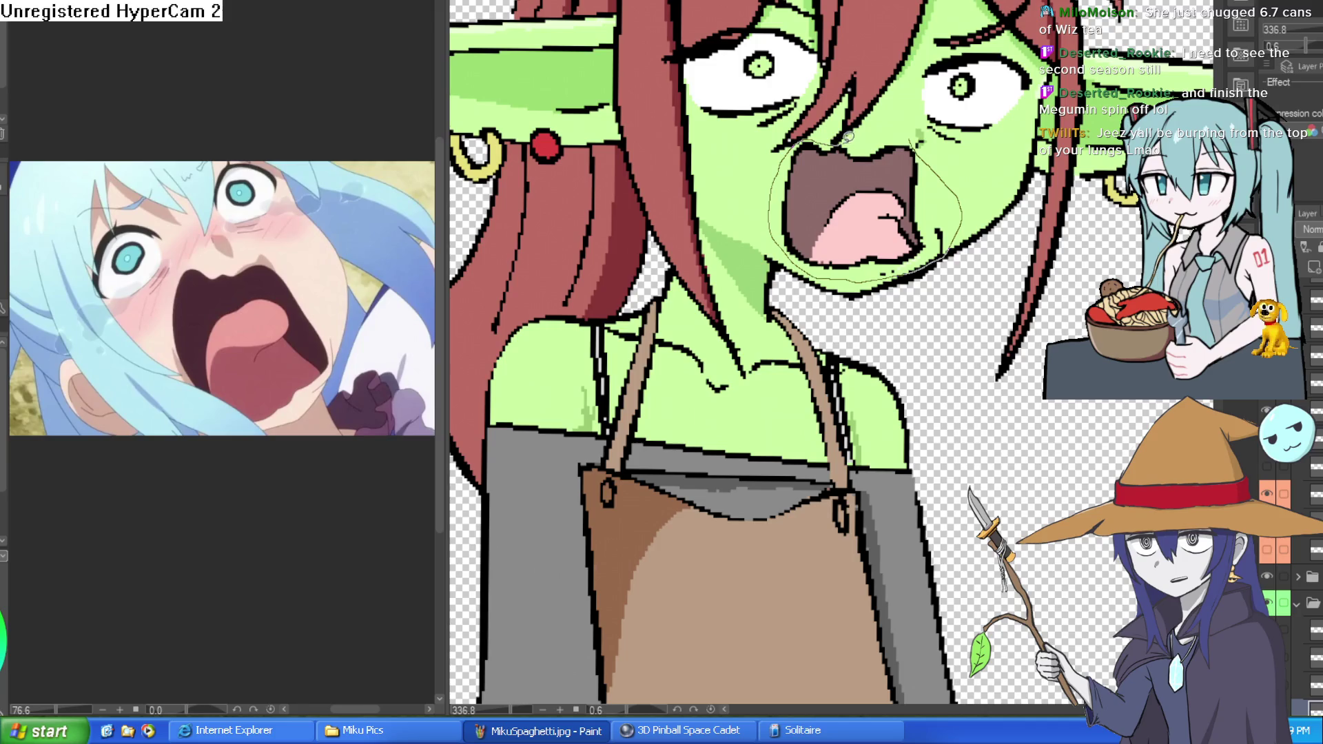
# Lasso the mouth, rotate it slightly counter-clockwise, move it up-right and stretch it taller
pyautogui.moveTo(847, 136); pyautogui.dragTo(902, 136)
pyautogui.hotkey('ctrl', 't')
pyautogui.moveTo(985, 174); pyautogui.dragTo(975, 142)
pyautogui.moveTo(879, 229); pyautogui.dragTo(941, 165)
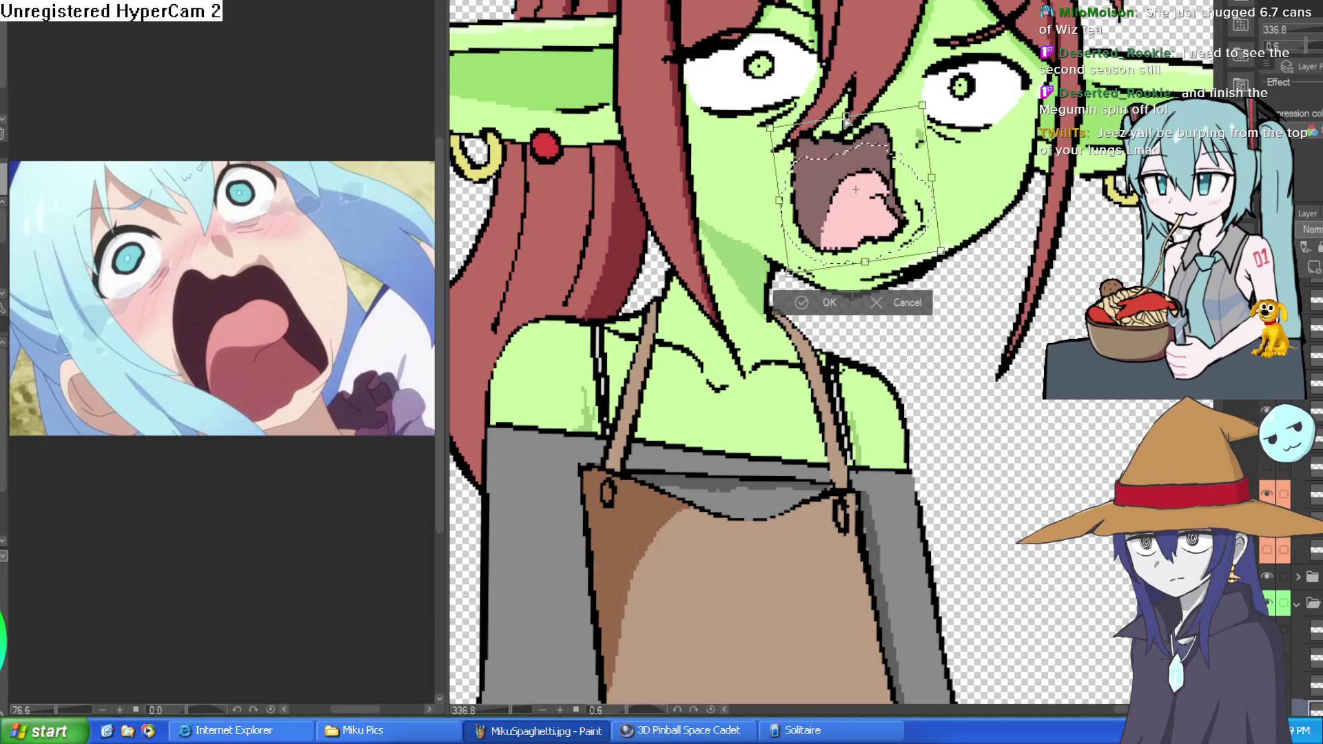
pyautogui.moveTo(849, 153); pyautogui.dragTo(853, 133)
pyautogui.press('Return')
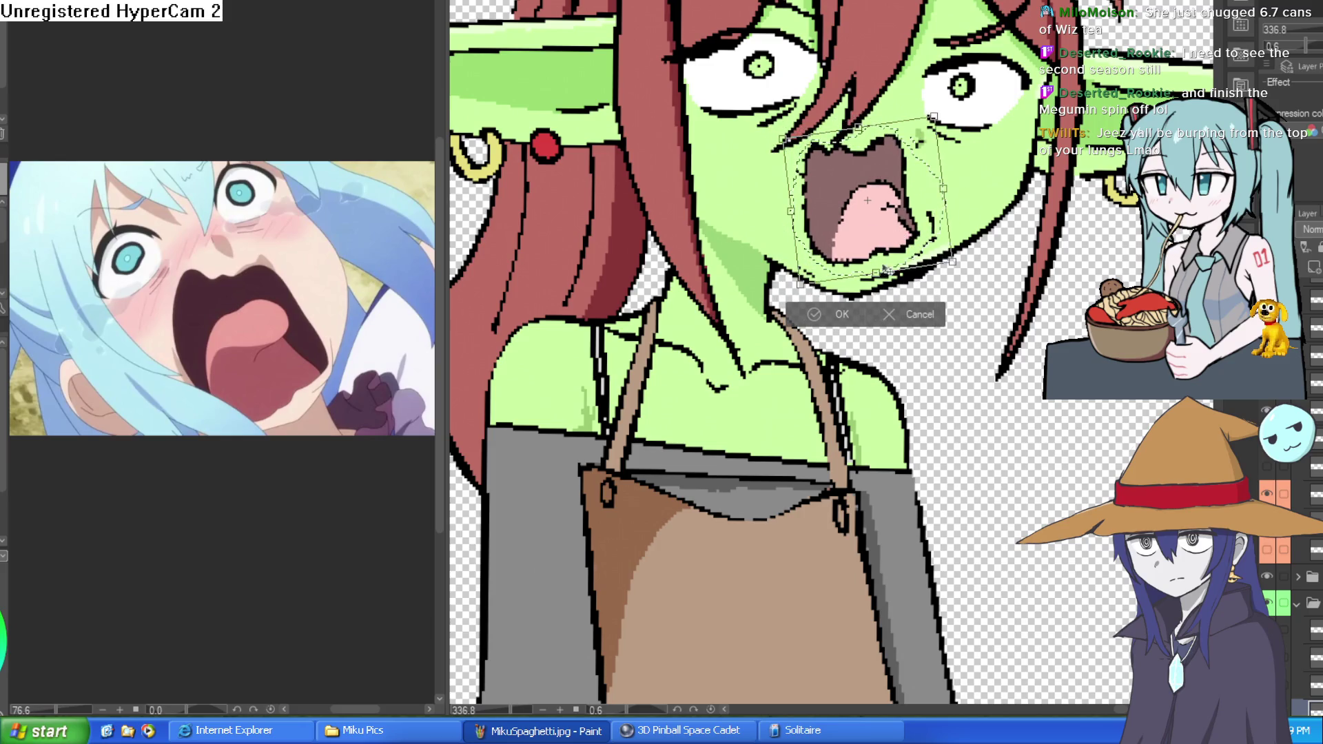
# Rotate the mouth about 12° clockwise, skew its lower-left corner, and nudge it down-left
pyautogui.hotkey('ctrl', 't')
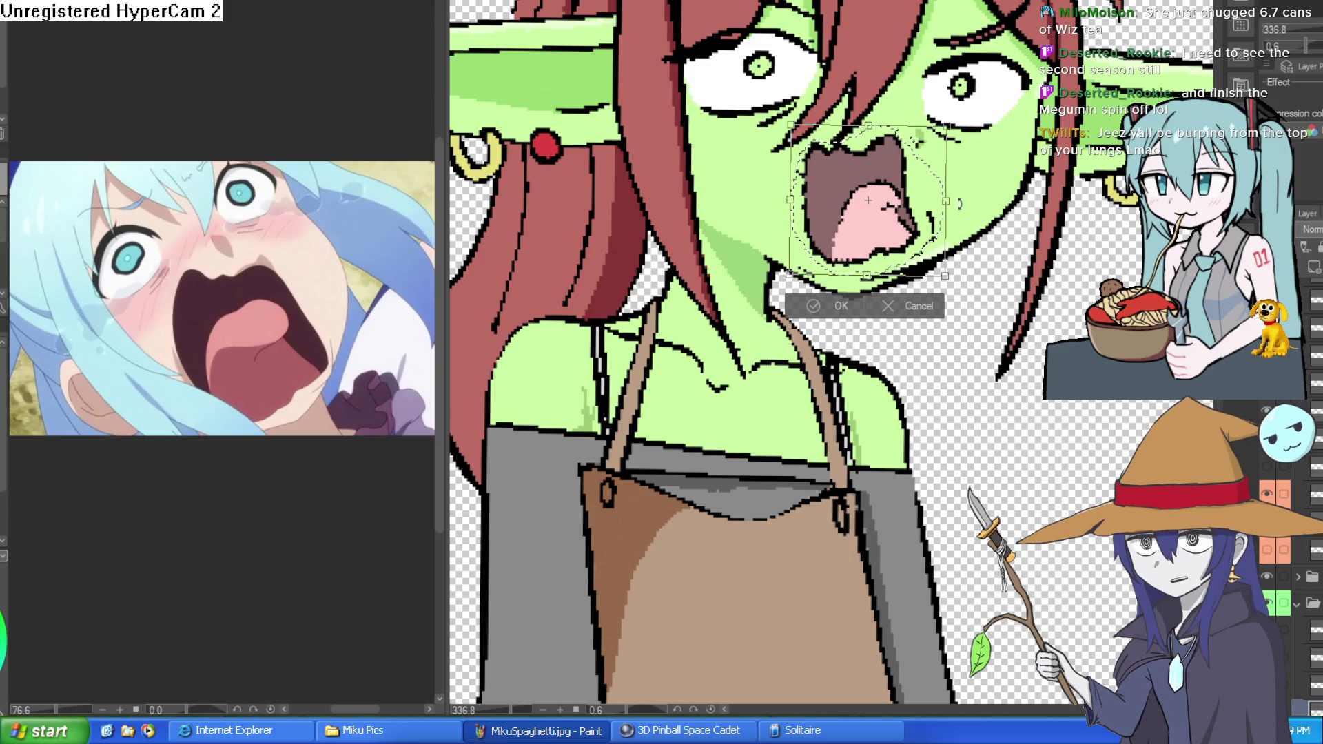
pyautogui.moveTo(976, 216); pyautogui.dragTo(969, 237)
pyautogui.moveTo(886, 235)
pyautogui.mouseDown()
pyautogui.moveTo(872, 253)
pyautogui.moveTo(874, 241)
pyautogui.mouseUp()
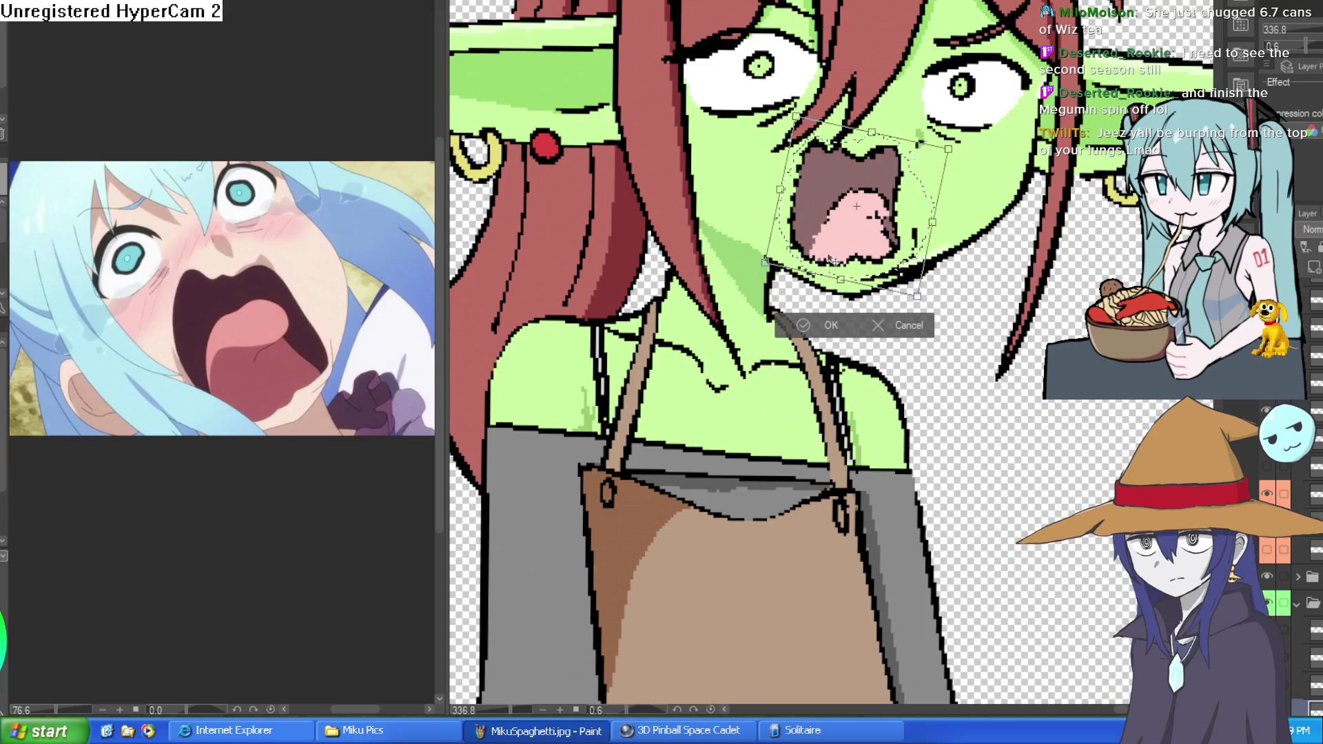
pyautogui.moveTo(764, 262); pyautogui.dragTo(733, 255)
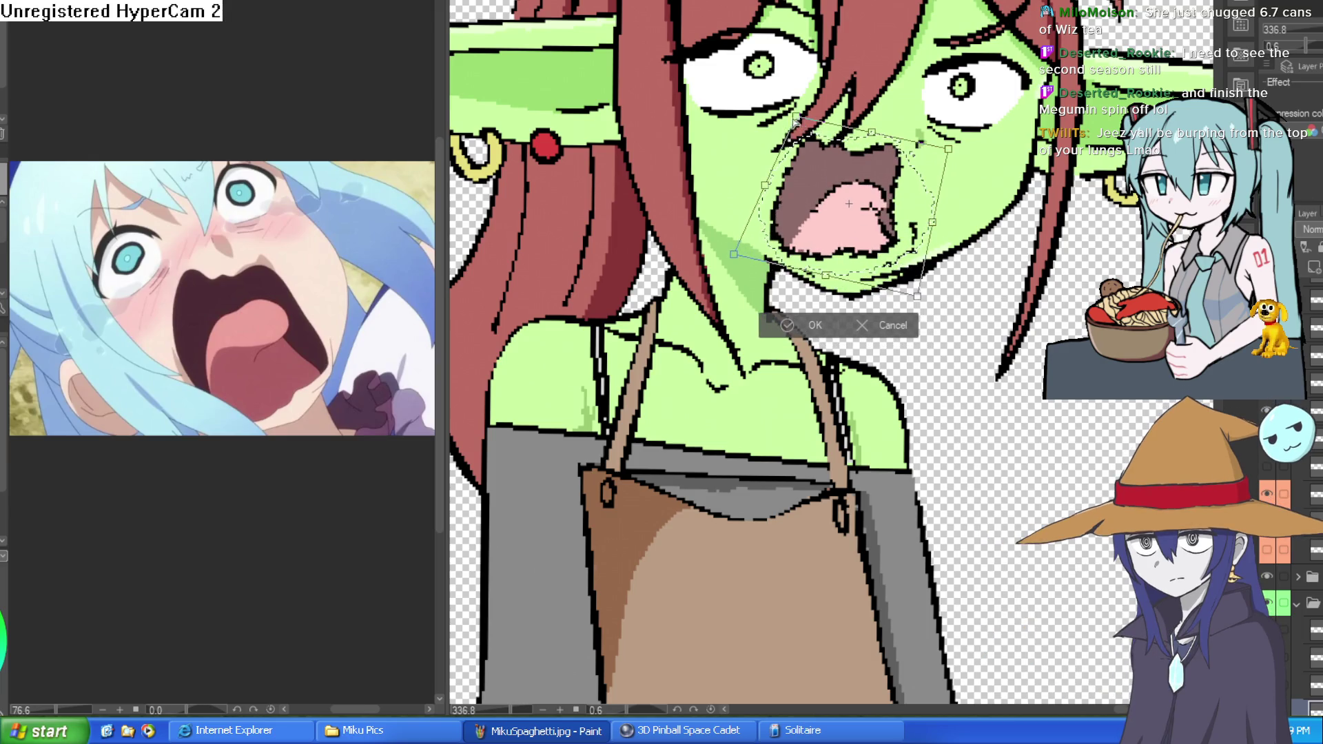
pyautogui.moveTo(877, 245); pyautogui.dragTo(869, 258)
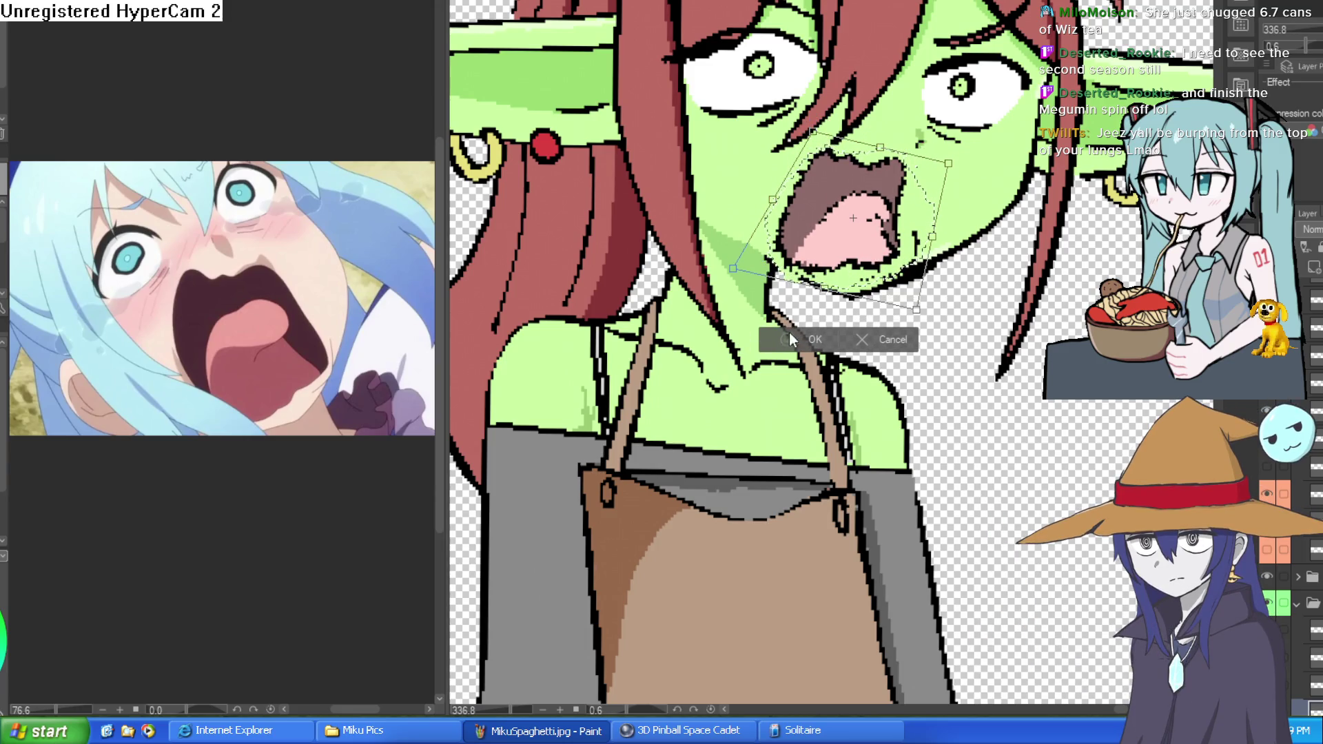
pyautogui.click(790, 336)
pyautogui.scroll(-4, 785, 330)
pyautogui.scroll(3, 772, 327)
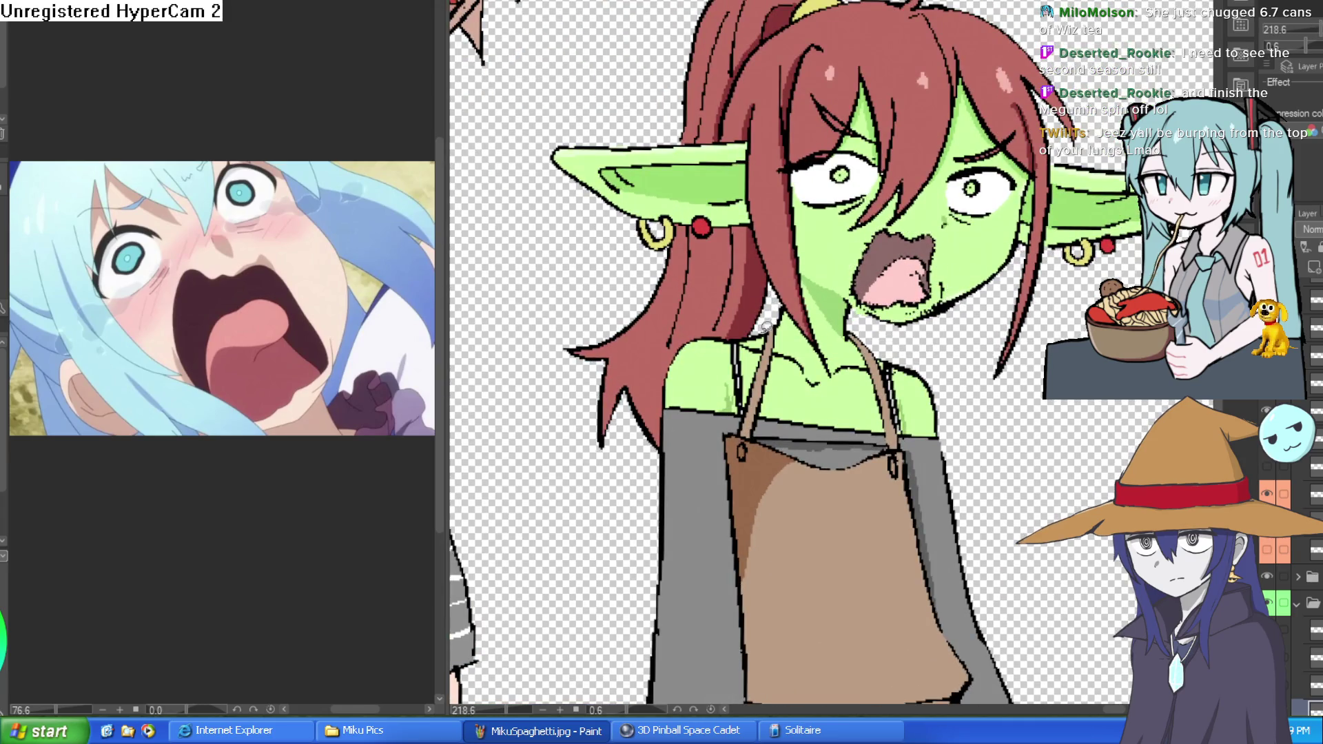
# Zoom in on the mouth, lasso around it, and fill the selection with khaki
pyautogui.scroll(4, 766, 326)
pyautogui.moveTo(766, 327)
pyautogui.mouseDown()
pyautogui.moveTo(946, 131)
pyautogui.moveTo(1020, 179)
pyautogui.moveTo(1051, 241)
pyautogui.mouseUp()
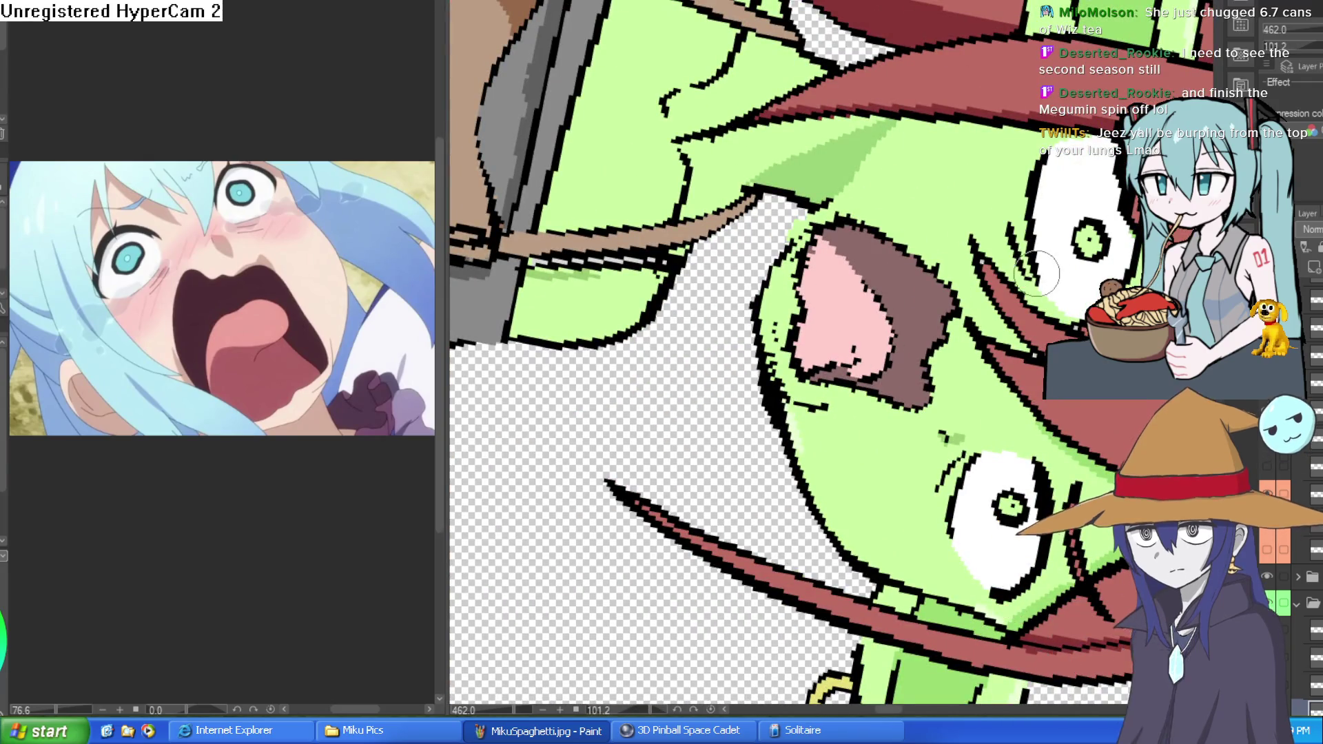
pyautogui.moveTo(1044, 162)
pyautogui.mouseDown()
pyautogui.moveTo(992, 131)
pyautogui.moveTo(802, 129)
pyautogui.mouseUp()
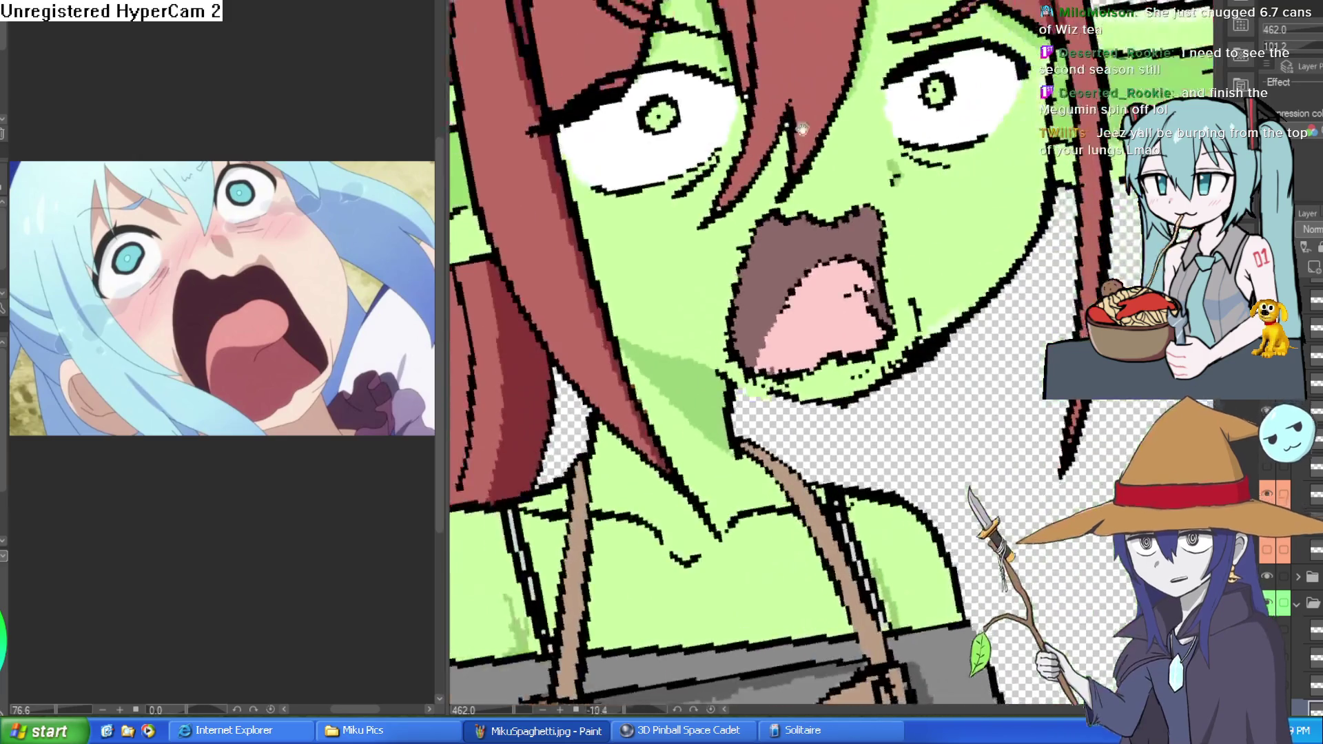
pyautogui.scroll(-3, 801, 130)
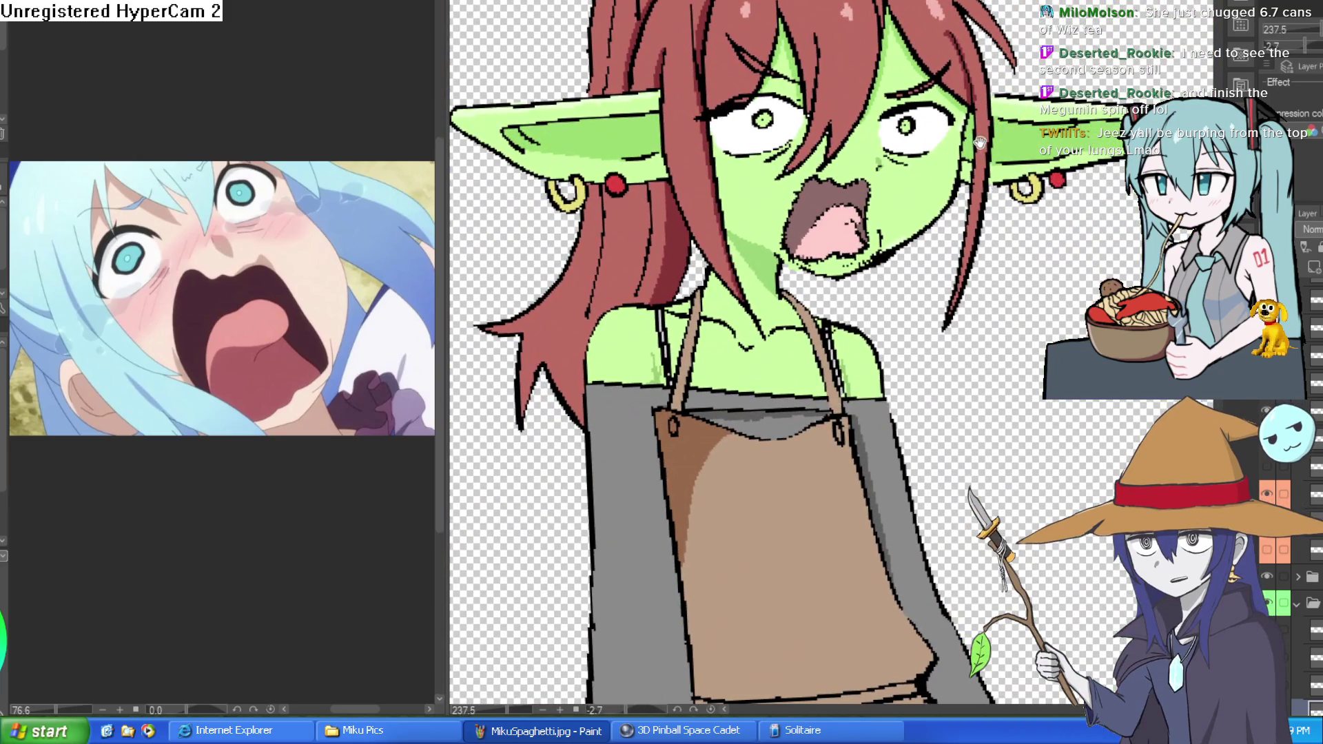
pyautogui.scroll(1, 964, 103)
pyautogui.moveTo(958, 98)
pyautogui.mouseDown()
pyautogui.moveTo(707, 147)
pyautogui.moveTo(939, 194)
pyautogui.mouseUp()
pyautogui.scroll(4, 1003, 283)
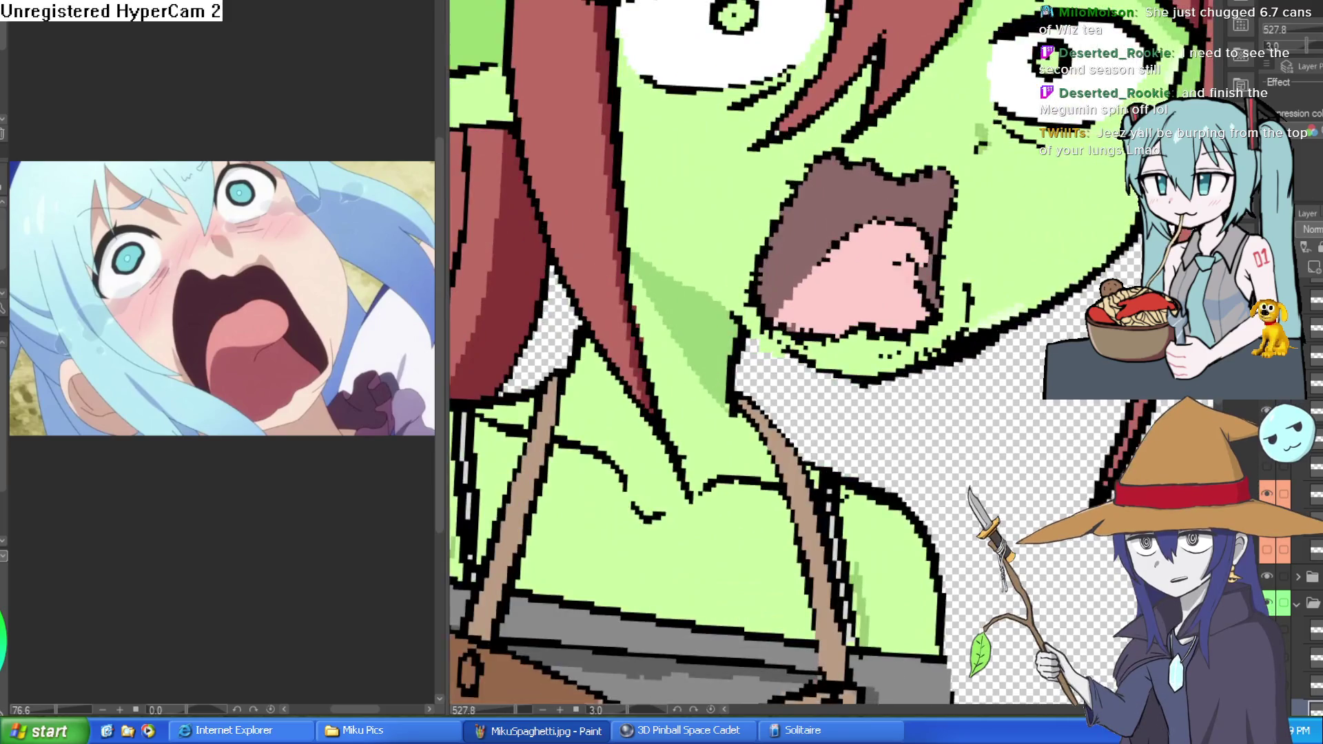
pyautogui.moveTo(936, 203); pyautogui.dragTo(951, 195)
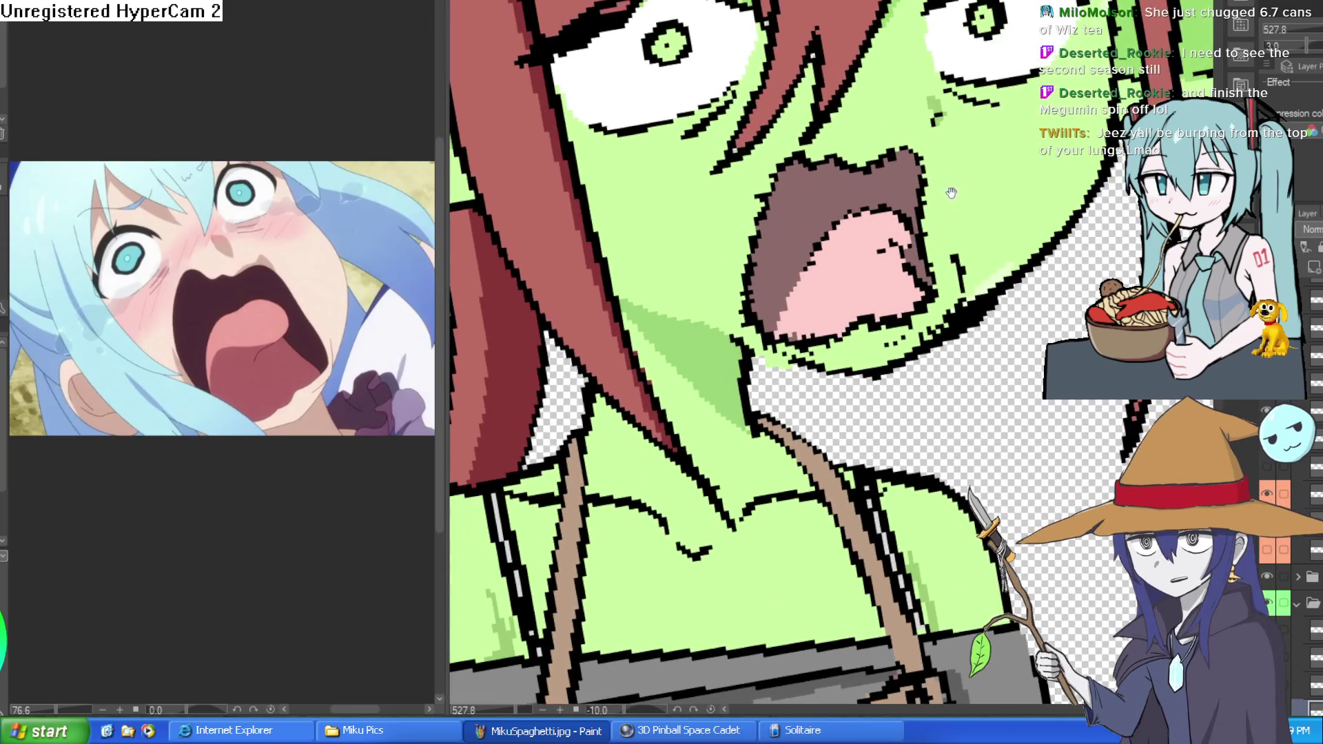
pyautogui.scroll(2, 978, 233)
pyautogui.scroll(-3, 978, 233)
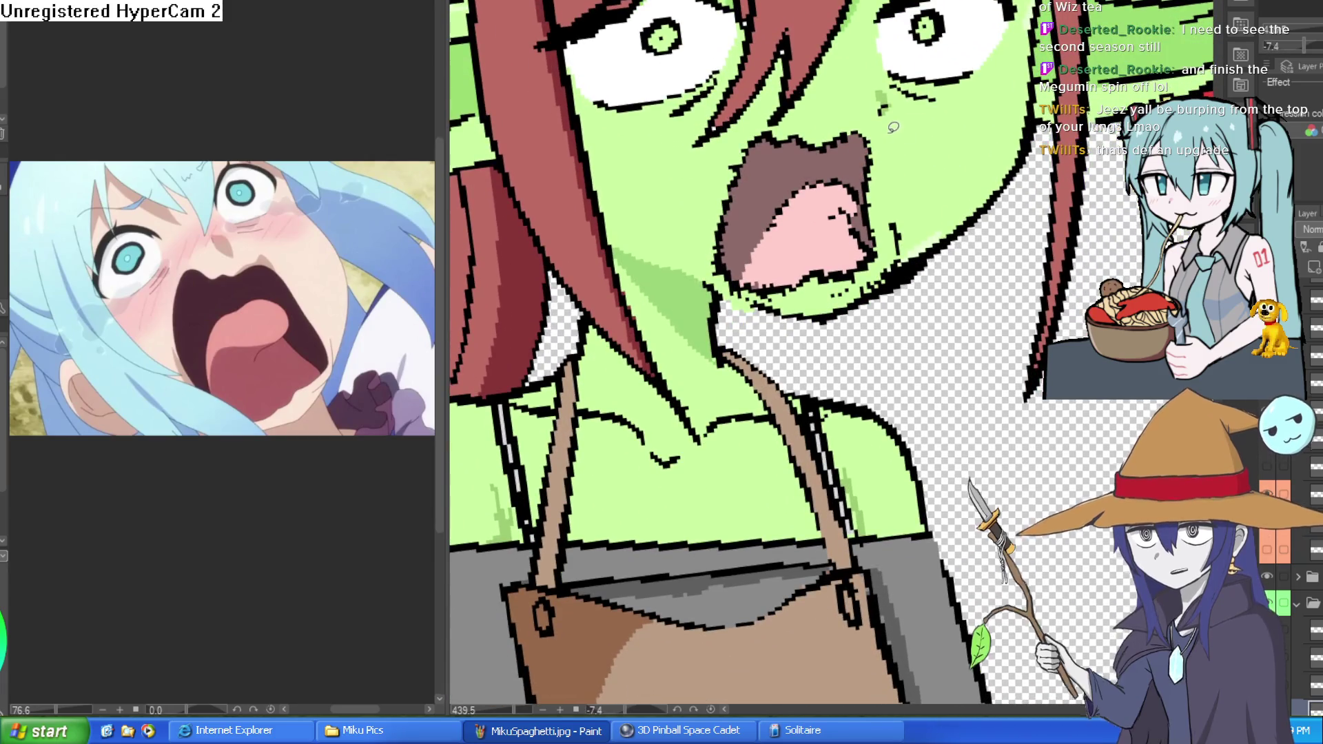
pyautogui.moveTo(887, 142); pyautogui.dragTo(863, 116)
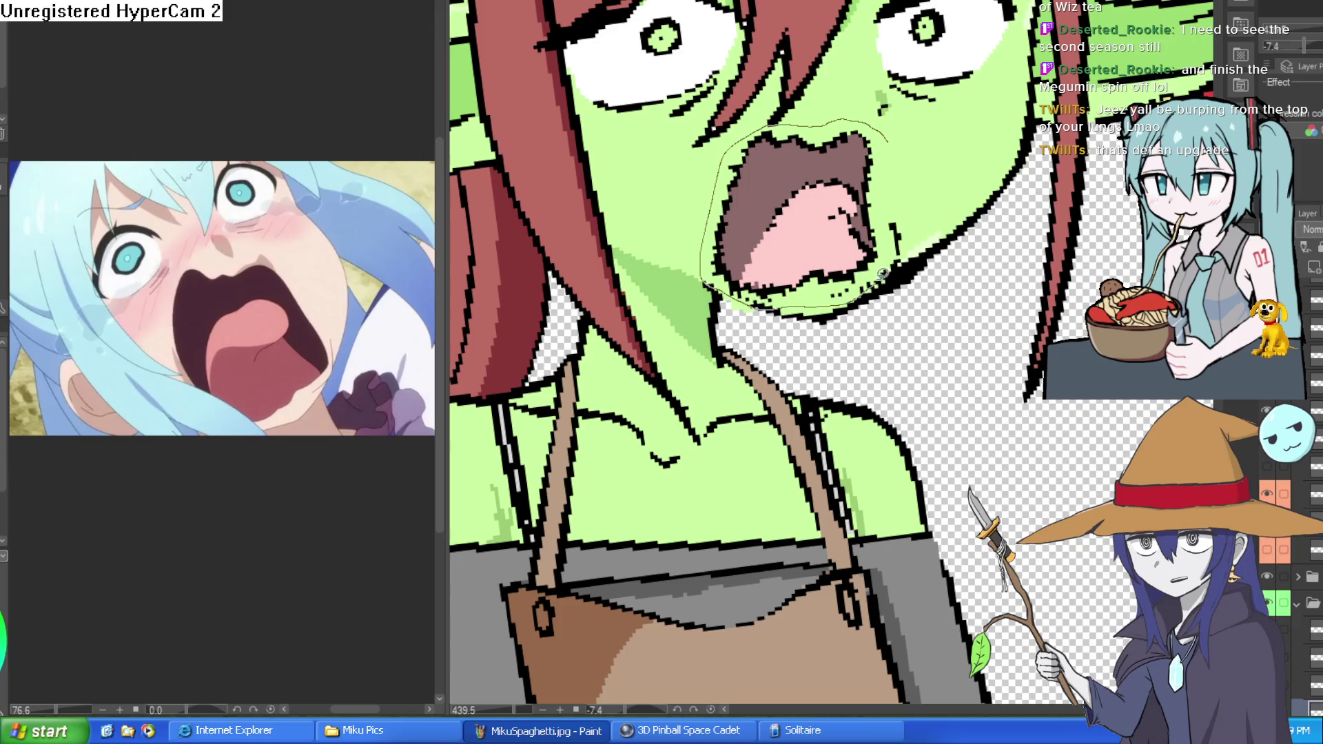
pyautogui.moveTo(889, 137); pyautogui.dragTo(888, 132)
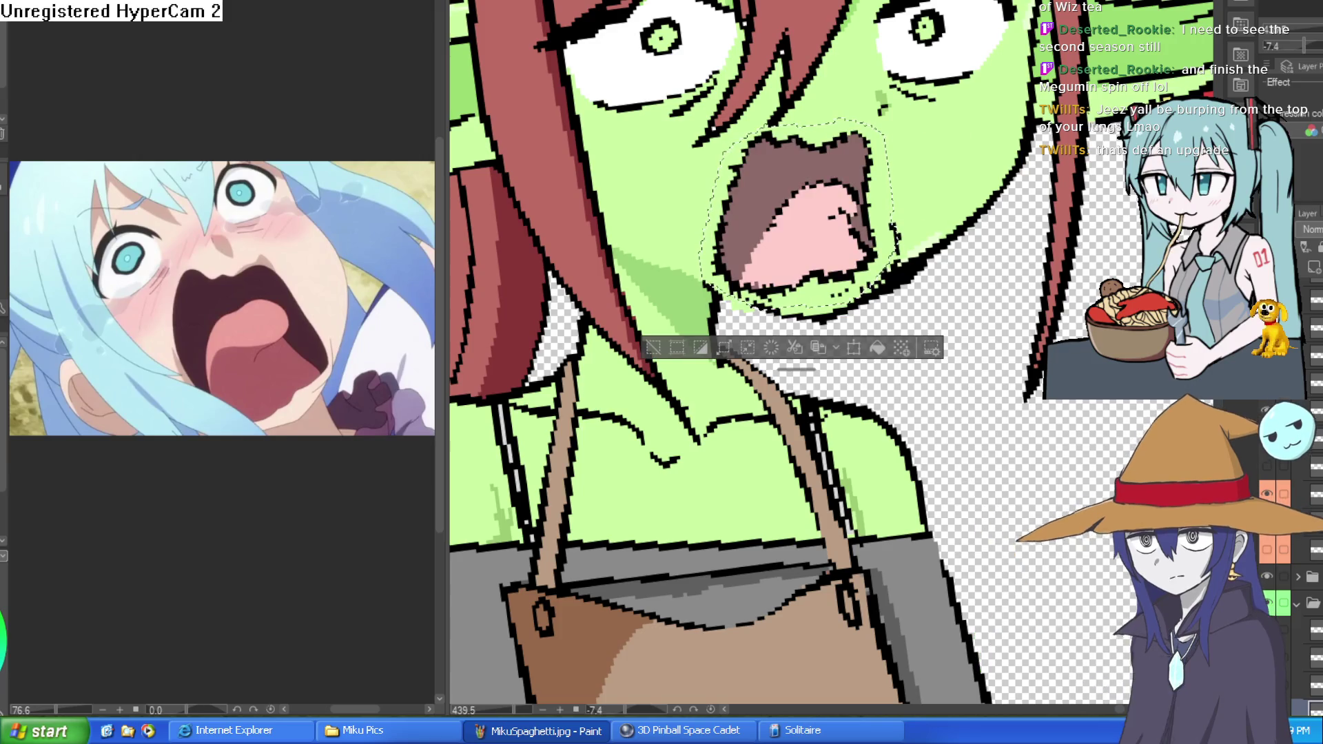
pyautogui.hotkey('ctrl', 'd')
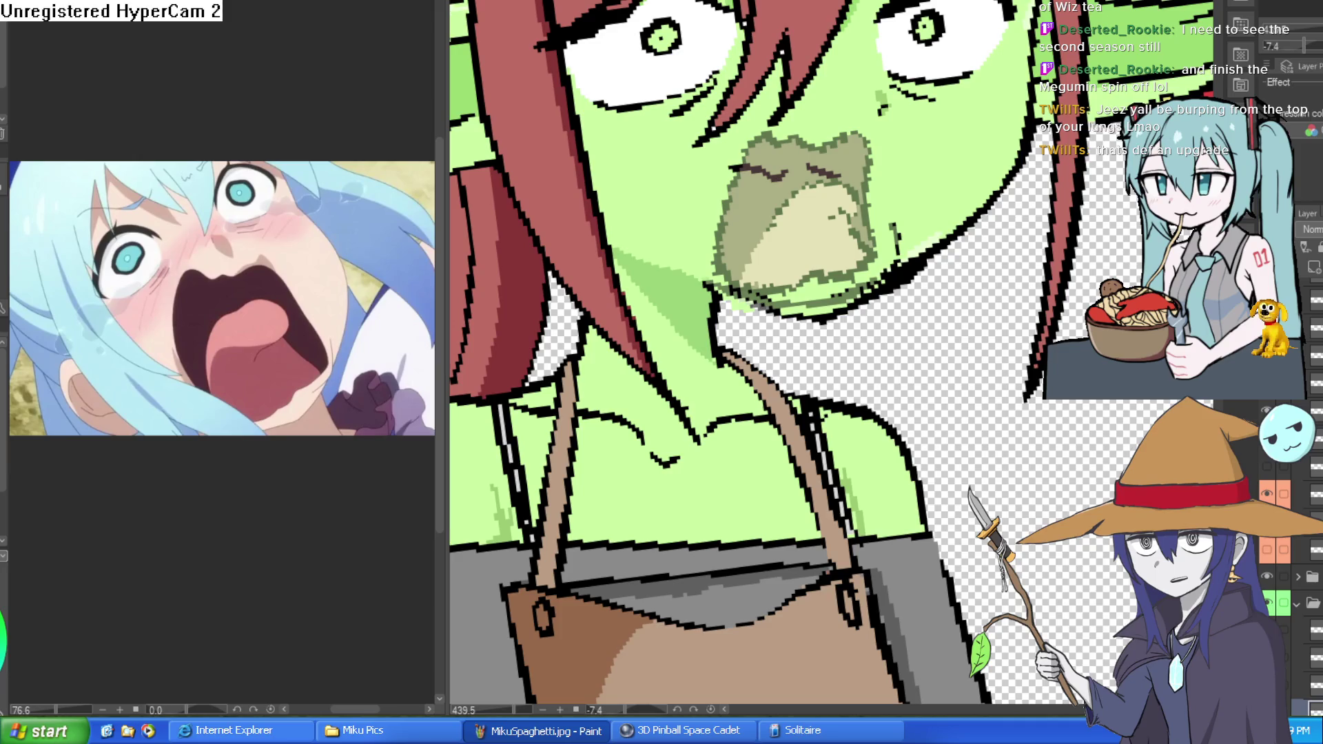
pyautogui.hotkey('ctrl', 'shift', 'n')
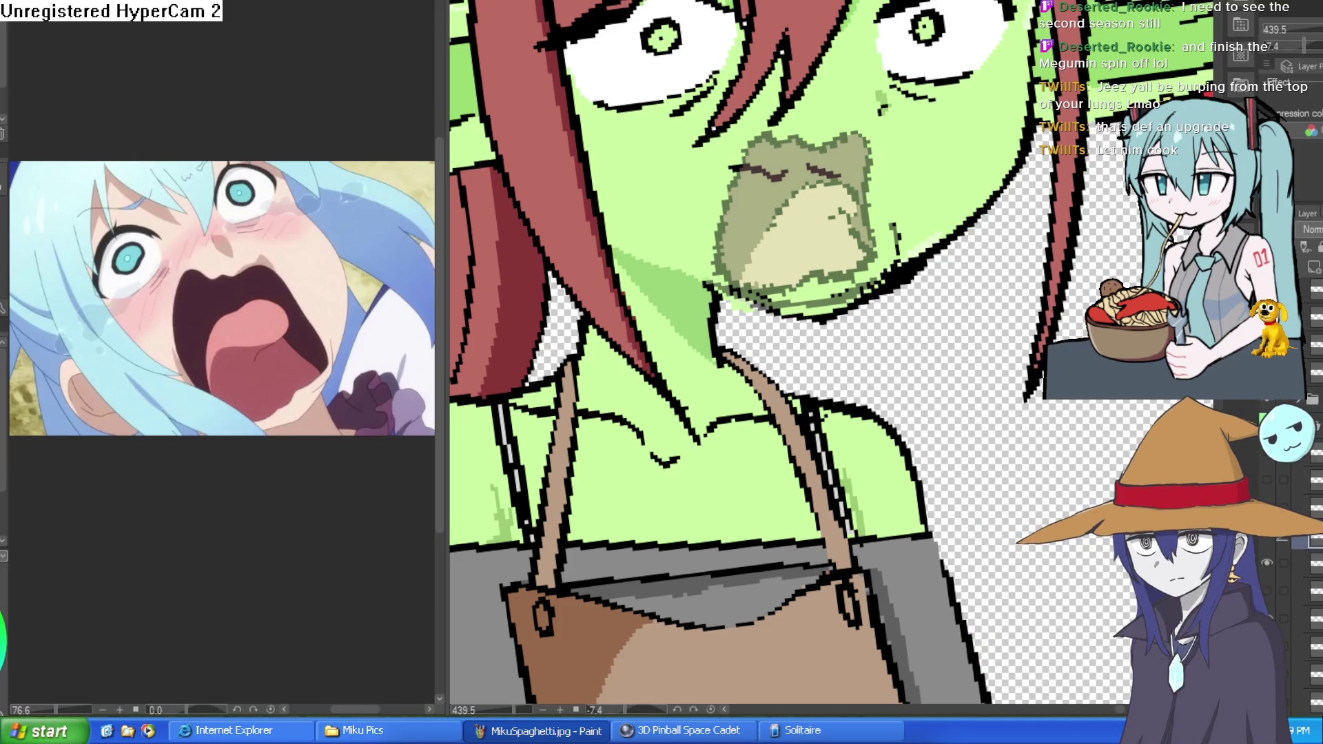
pyautogui.hotkey('ctrl', 'z')
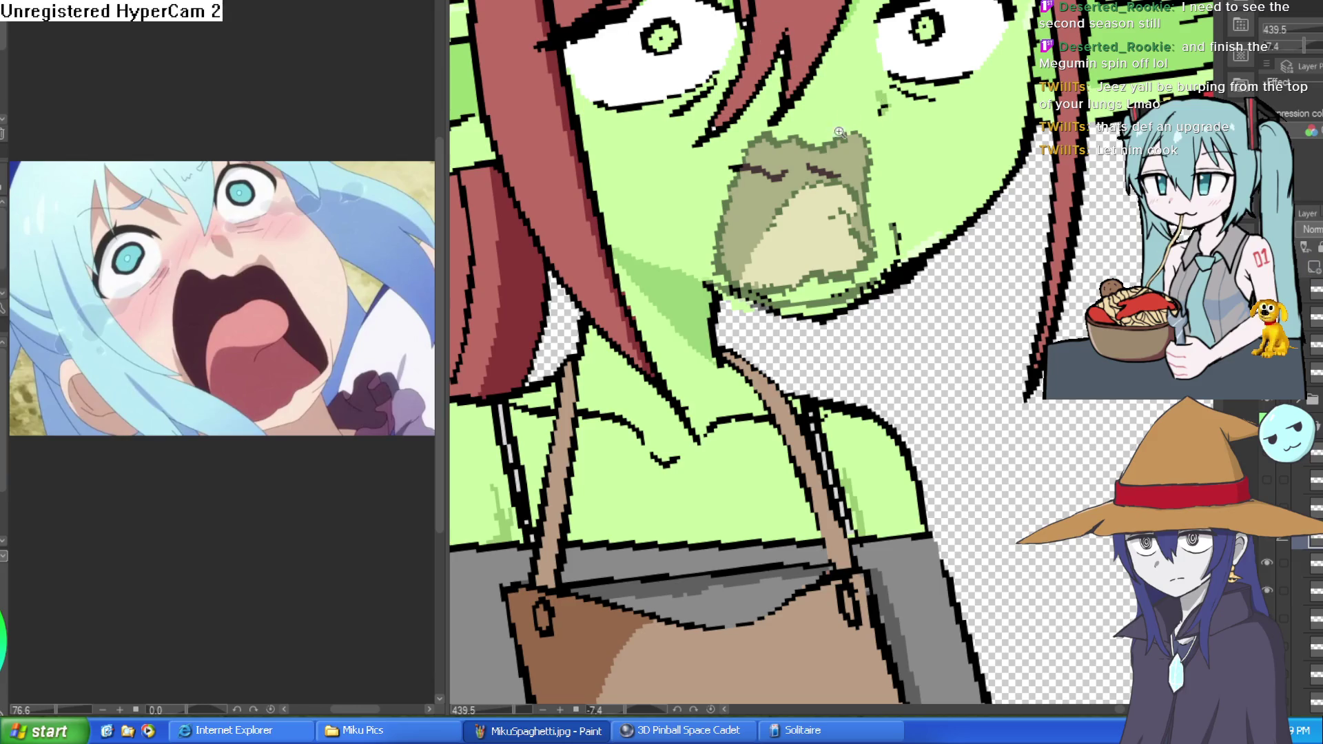
# Outline the khaki patch's left and right edges in dark lines, then delete the patch
pyautogui.scroll(2, 838, 130)
pyautogui.moveTo(836, 136)
pyautogui.mouseDown()
pyautogui.moveTo(738, 142)
pyautogui.moveTo(696, 262)
pyautogui.moveTo(731, 348)
pyautogui.moveTo(799, 366)
pyautogui.moveTo(895, 303)
pyautogui.moveTo(885, 173)
pyautogui.moveTo(830, 150)
pyautogui.moveTo(882, 303)
pyautogui.moveTo(854, 241)
pyautogui.moveTo(862, 219)
pyautogui.moveTo(772, 255)
pyautogui.moveTo(707, 329)
pyautogui.mouseUp()
pyautogui.moveTo(858, 240); pyautogui.dragTo(831, 242)
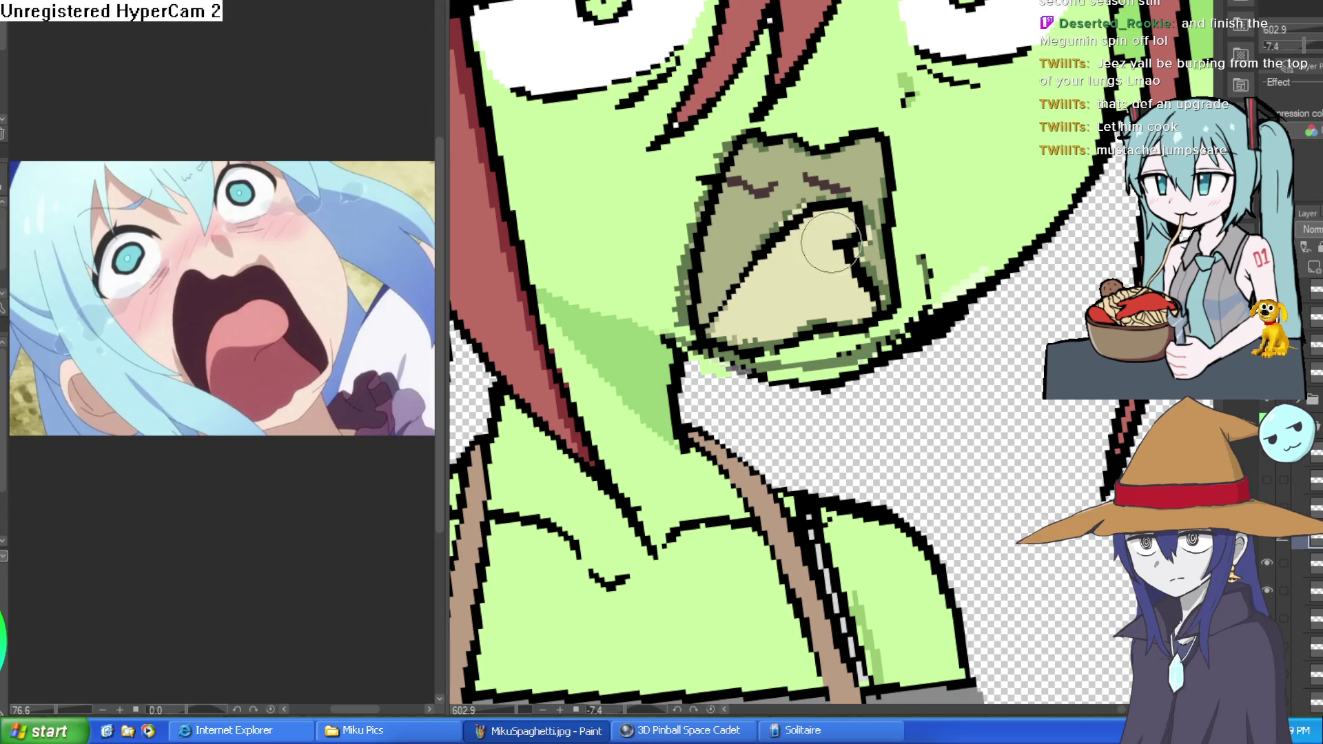
pyautogui.scroll(-5, 988, 194)
pyautogui.scroll(5, 976, 190)
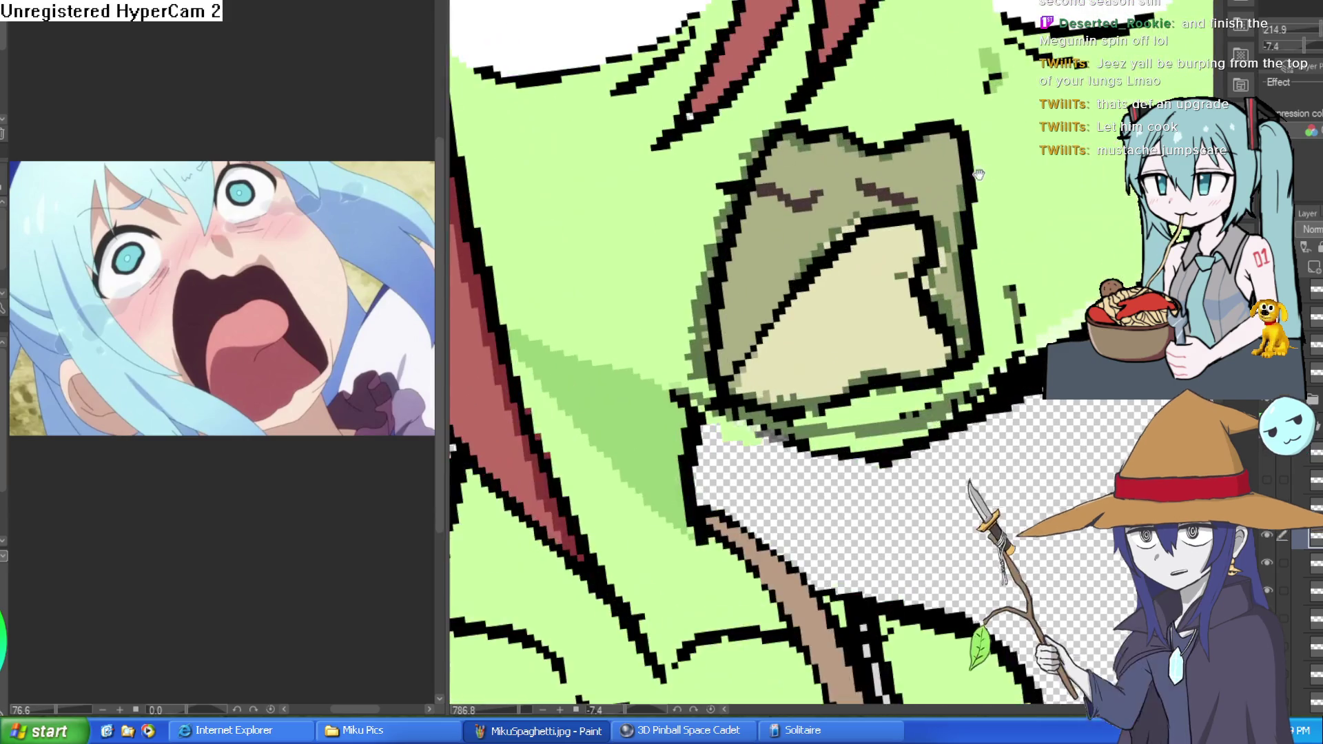
pyautogui.scroll(-3, 1072, 269)
pyautogui.moveTo(1072, 270); pyautogui.dragTo(1029, 214)
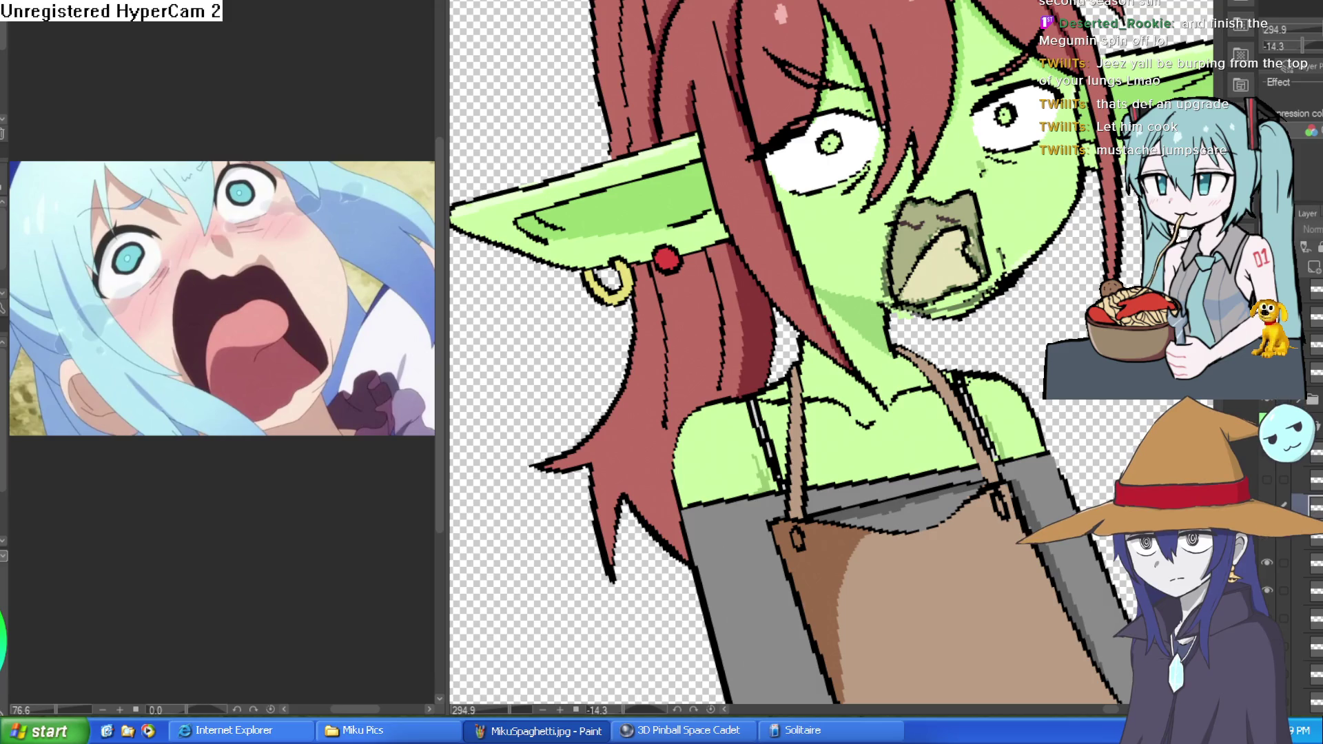
pyautogui.click(1312, 562)
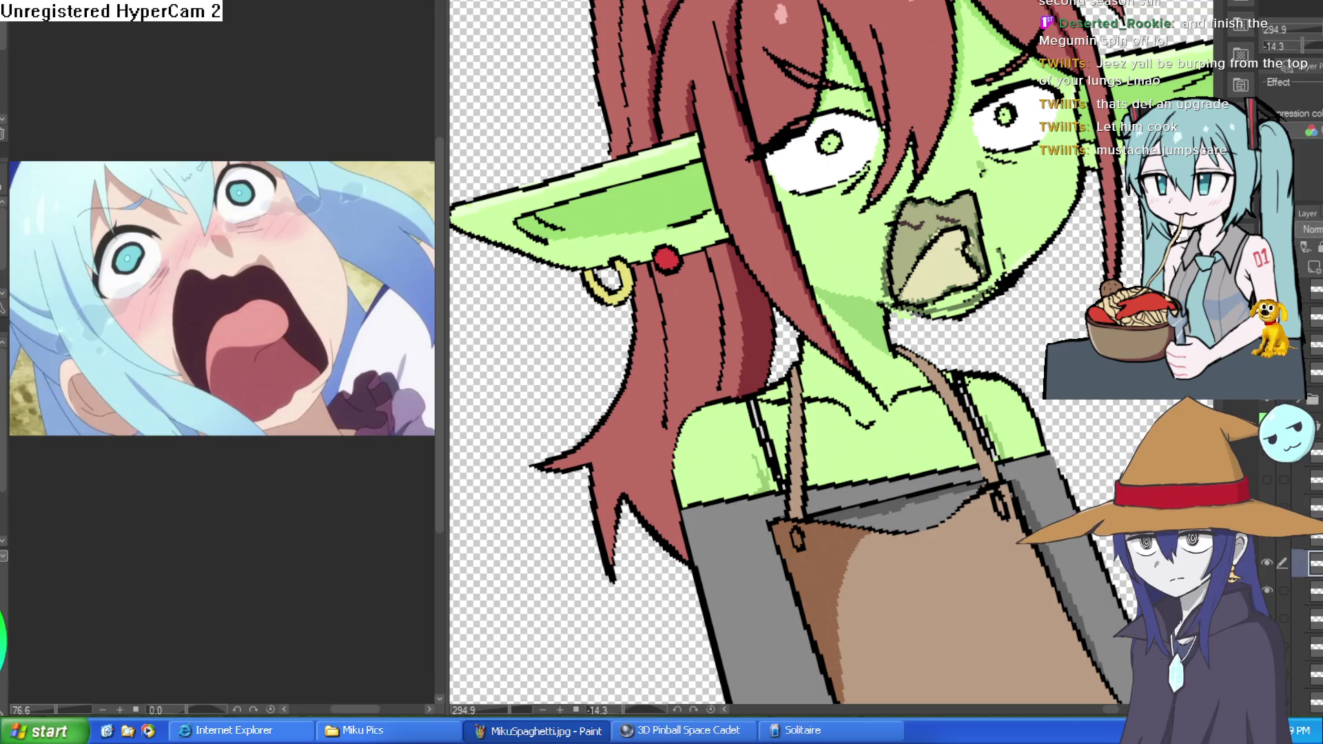
pyautogui.press('Delete')
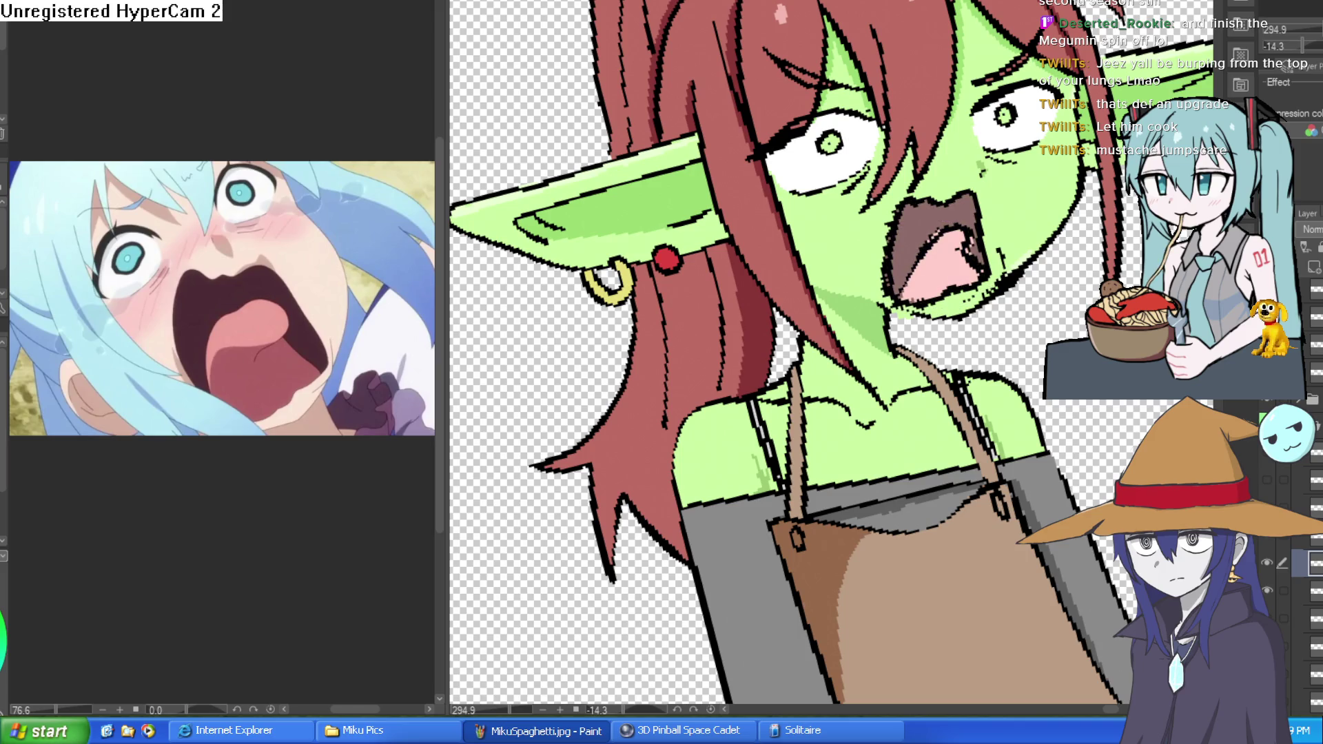
# Draw a light-blue tear streak down the goblin's right cheek
pyautogui.scroll(1, 1038, 198)
pyautogui.scroll(1, 1033, 269)
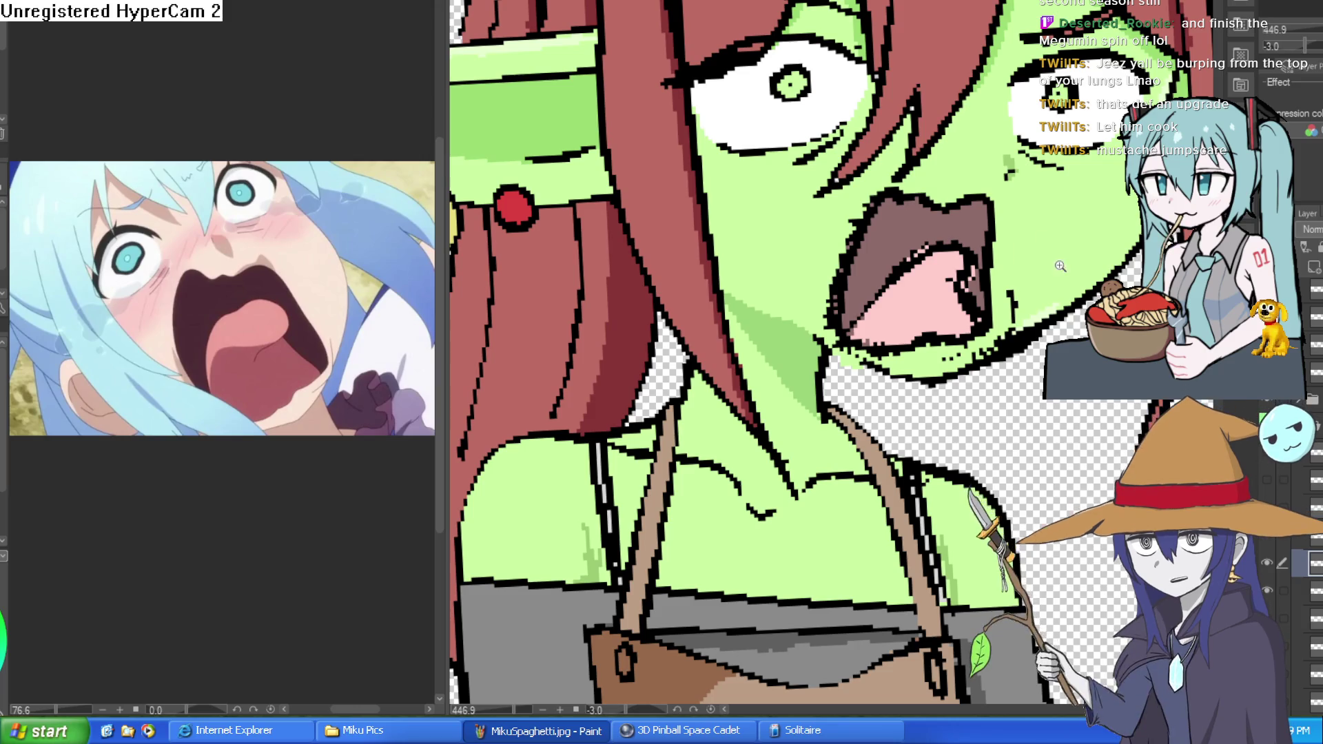
pyautogui.scroll(-2, 1061, 262)
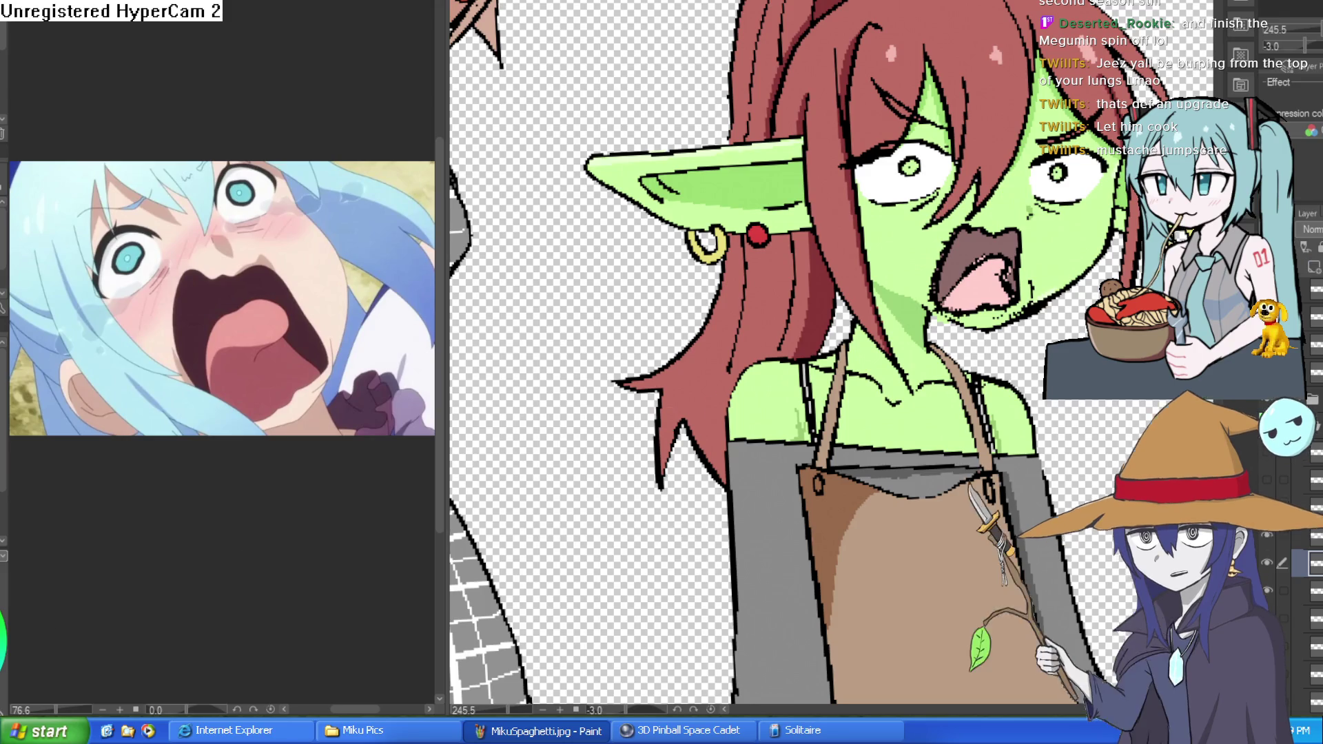
pyautogui.scroll(3, 882, 117)
pyautogui.moveTo(893, 91)
pyautogui.mouseDown()
pyautogui.moveTo(886, 114)
pyautogui.moveTo(934, 188)
pyautogui.moveTo(890, 95)
pyautogui.mouseUp()
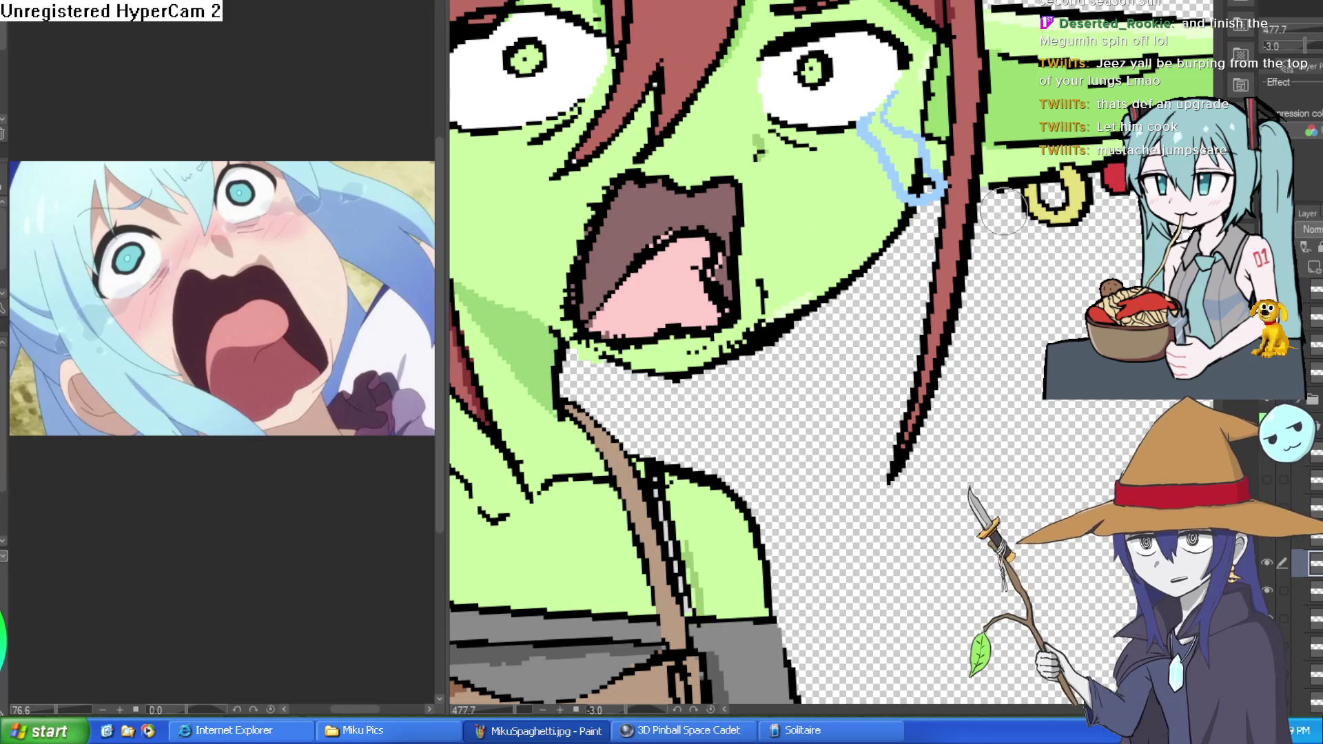
# Draw a tear outline down the left cheek and fill the tears and droplet light blue
pyautogui.moveTo(499, 189)
pyautogui.mouseDown()
pyautogui.moveTo(716, 199)
pyautogui.moveTo(737, 214)
pyautogui.mouseUp()
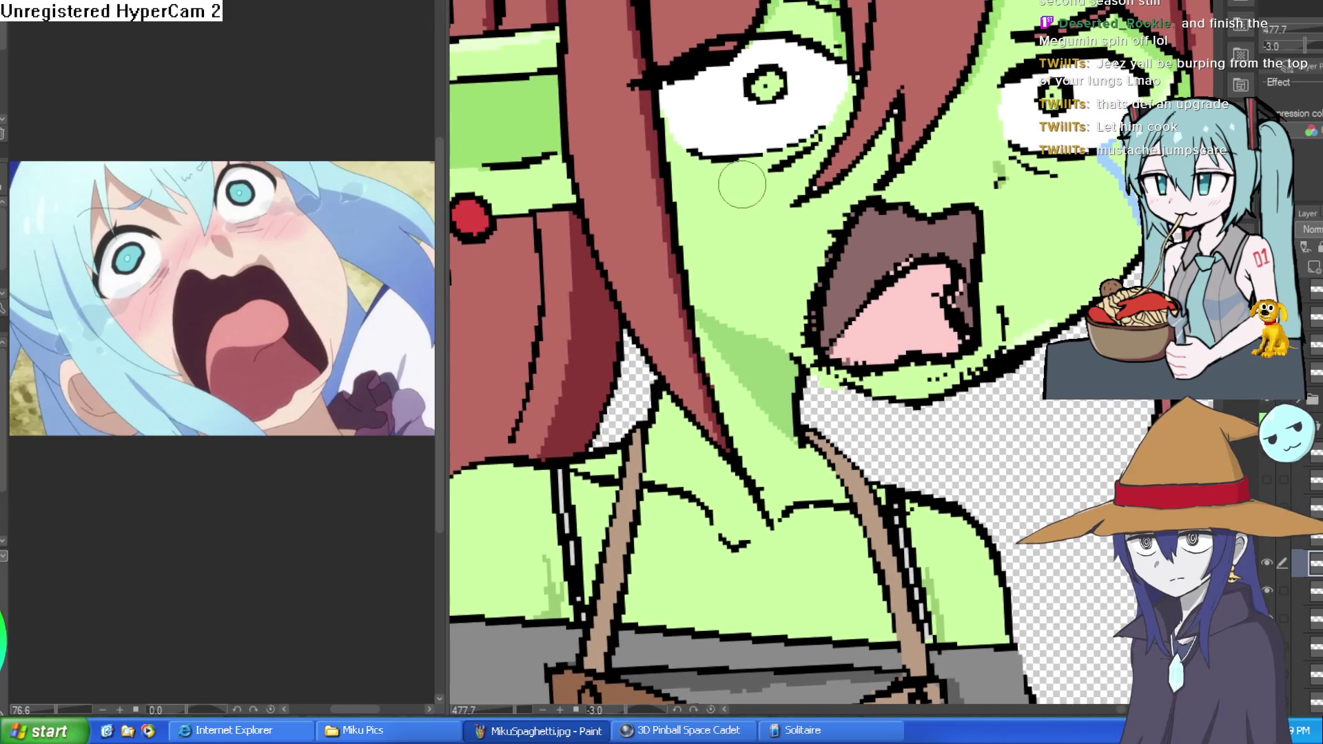
pyautogui.moveTo(731, 160)
pyautogui.mouseDown()
pyautogui.moveTo(652, 241)
pyautogui.moveTo(600, 228)
pyautogui.moveTo(677, 146)
pyautogui.mouseUp()
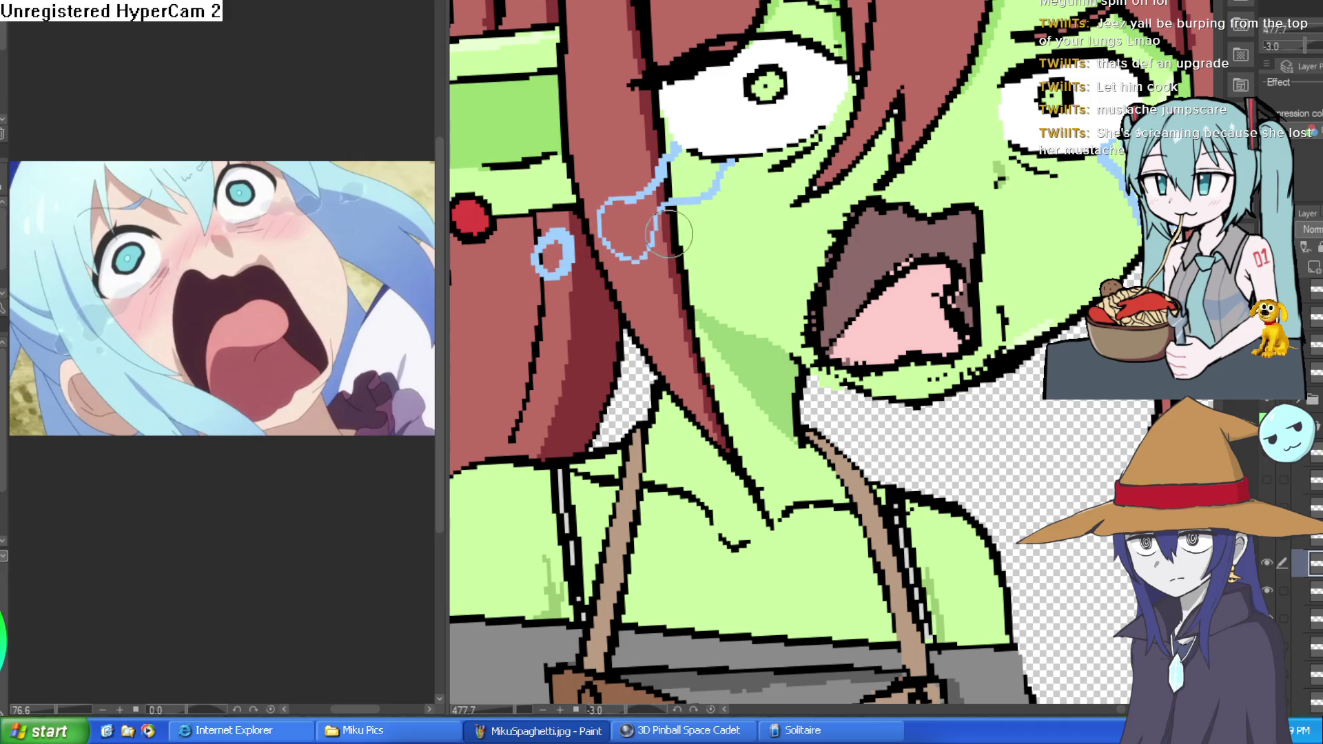
pyautogui.click(644, 215)
pyautogui.click(667, 187)
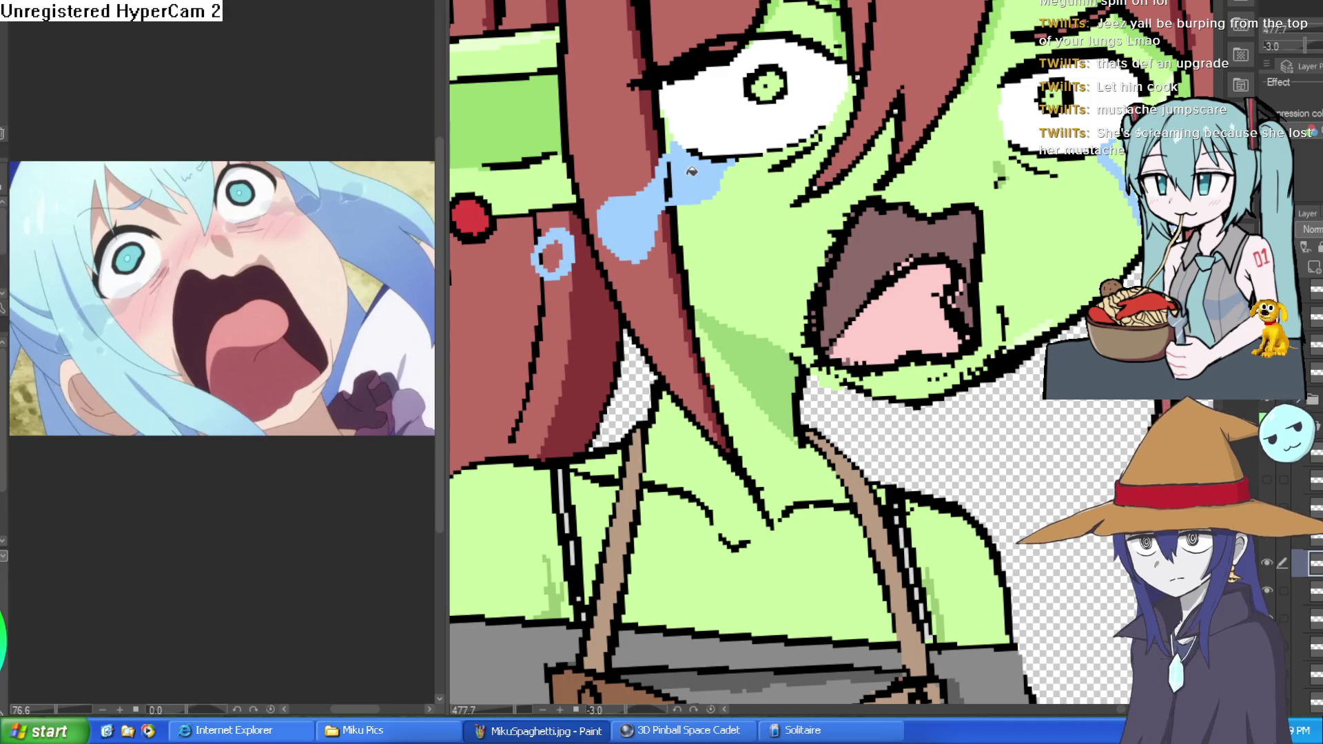
pyautogui.click(576, 248)
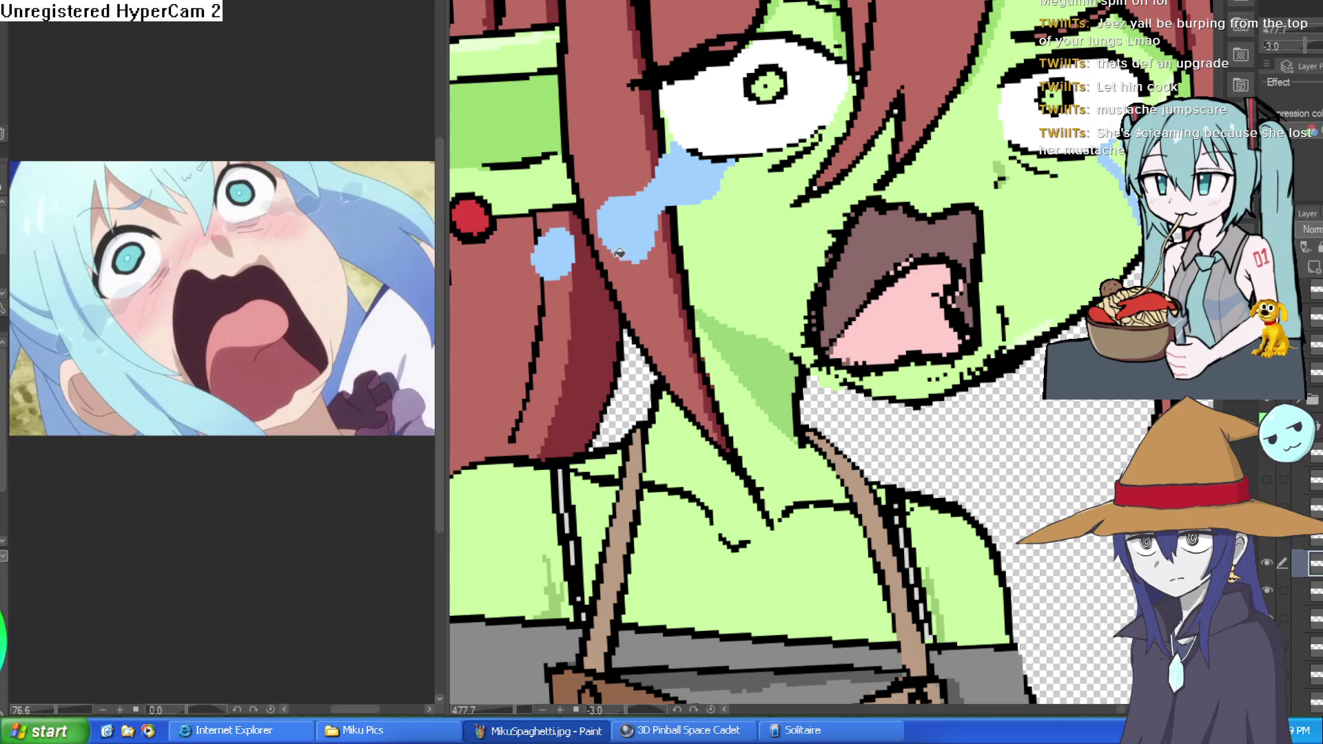
pyautogui.scroll(-3, 620, 253)
pyautogui.scroll(5, 941, 220)
# Fill the remaining dark gap inside the right tear light blue
pyautogui.click(970, 240)
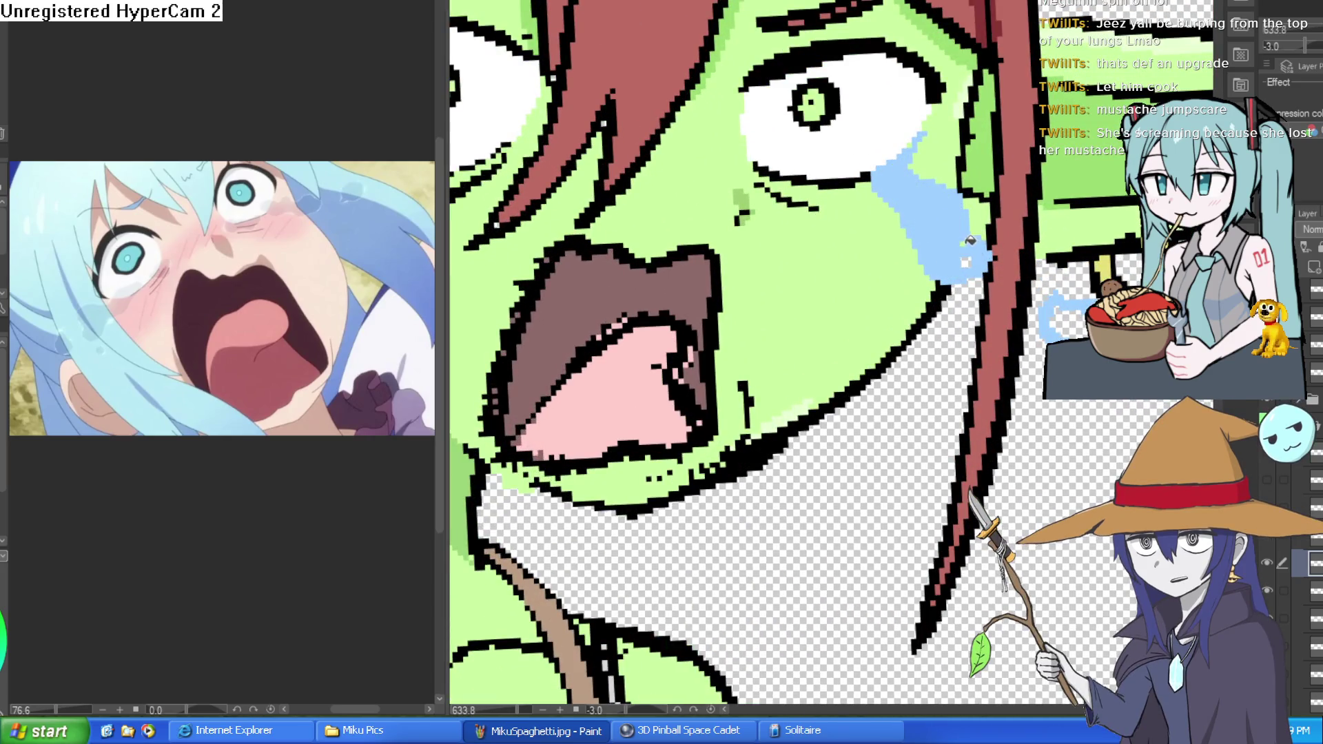
pyautogui.scroll(-5, 1092, 390)
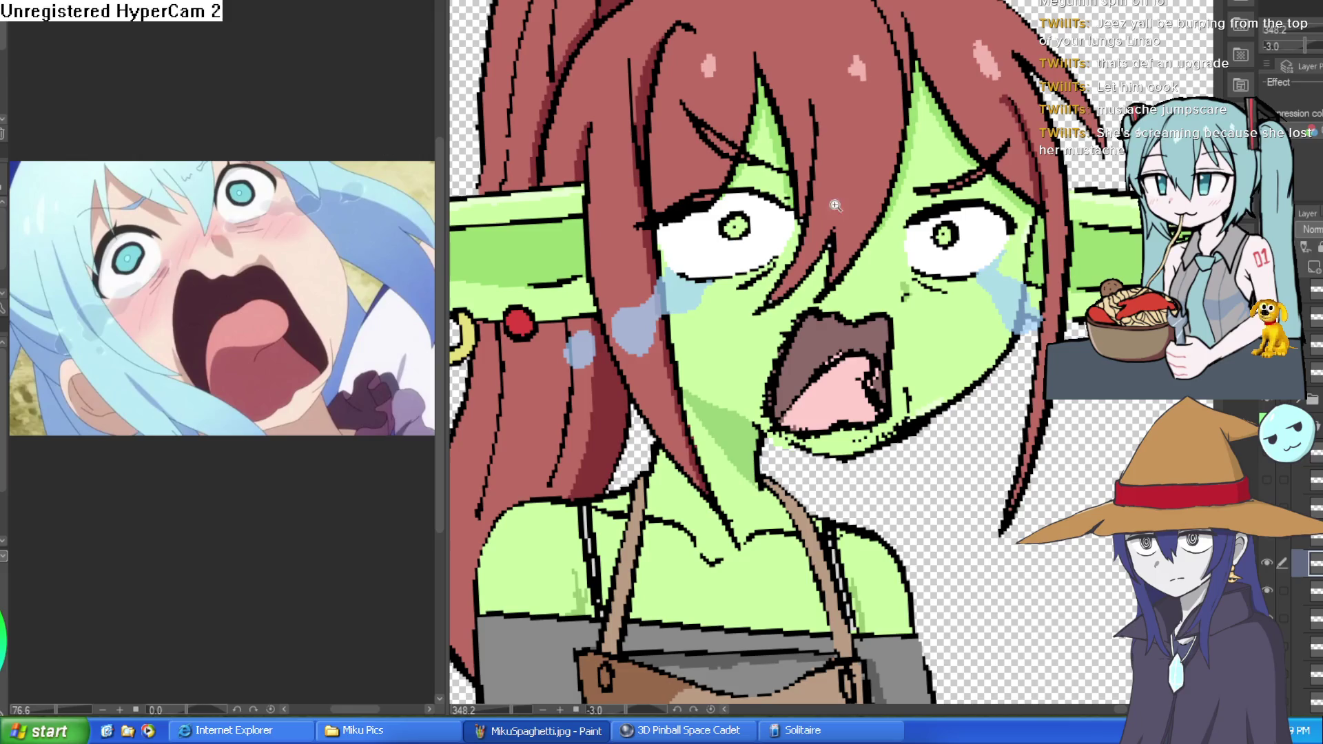
pyautogui.scroll(5, 1084, 288)
pyautogui.scroll(-2, 1084, 288)
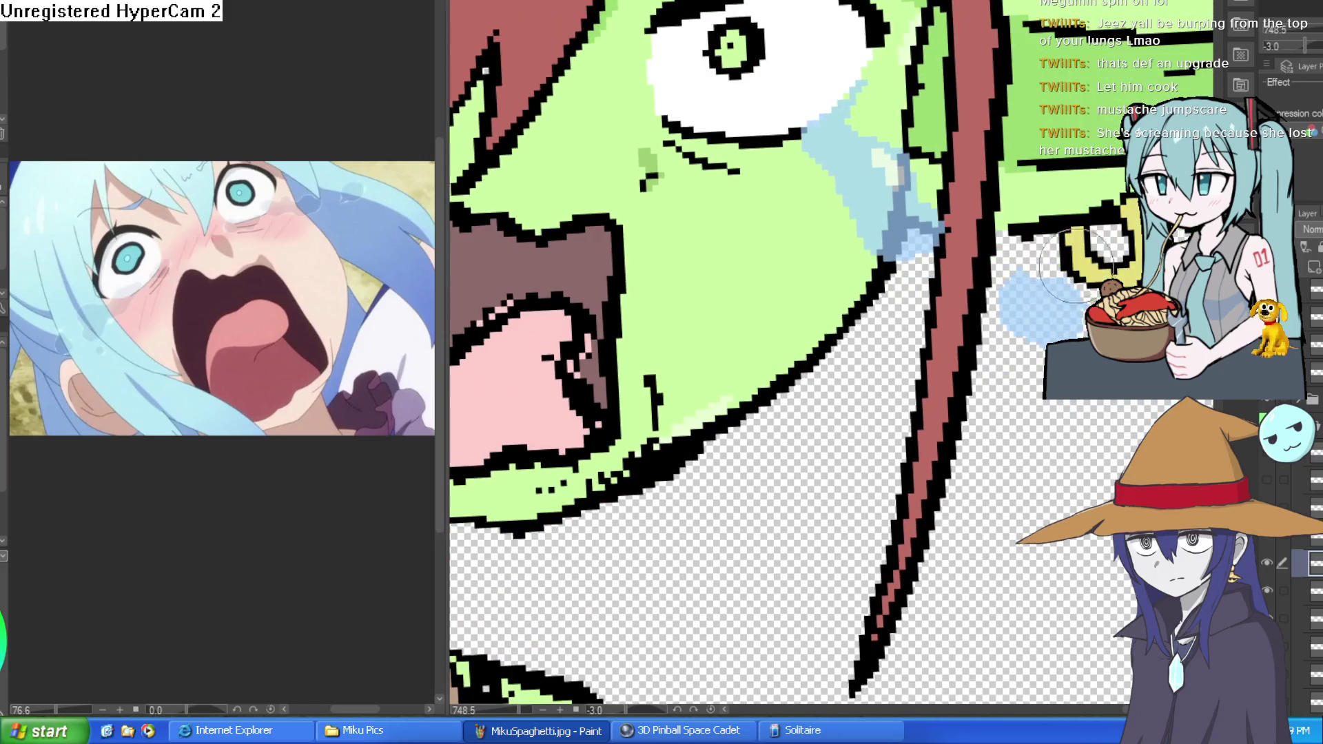
pyautogui.scroll(-3, 1034, 304)
pyautogui.scroll(2, 974, 221)
pyautogui.scroll(5, 819, 202)
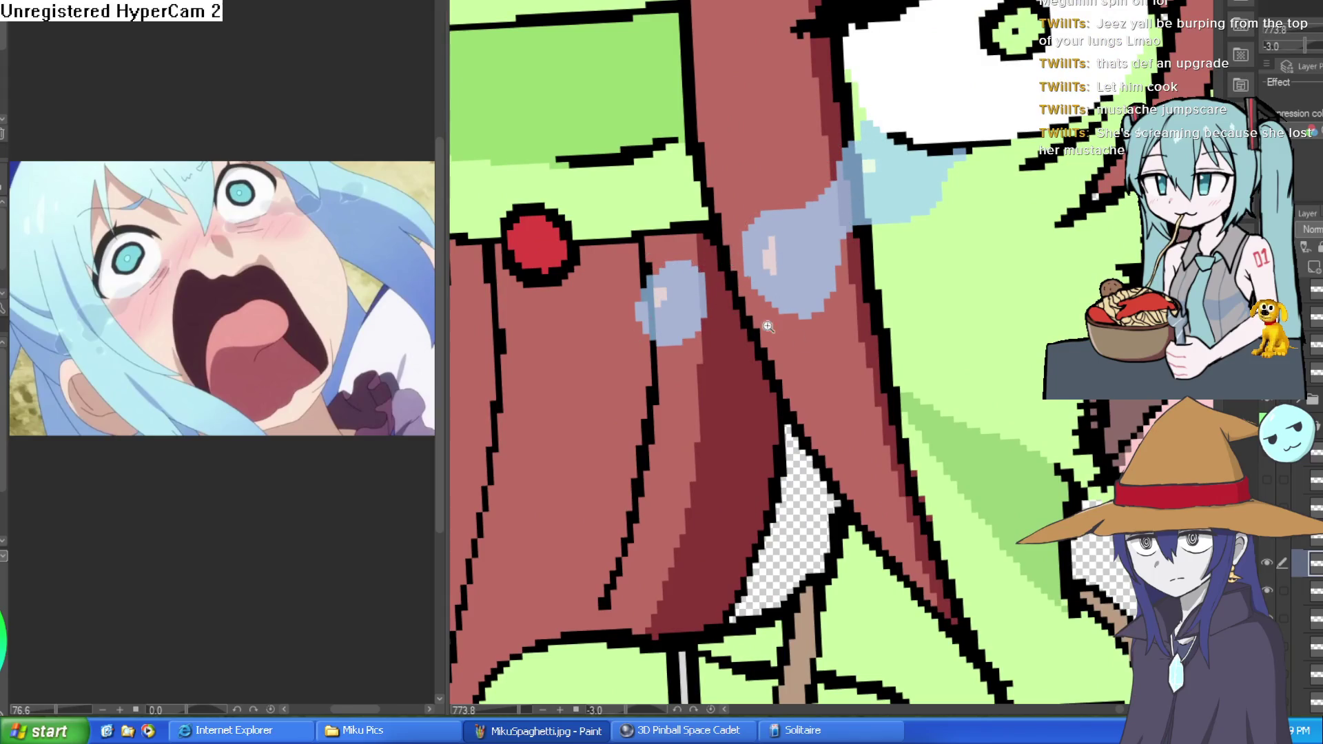
pyautogui.scroll(-5, 979, 311)
pyautogui.scroll(2, 979, 311)
pyautogui.moveTo(979, 311); pyautogui.dragTo(924, 283)
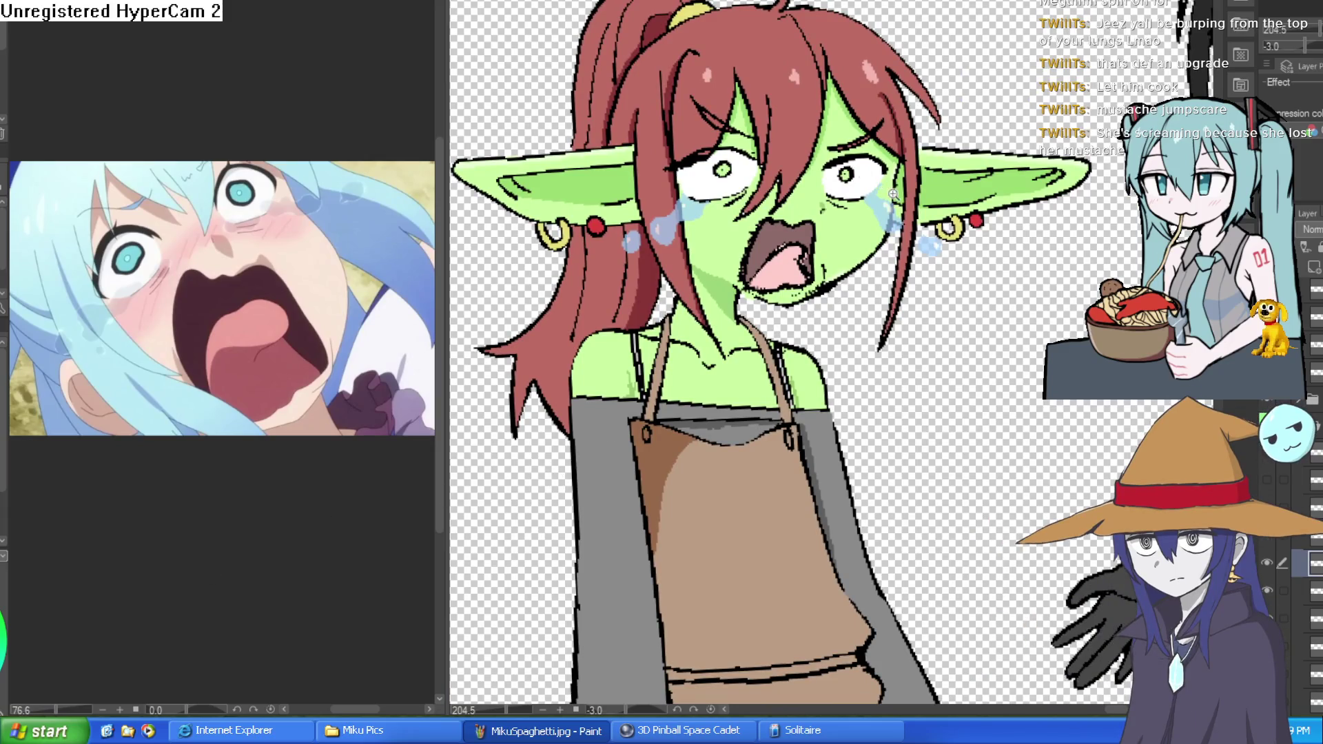
# On the mouth layer, paint skin green over jagged pixels on the mouth's upper and lower outline
pyautogui.scroll(7, 658, 159)
pyautogui.moveTo(689, 200); pyautogui.dragTo(728, 219)
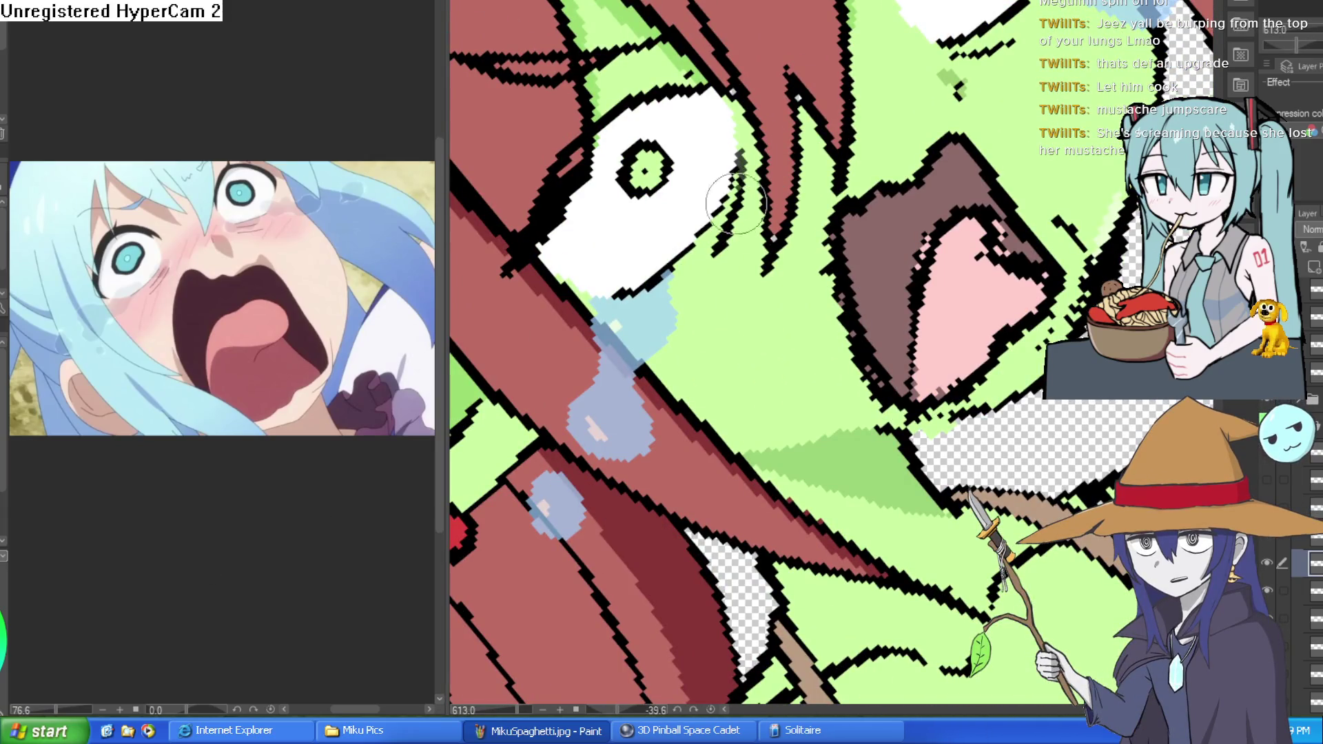
pyautogui.click(1295, 590)
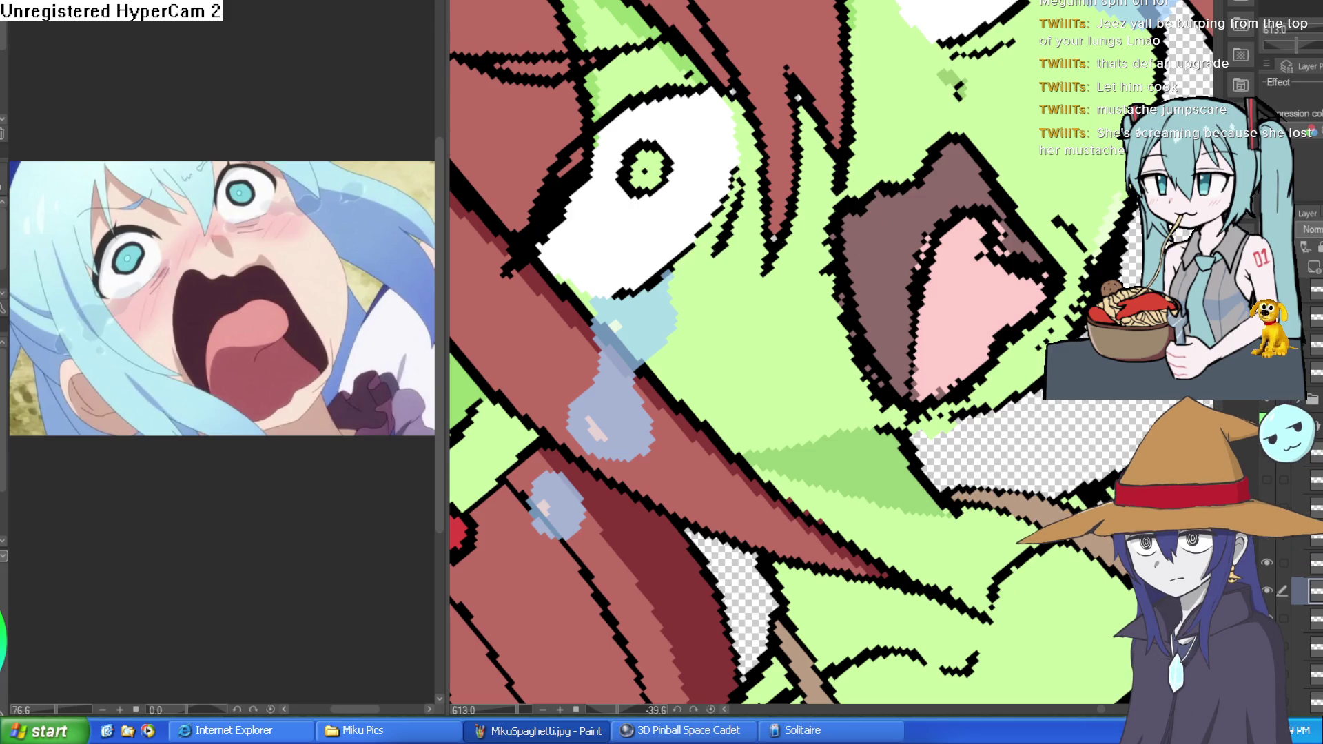
pyautogui.scroll(-5, 789, 262)
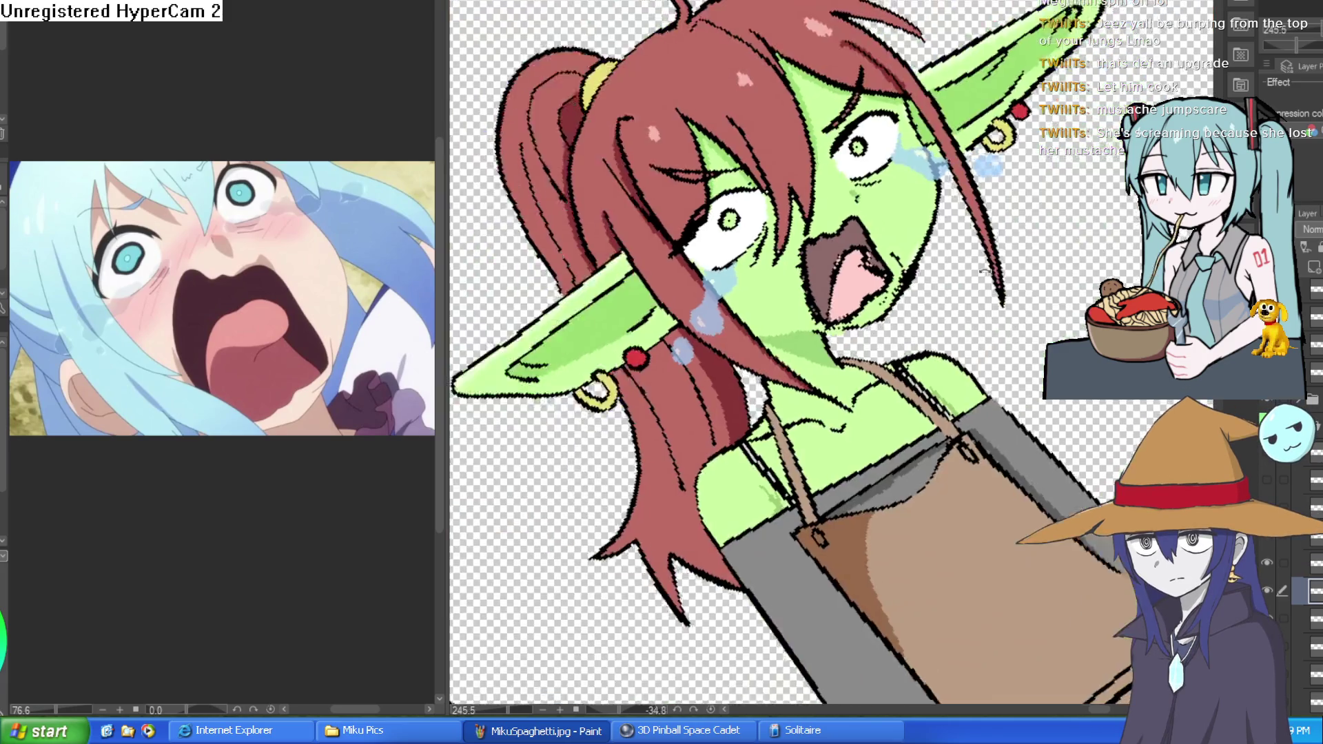
pyautogui.scroll(2, 736, 62)
pyautogui.scroll(3, 882, 249)
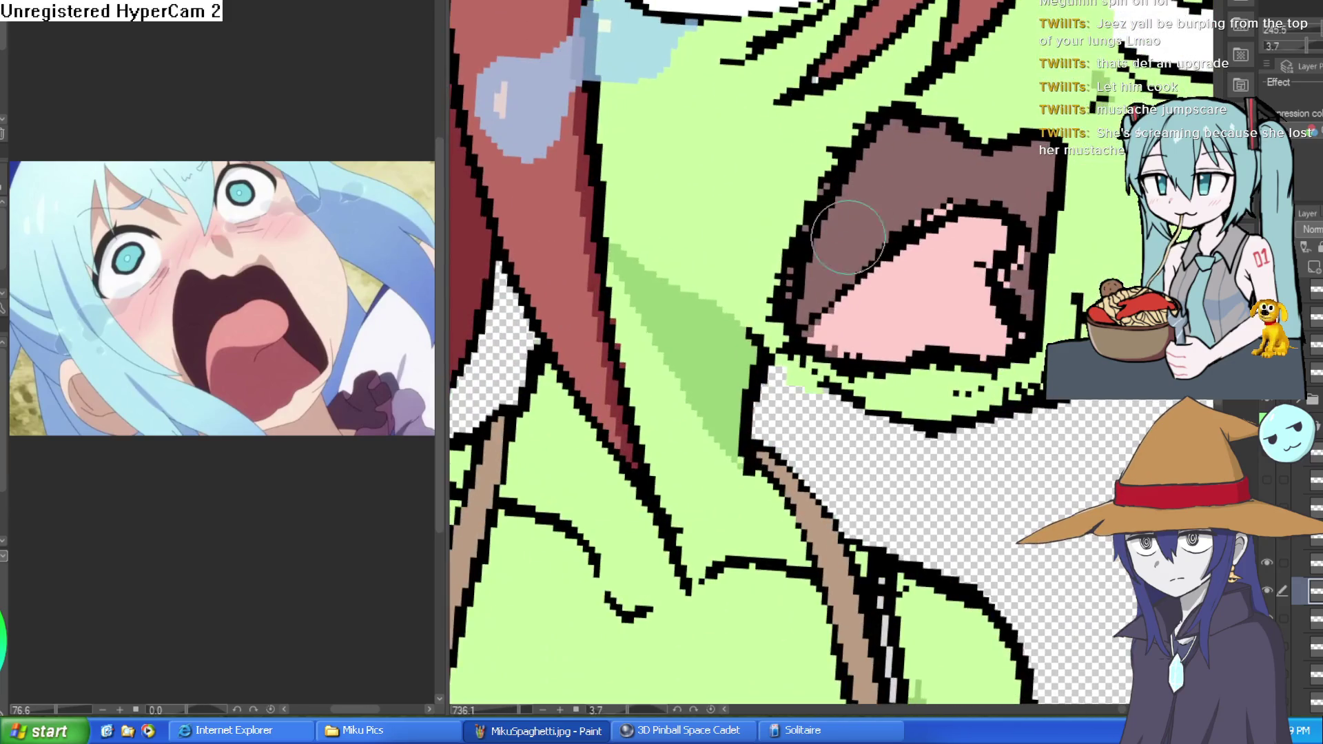
pyautogui.keyDown('alt'); pyautogui.click(789, 204); pyautogui.keyUp('alt')
pyautogui.moveTo(771, 276)
pyautogui.mouseDown()
pyautogui.moveTo(766, 317)
pyautogui.moveTo(845, 143)
pyautogui.moveTo(771, 324)
pyautogui.moveTo(813, 337)
pyautogui.mouseUp()
pyautogui.scroll(-3, 813, 338)
pyautogui.scroll(3, 1064, 311)
pyautogui.moveTo(1064, 314)
pyautogui.mouseDown()
pyautogui.moveTo(826, 378)
pyautogui.moveTo(887, 289)
pyautogui.moveTo(866, 319)
pyautogui.moveTo(836, 305)
pyautogui.moveTo(820, 337)
pyautogui.moveTo(861, 303)
pyautogui.mouseUp()
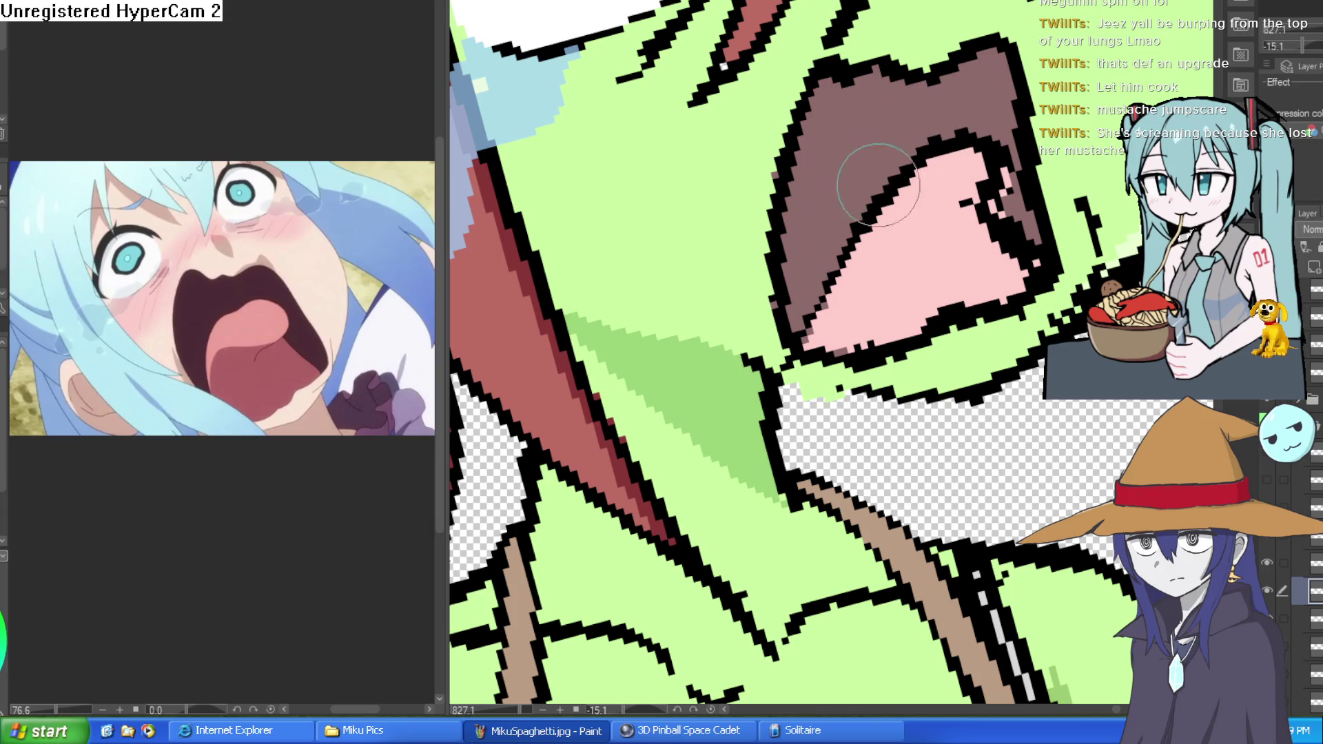
pyautogui.scroll(-5, 1020, 226)
pyautogui.scroll(4, 1020, 226)
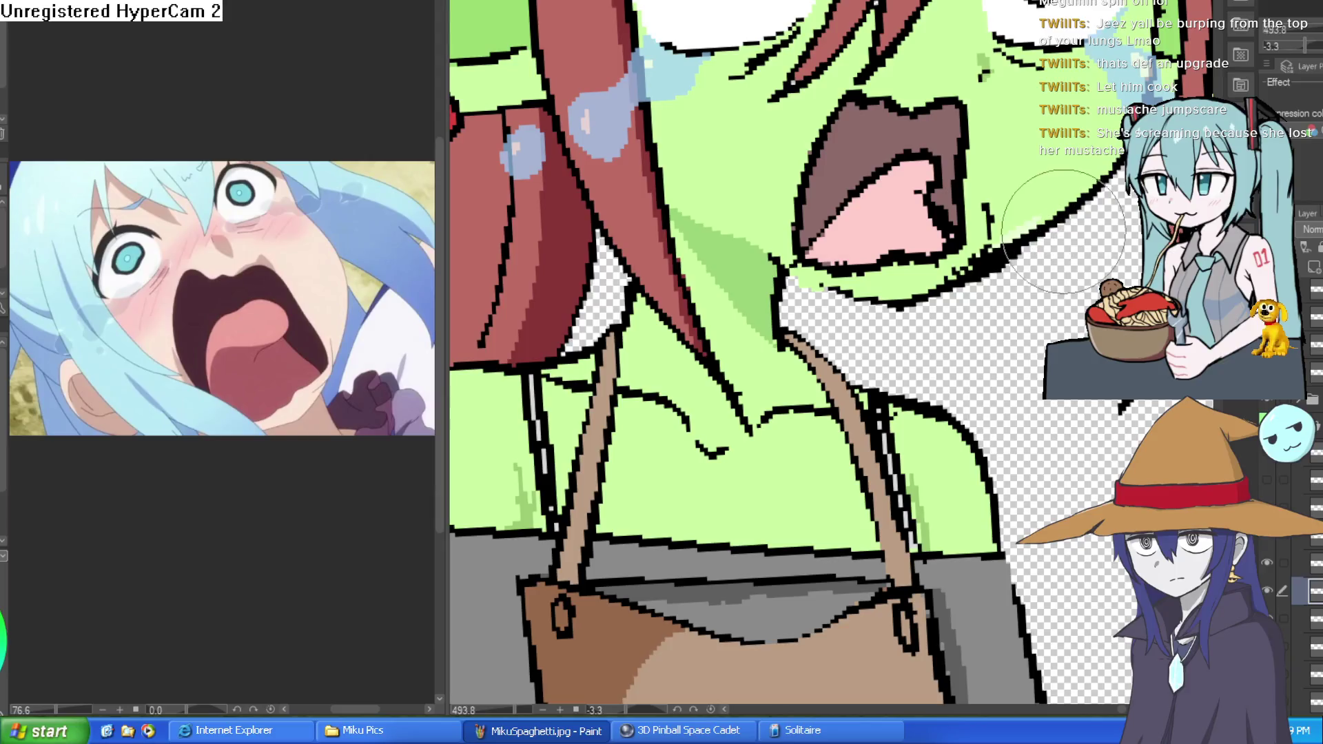
# Toggle layers and the open-mouth expression off and on to compare the tongue and face beneath
pyautogui.click(1309, 539)
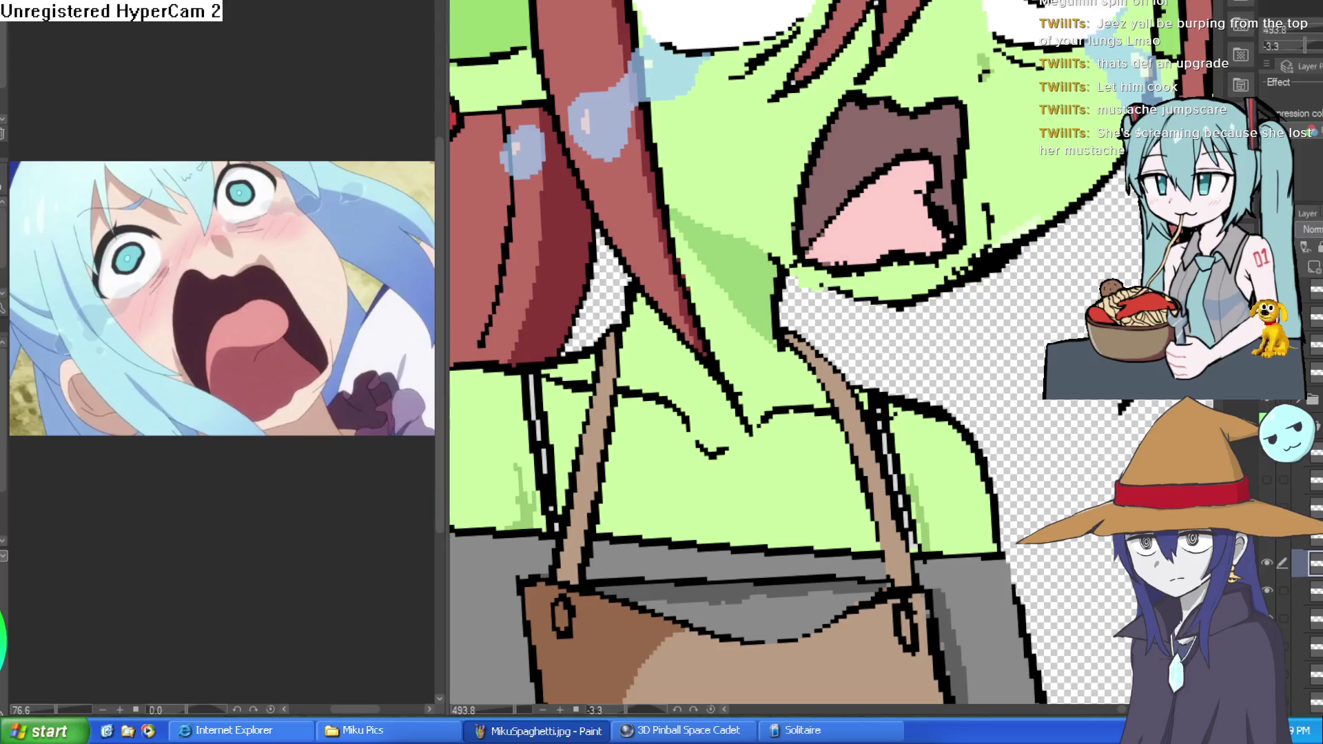
pyautogui.click(1266, 542)
pyautogui.click(1268, 542)
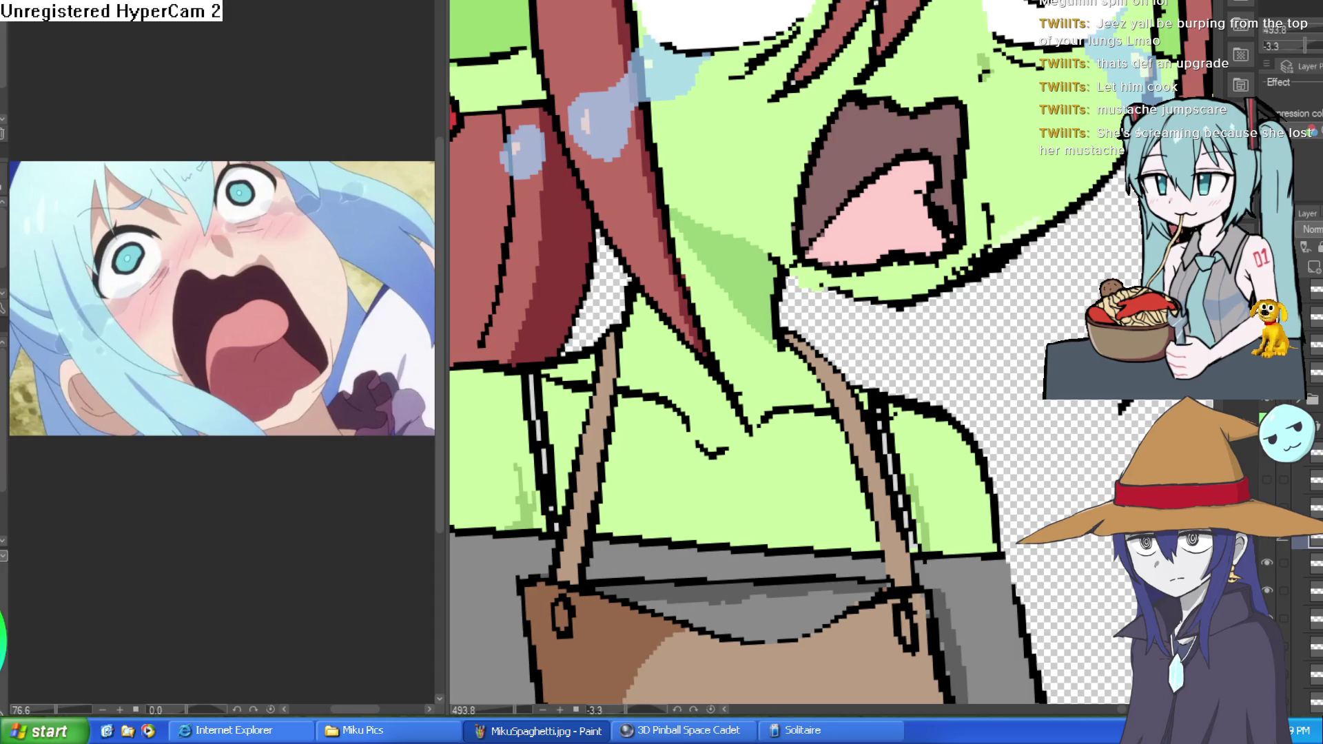
pyautogui.click(1267, 562)
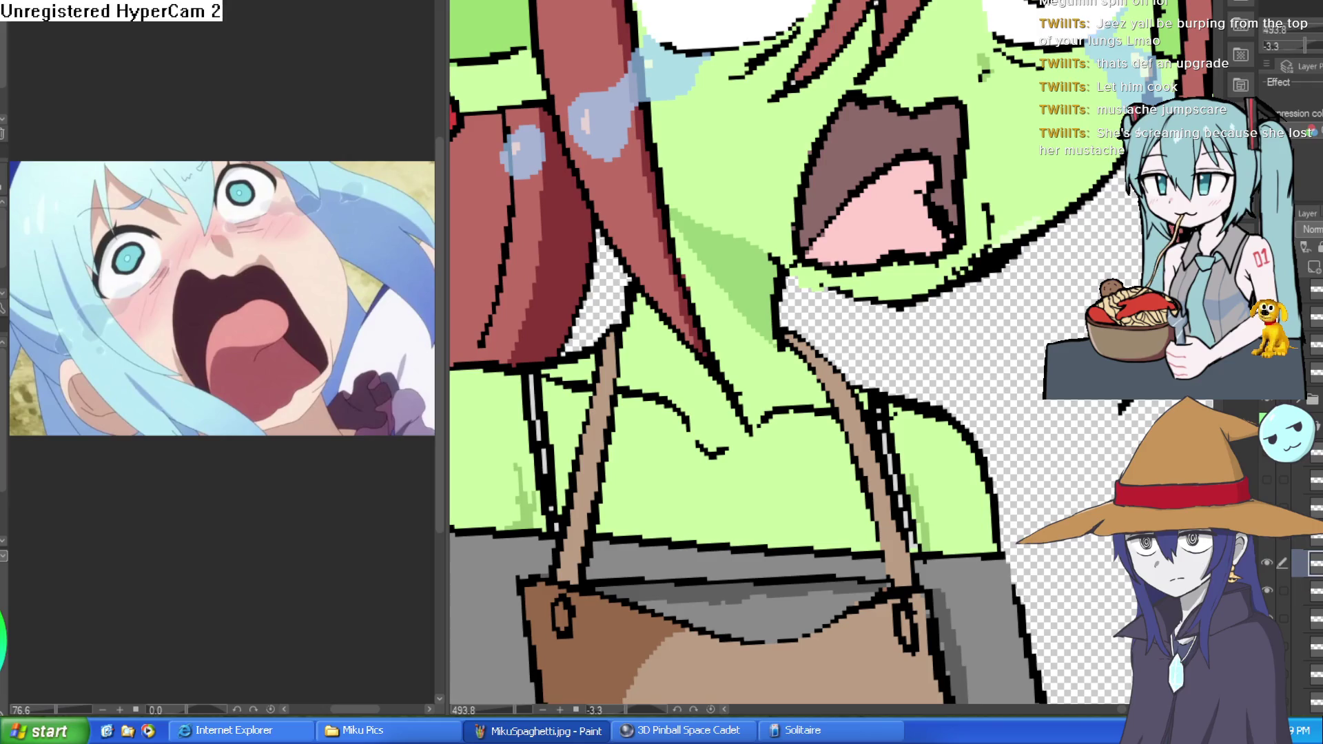
pyautogui.click(1268, 563)
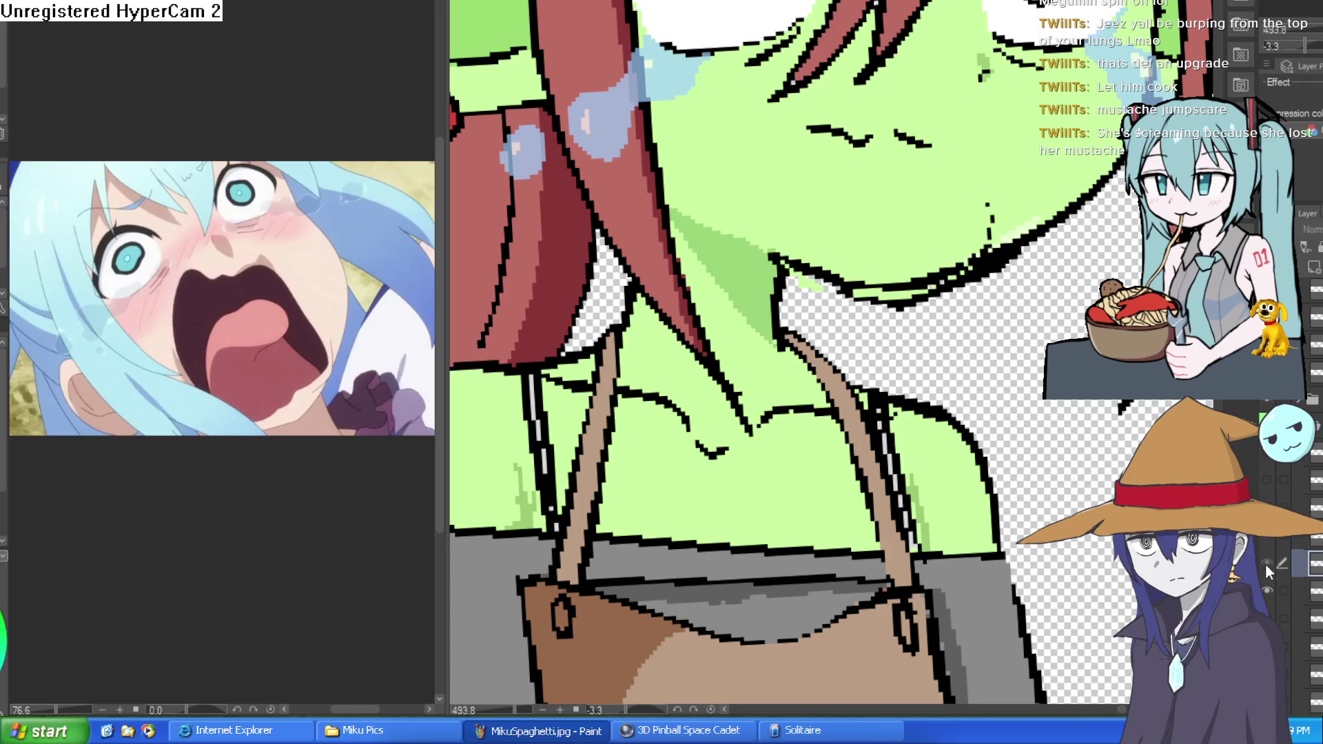
pyautogui.click(1266, 563)
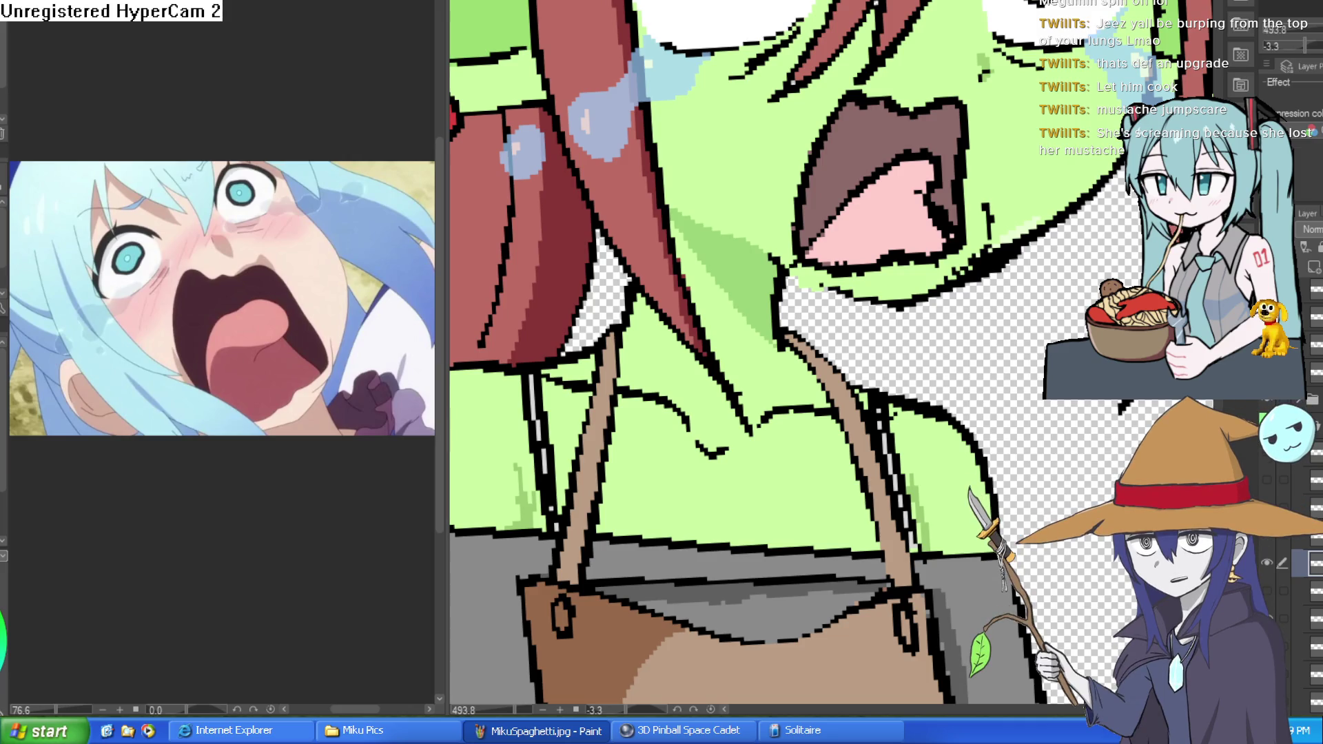
# Erase the stray black stroke on the goblin's cheek beside the mouth corner
pyautogui.scroll(-5, 1020, 277)
pyautogui.scroll(2, 927, 250)
pyautogui.scroll(4, 926, 250)
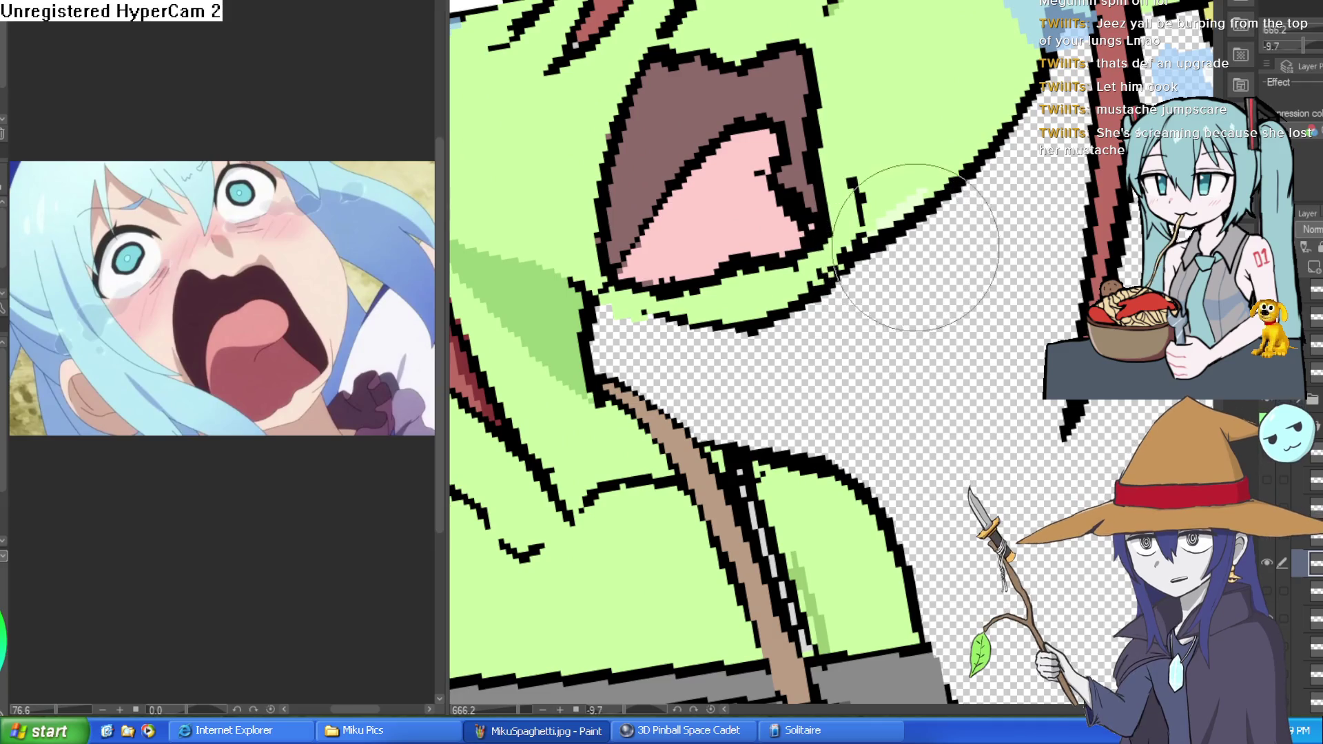
pyautogui.press('e')
pyautogui.moveTo(858, 182)
pyautogui.mouseDown()
pyautogui.moveTo(861, 227)
pyautogui.moveTo(886, 181)
pyautogui.moveTo(917, 189)
pyautogui.moveTo(786, 297)
pyautogui.moveTo(856, 199)
pyautogui.mouseUp()
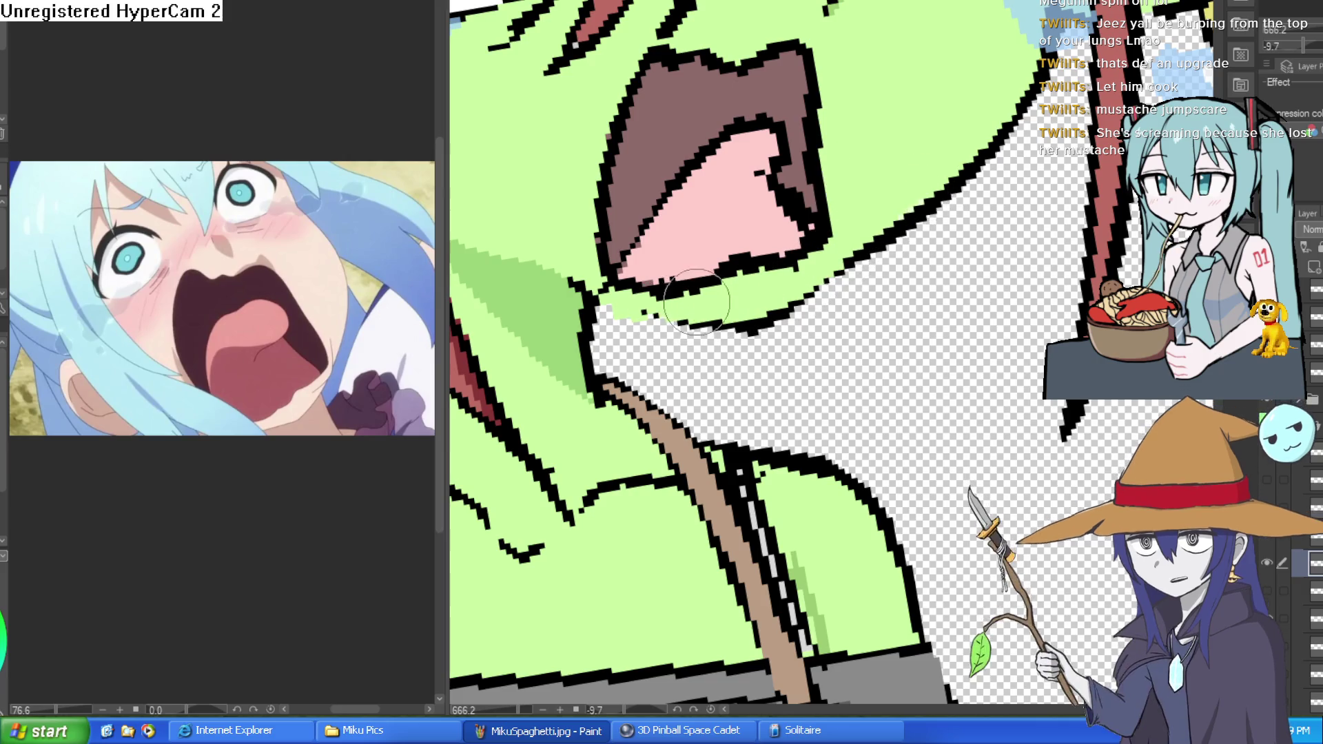
# Rotate and zoom the canvas to check the mouth corner, then view the whole goblin upright
pyautogui.scroll(-3, 913, 274)
pyautogui.moveTo(914, 274); pyautogui.dragTo(874, 172)
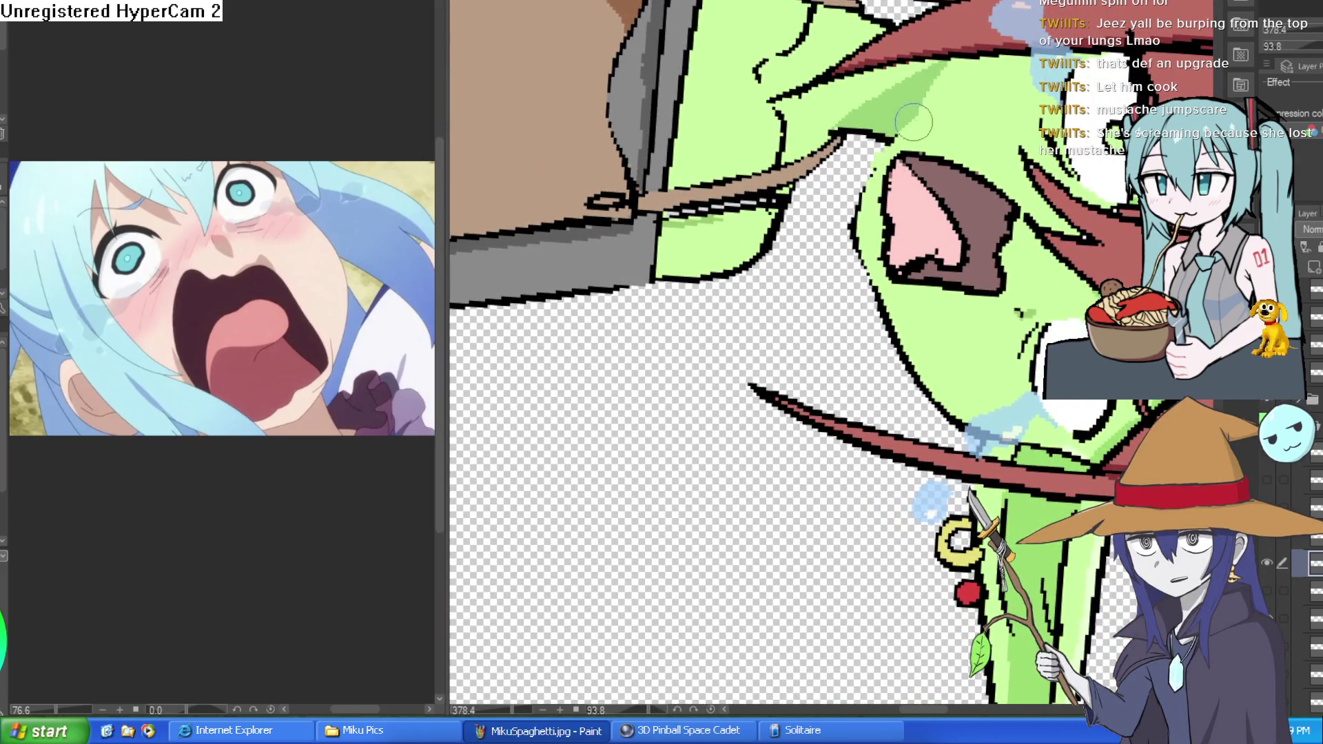
pyautogui.scroll(-3, 967, 112)
pyautogui.moveTo(966, 113)
pyautogui.mouseDown()
pyautogui.moveTo(758, 103)
pyautogui.moveTo(579, 119)
pyautogui.mouseUp()
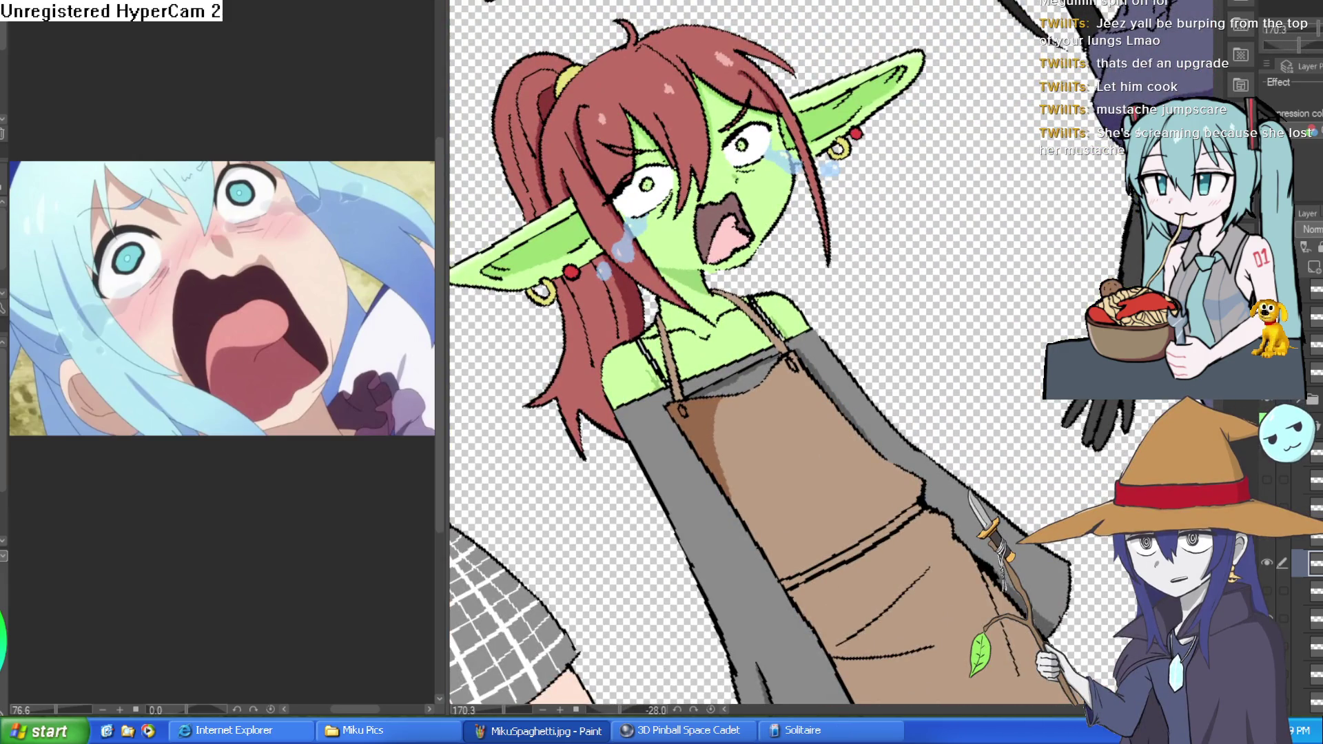
pyautogui.scroll(4, 752, 272)
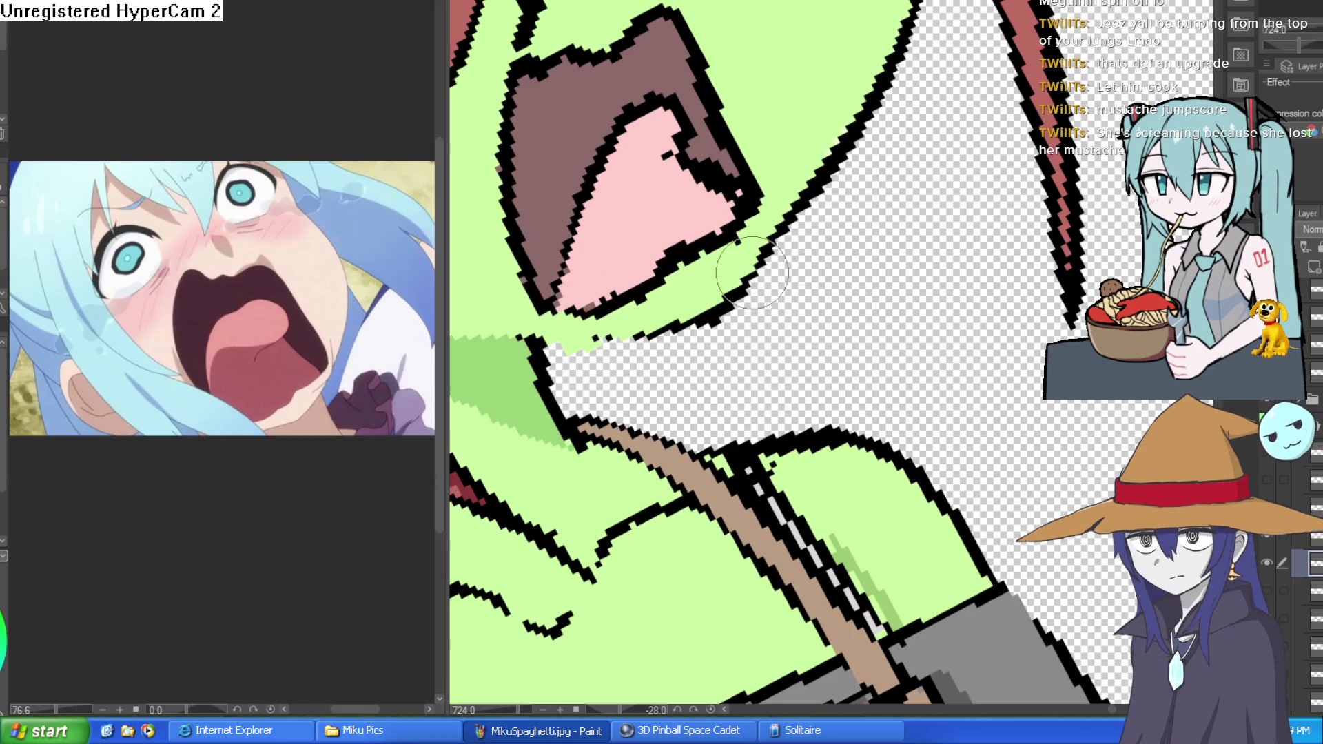
pyautogui.moveTo(753, 273)
pyautogui.mouseDown()
pyautogui.moveTo(854, 173)
pyautogui.moveTo(927, 128)
pyautogui.mouseUp()
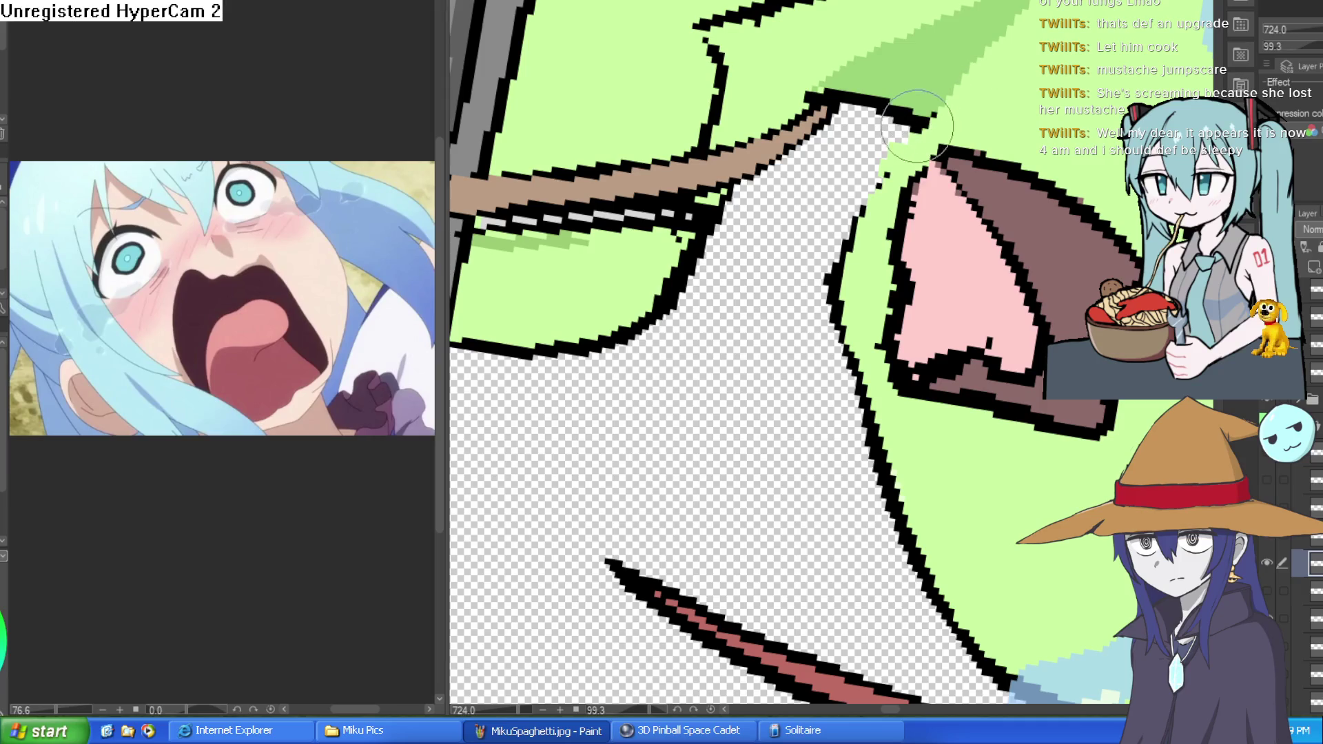
pyautogui.scroll(-2, 956, 54)
pyautogui.moveTo(957, 55); pyautogui.dragTo(896, 62)
pyautogui.scroll(-3, 896, 62)
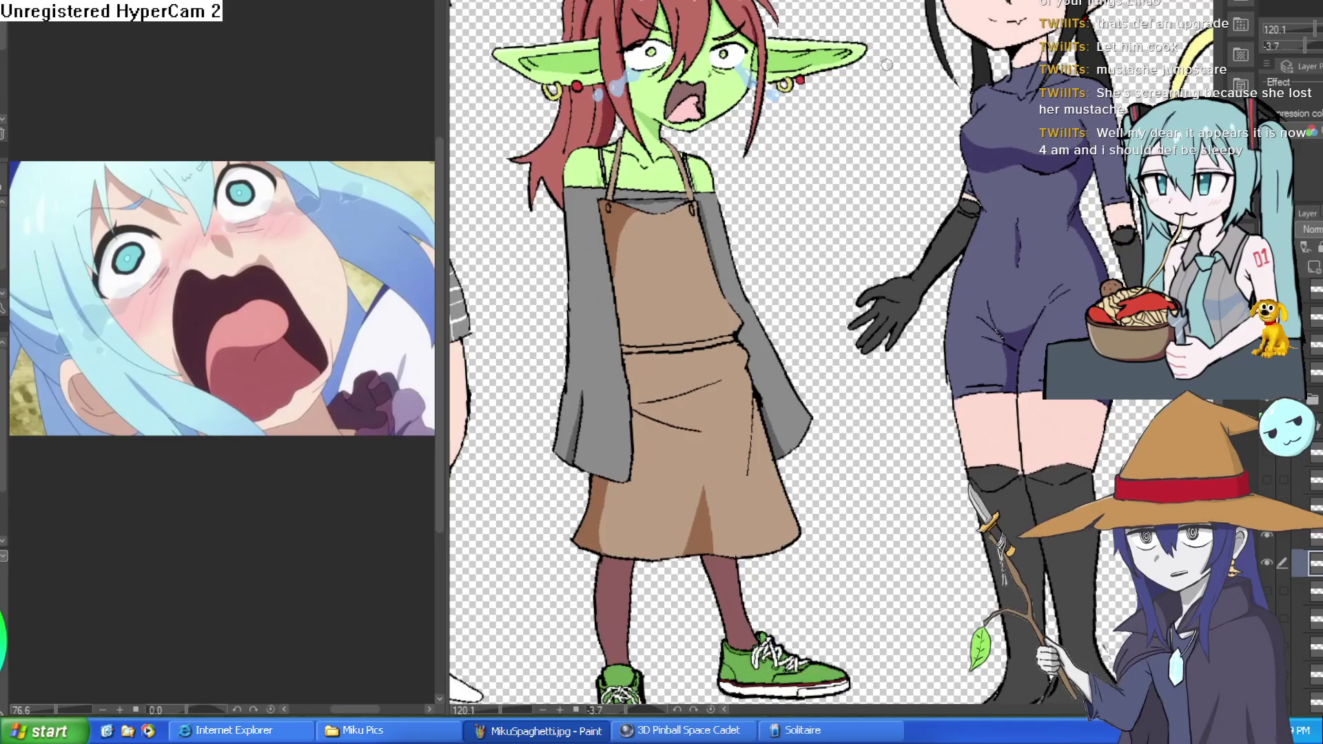
pyautogui.click(1265, 563)
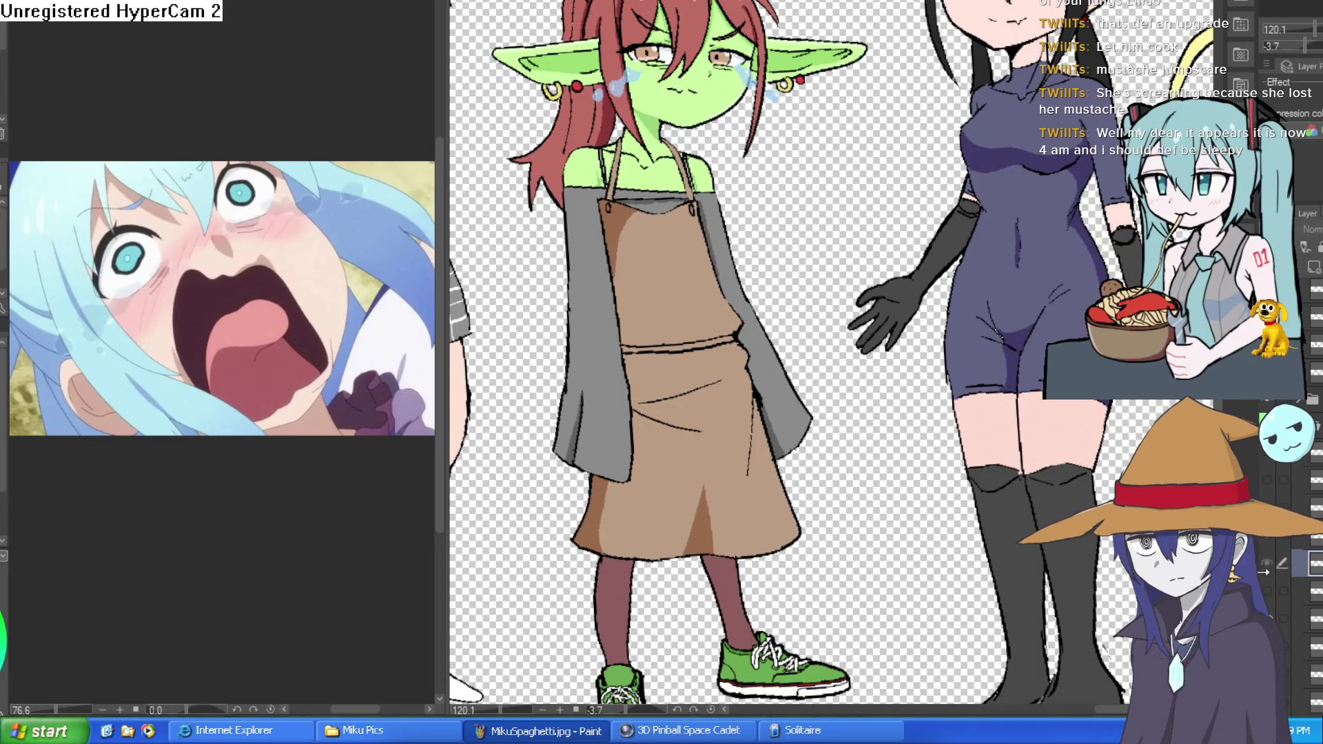
pyautogui.click(1261, 569)
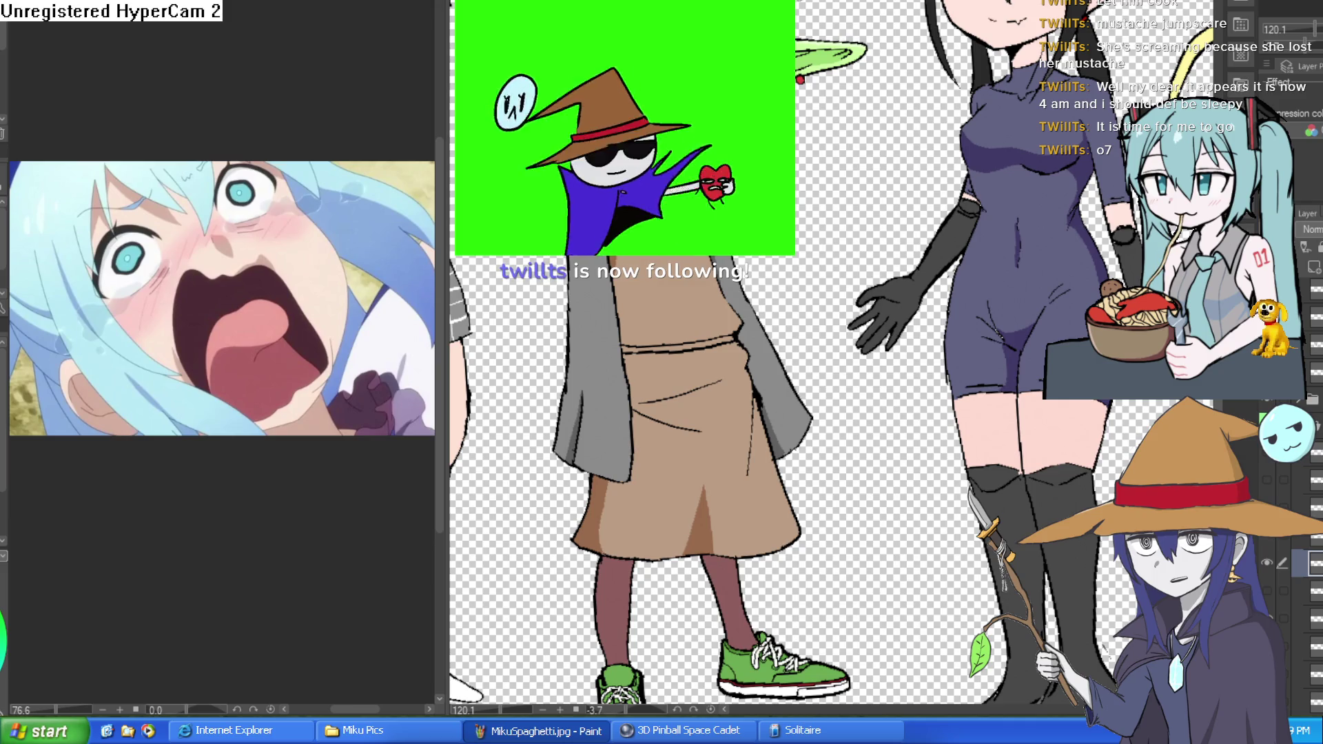
pyautogui.scroll(5, 931, 123)
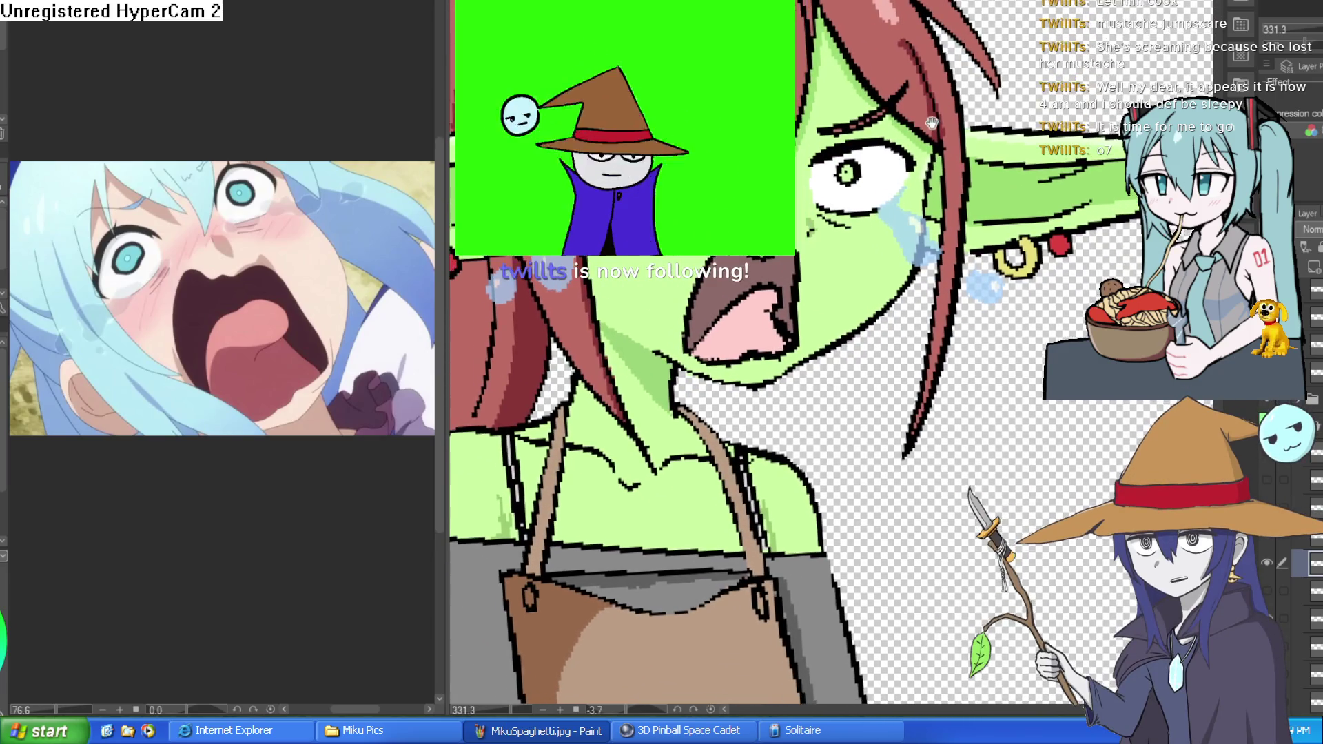
pyautogui.scroll(-3, 929, 131)
pyautogui.scroll(4, 927, 138)
pyautogui.moveTo(924, 143)
pyautogui.mouseDown()
pyautogui.moveTo(896, 224)
pyautogui.moveTo(875, 227)
pyautogui.mouseUp()
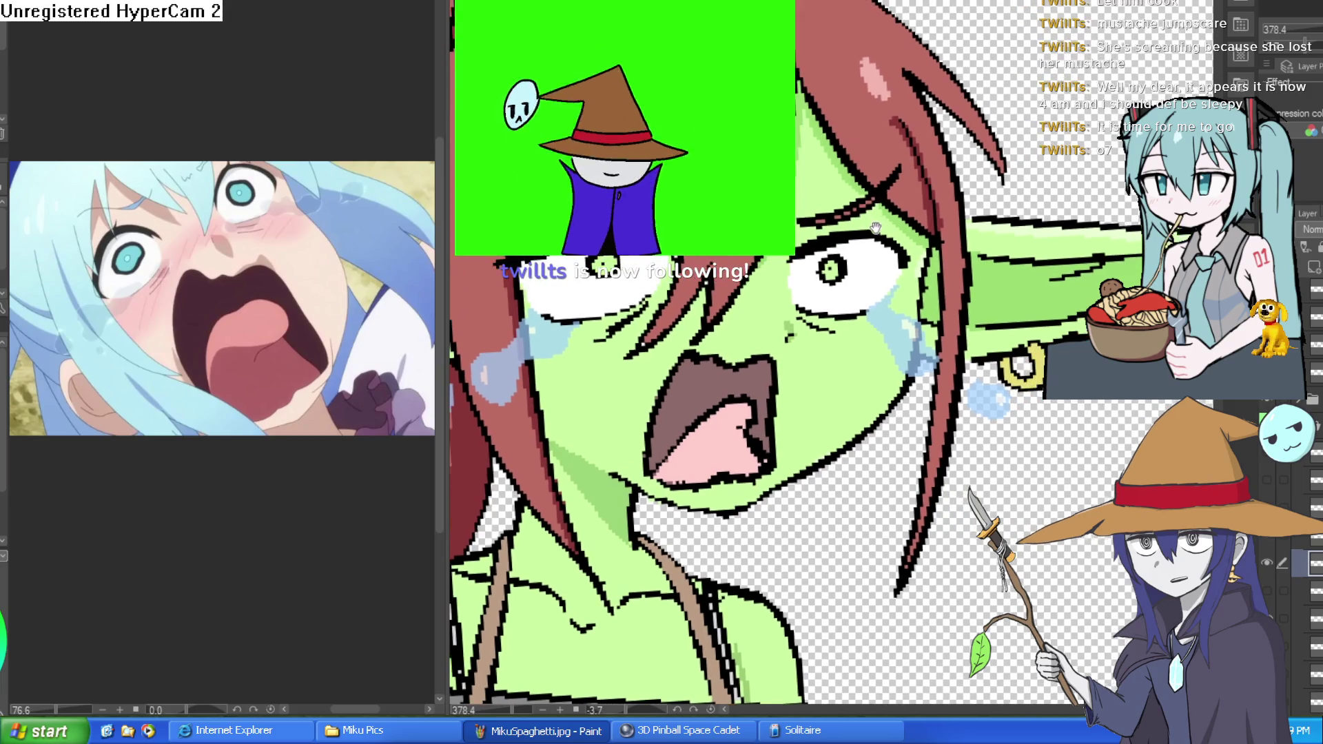
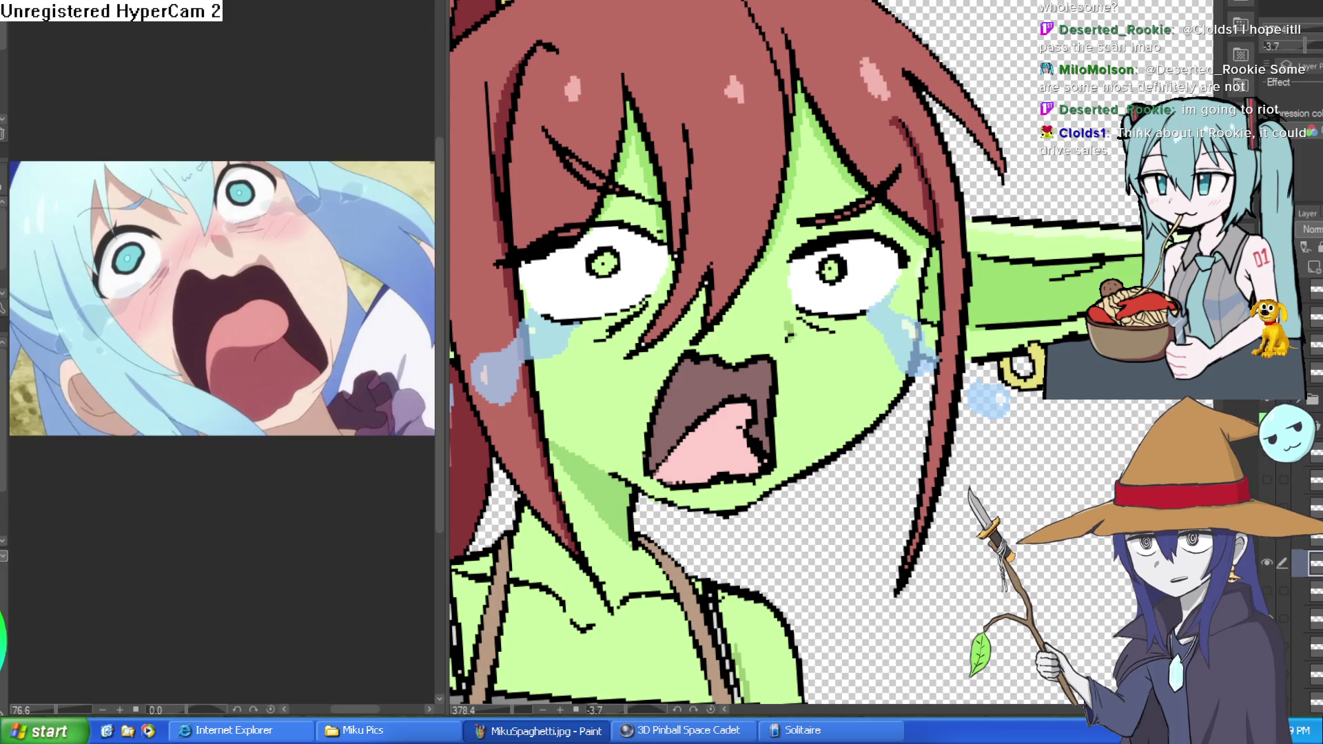
# Paint a darker pink stroke on the goblin's tongue and fill its lower part darker pink
pyautogui.scroll(-3, 1062, 333)
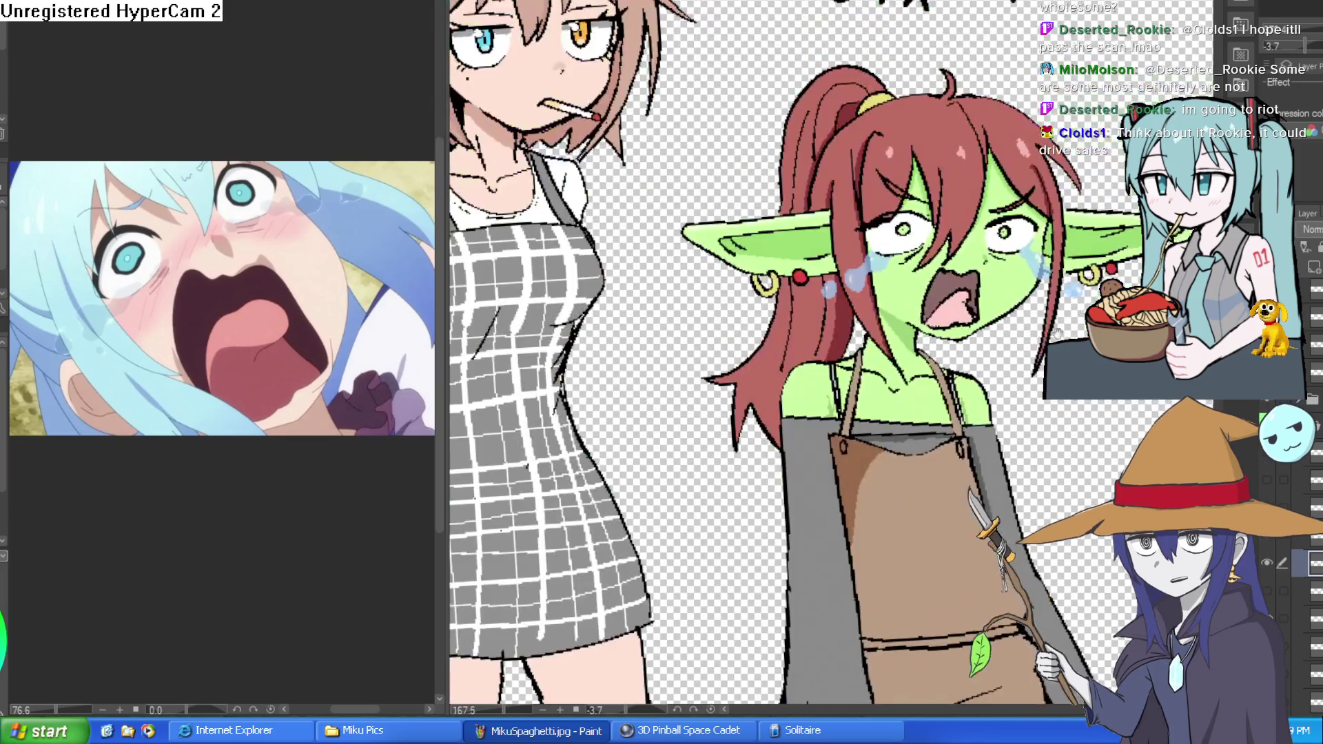
pyautogui.moveTo(1062, 333); pyautogui.dragTo(1031, 334)
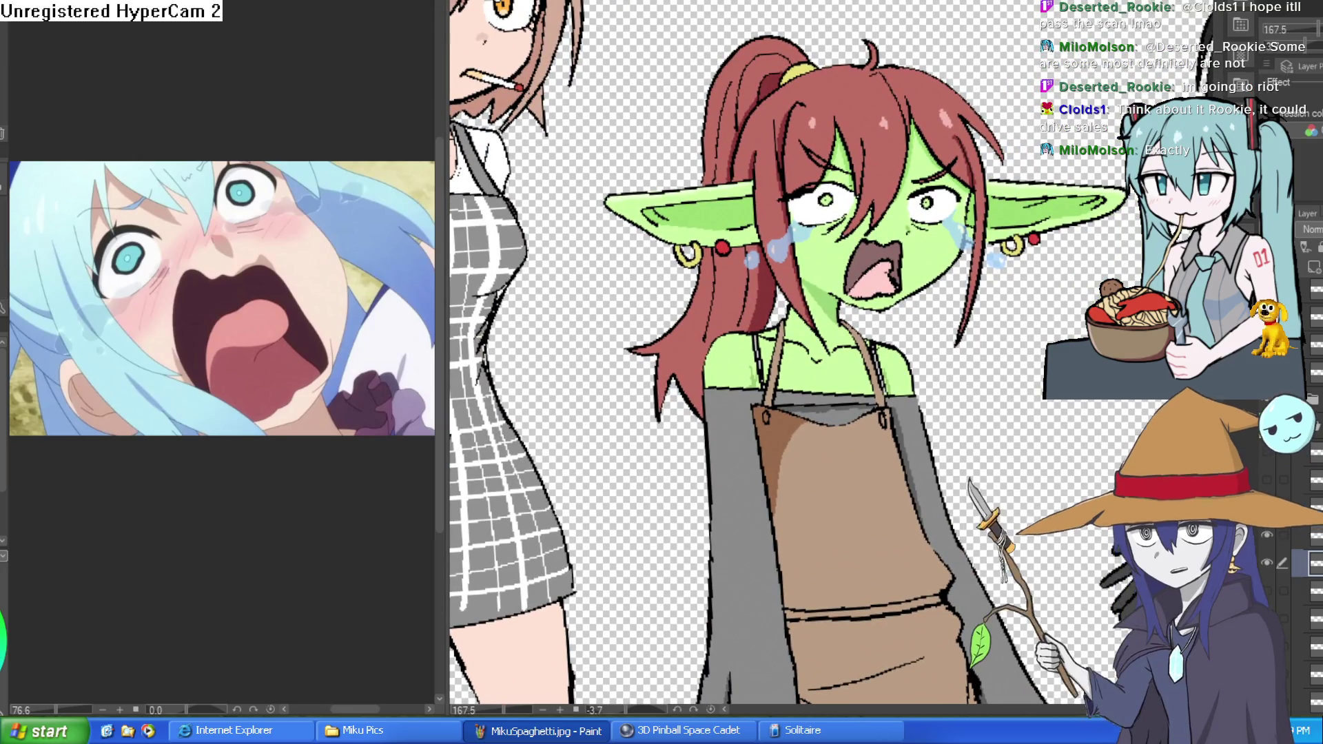
pyautogui.scroll(4, 869, 303)
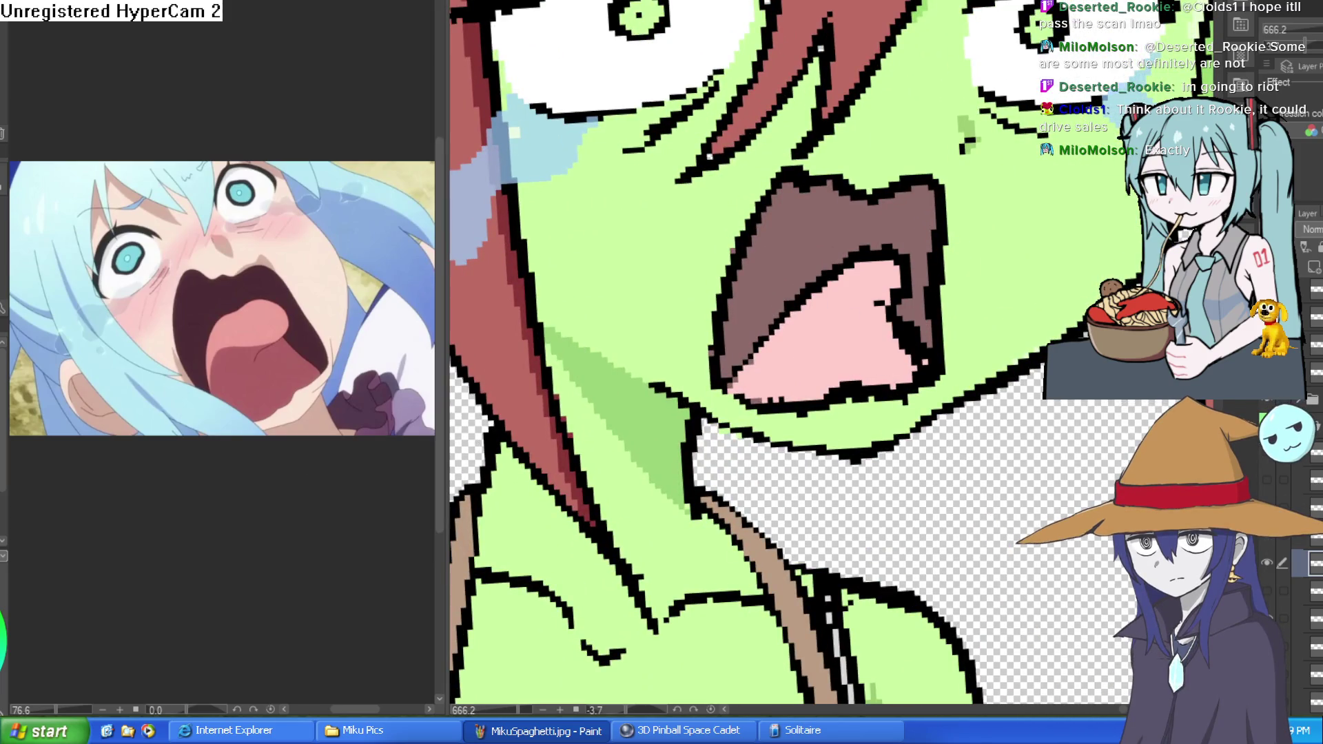
pyautogui.scroll(2, 908, 297)
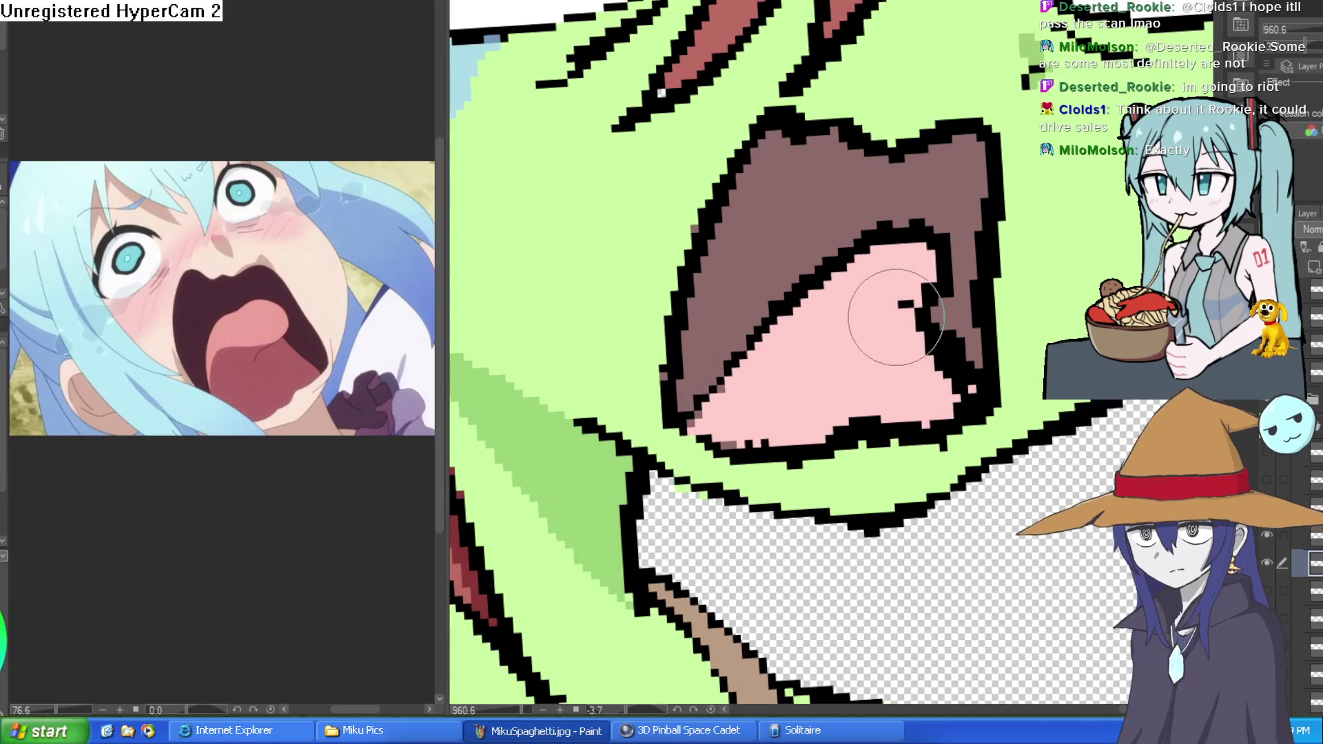
pyautogui.moveTo(906, 302)
pyautogui.mouseDown()
pyautogui.moveTo(805, 327)
pyautogui.moveTo(704, 423)
pyautogui.mouseUp()
pyautogui.press('g')
pyautogui.click(773, 345)
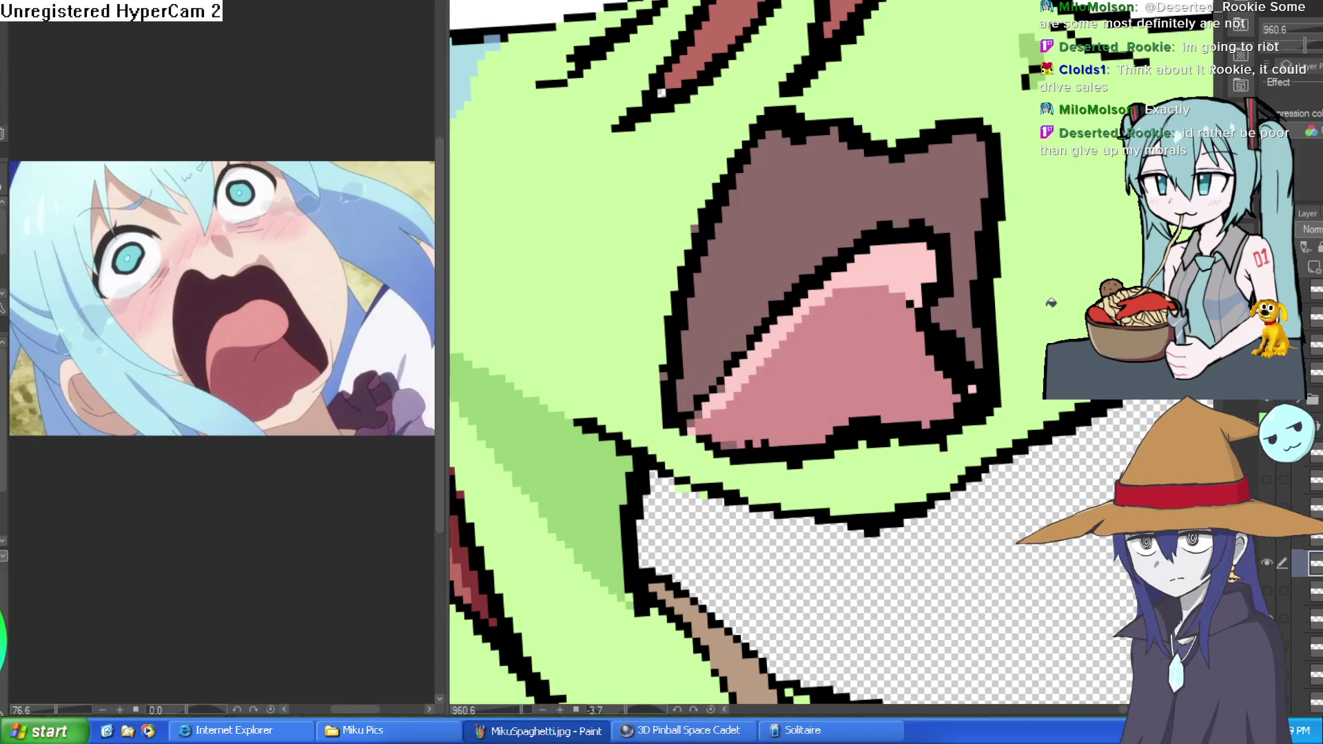
# Redraw the diagonal darker pink stroke across the tongue until the shading band sits right
pyautogui.scroll(-5, 774, 345)
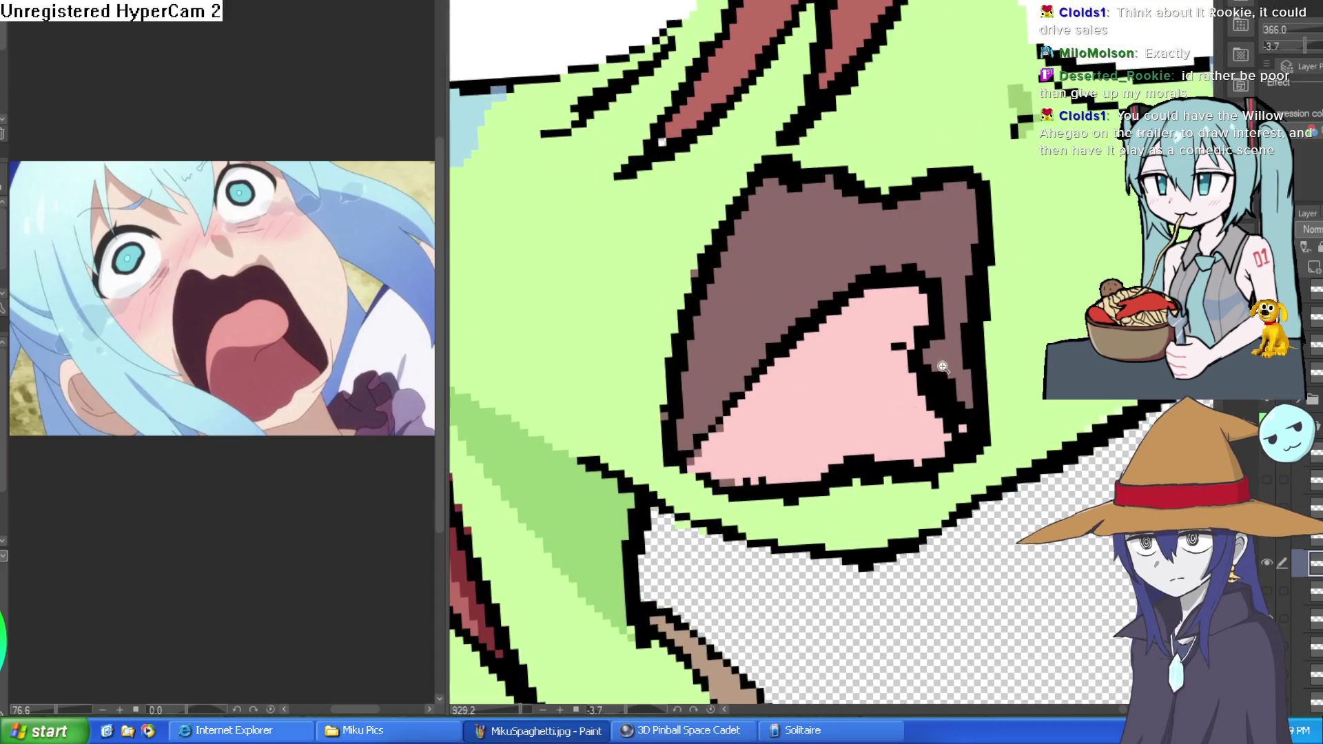
pyautogui.scroll(5, 910, 378)
pyautogui.moveTo(909, 377)
pyautogui.mouseDown()
pyautogui.moveTo(841, 379)
pyautogui.moveTo(738, 443)
pyautogui.moveTo(731, 475)
pyautogui.mouseUp()
pyautogui.hotkey('ctrl', 'z')
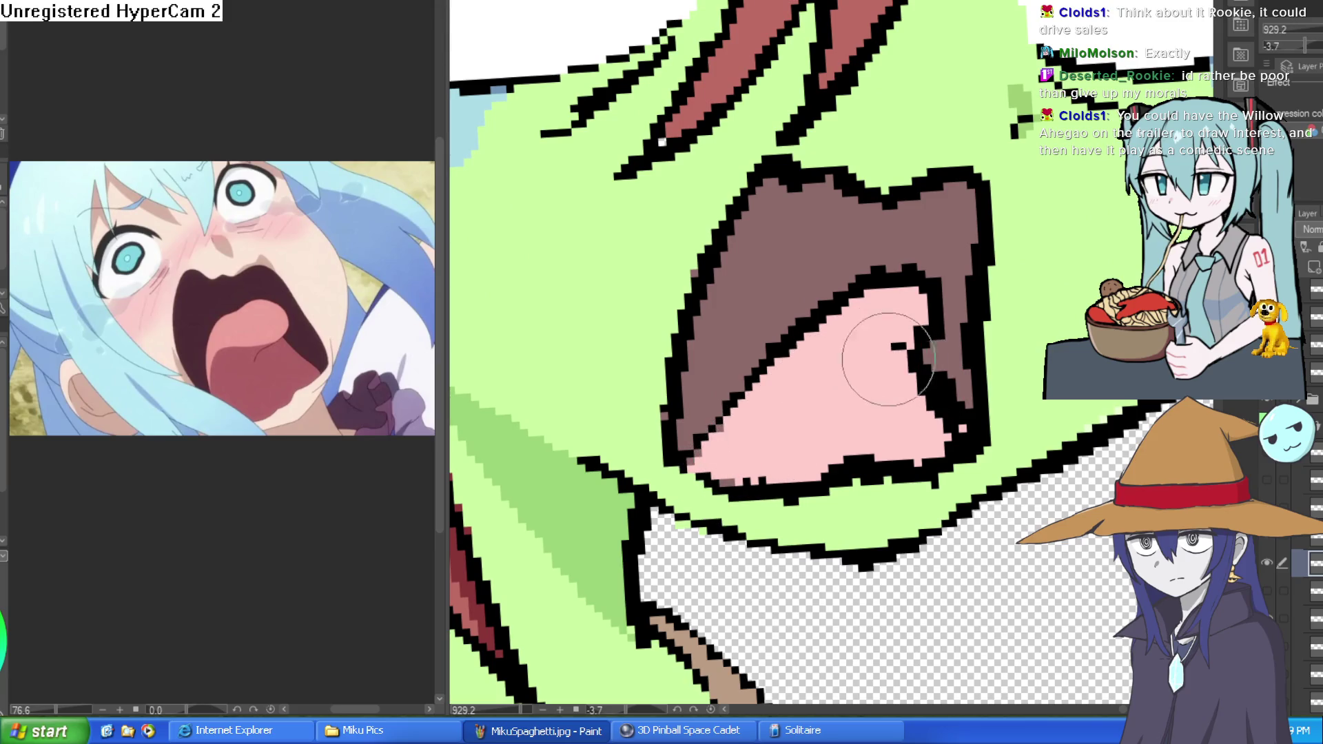
pyautogui.moveTo(895, 378); pyautogui.dragTo(730, 468)
pyautogui.hotkey('ctrl', 'z')
pyautogui.moveTo(915, 384)
pyautogui.mouseDown()
pyautogui.moveTo(804, 394)
pyautogui.moveTo(736, 468)
pyautogui.mouseUp()
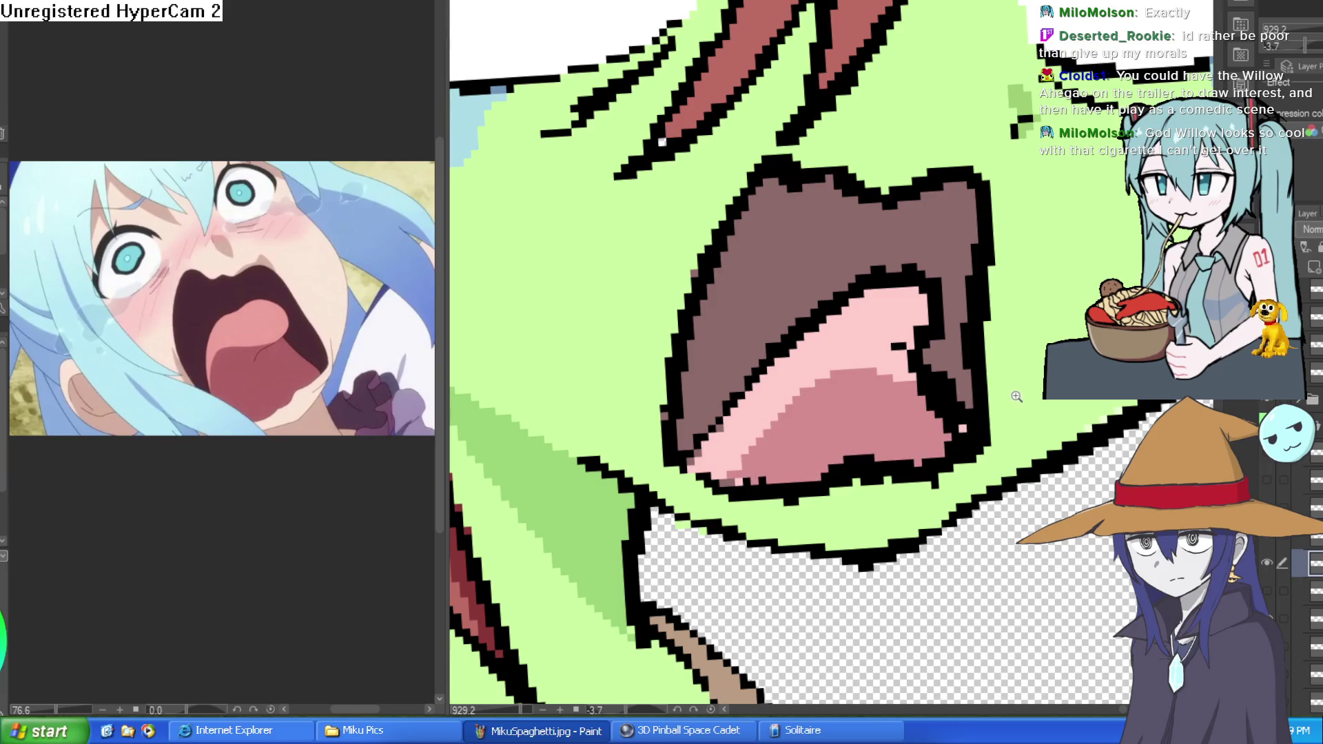
pyautogui.scroll(-6, 963, 350)
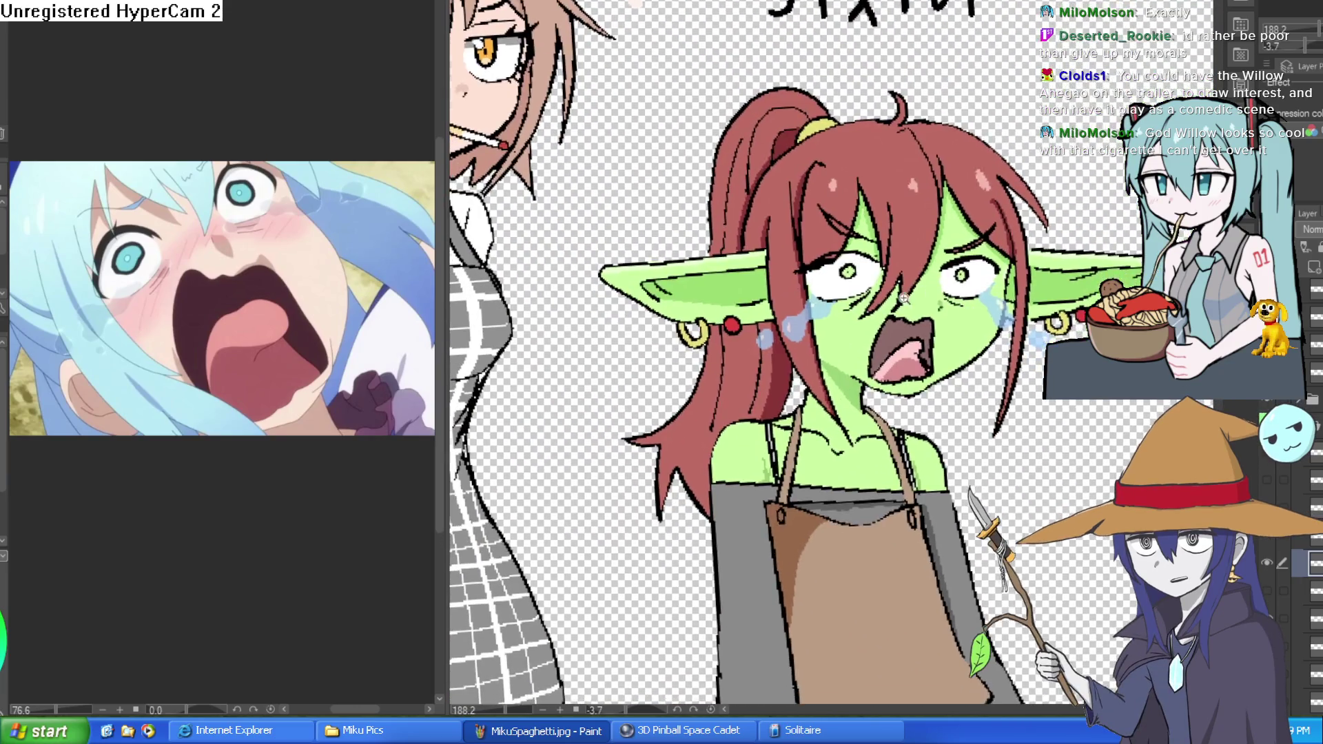
pyautogui.scroll(3, 964, 350)
pyautogui.scroll(-8, 1016, 325)
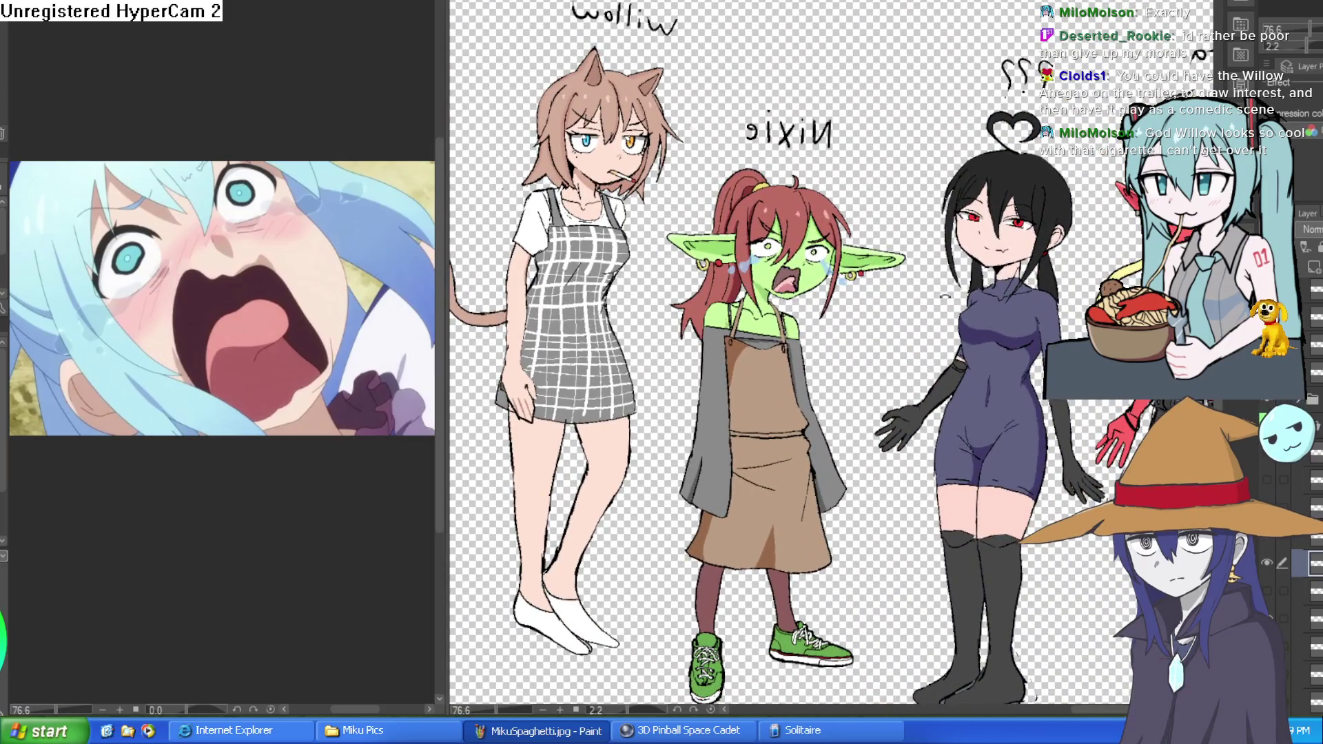
pyautogui.scroll(8, 963, 316)
pyautogui.moveTo(963, 316)
pyautogui.mouseDown()
pyautogui.moveTo(946, 273)
pyautogui.moveTo(872, 282)
pyautogui.mouseUp()
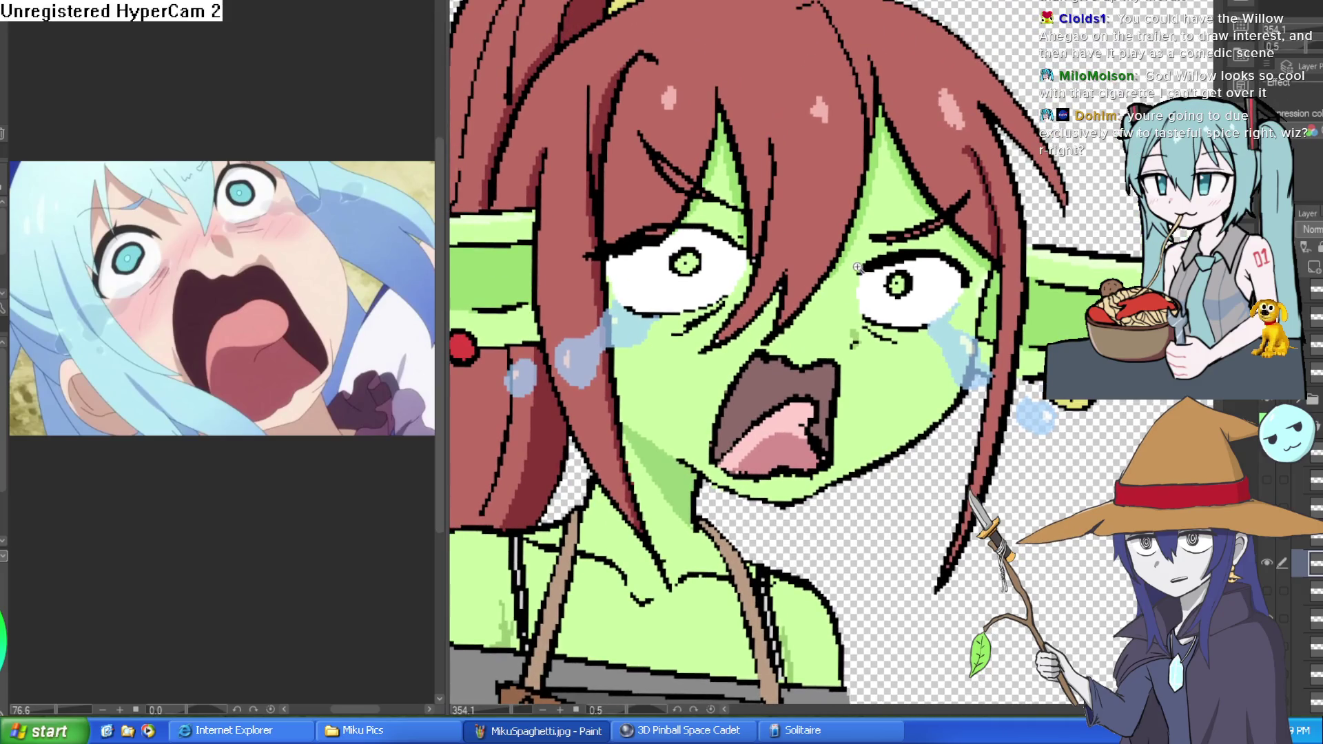
pyautogui.scroll(1, 872, 282)
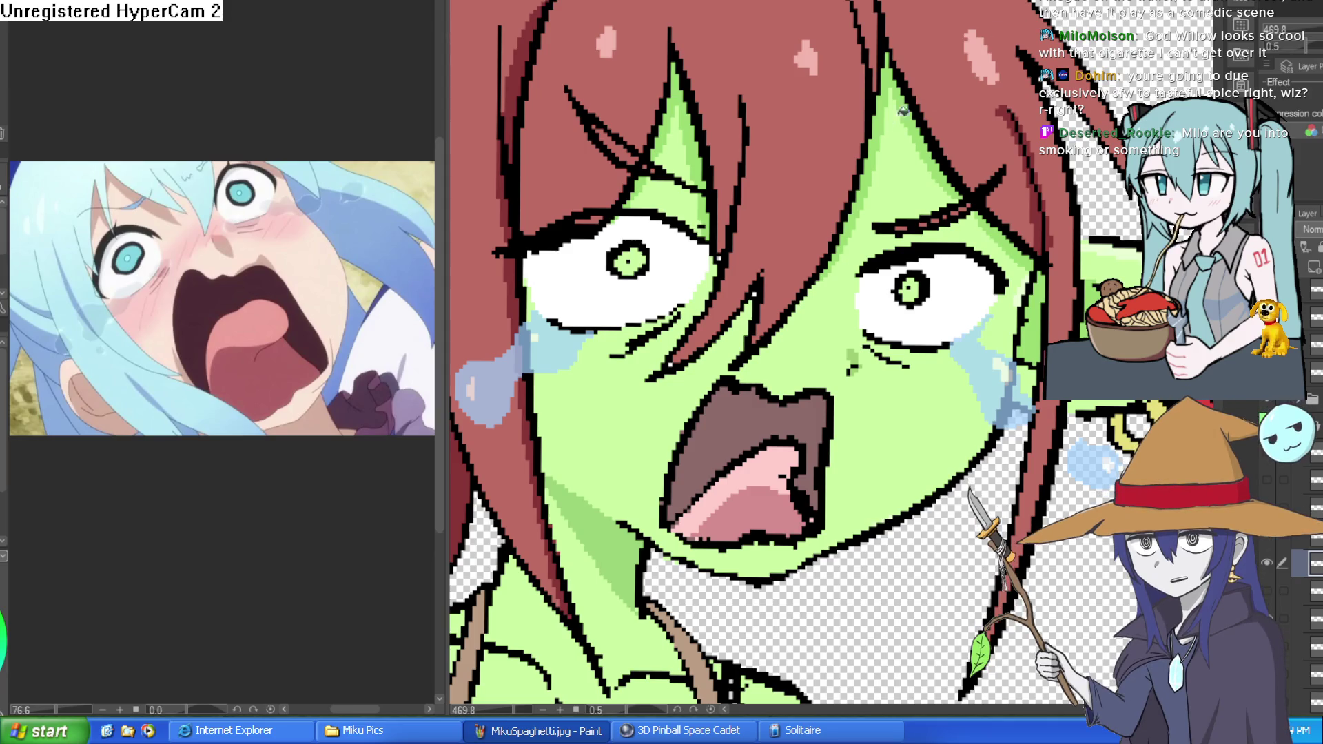
pyautogui.scroll(-5, 902, 110)
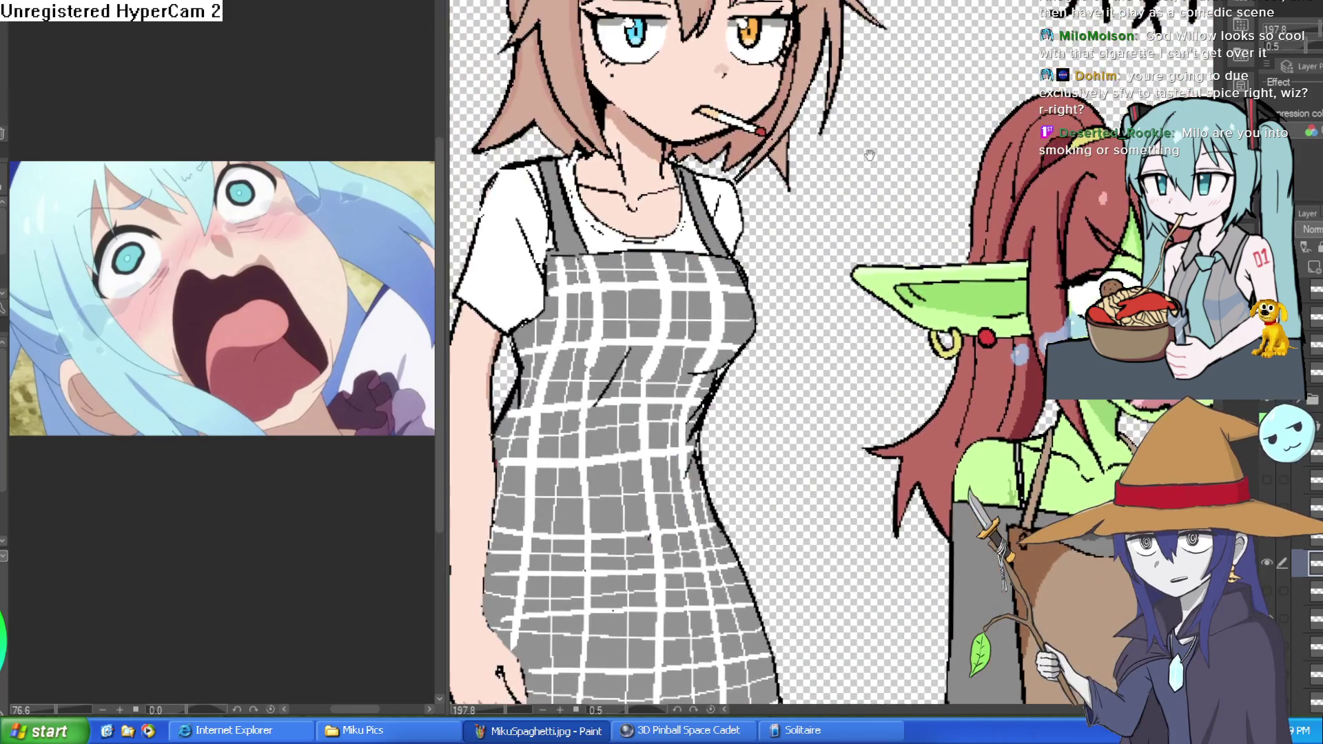
pyautogui.moveTo(839, 120); pyautogui.dragTo(844, 285)
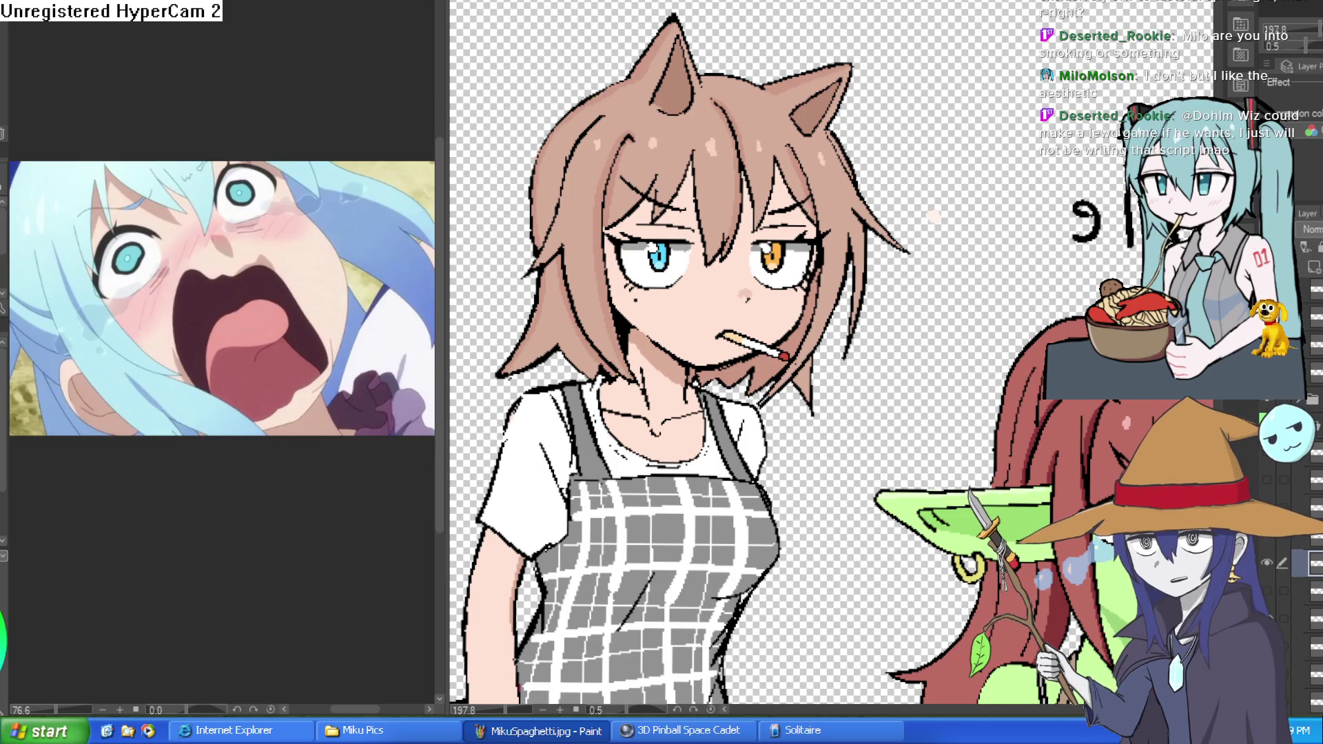
pyautogui.scroll(3, 754, 317)
pyautogui.scroll(-4, 992, 198)
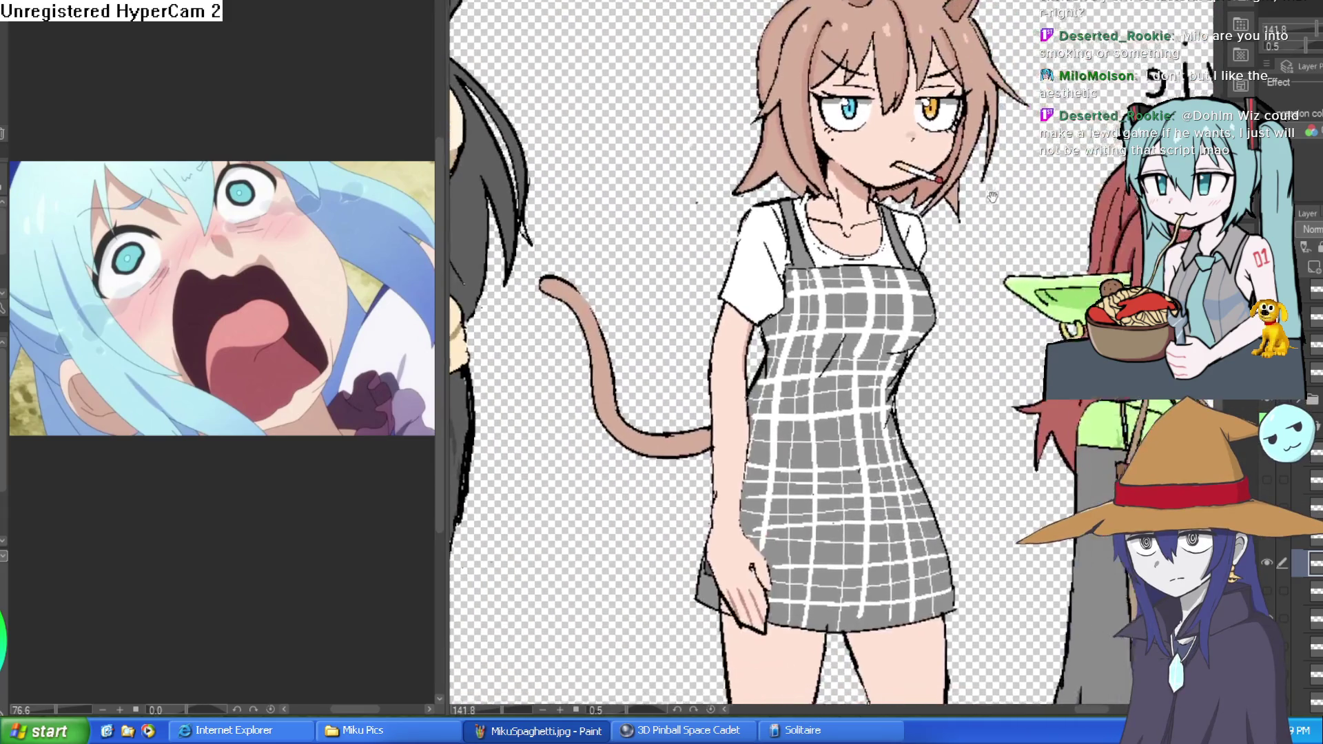
pyautogui.scroll(-5, 992, 197)
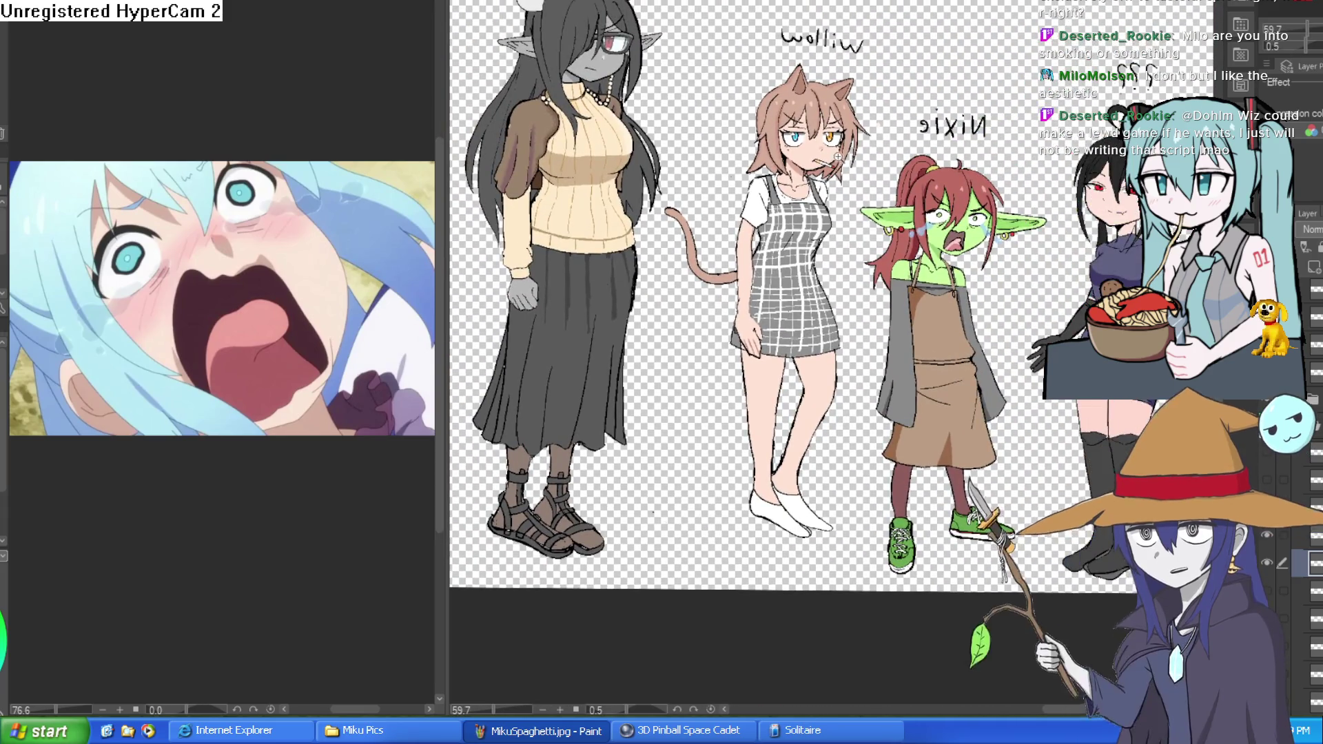
pyautogui.scroll(9, 837, 157)
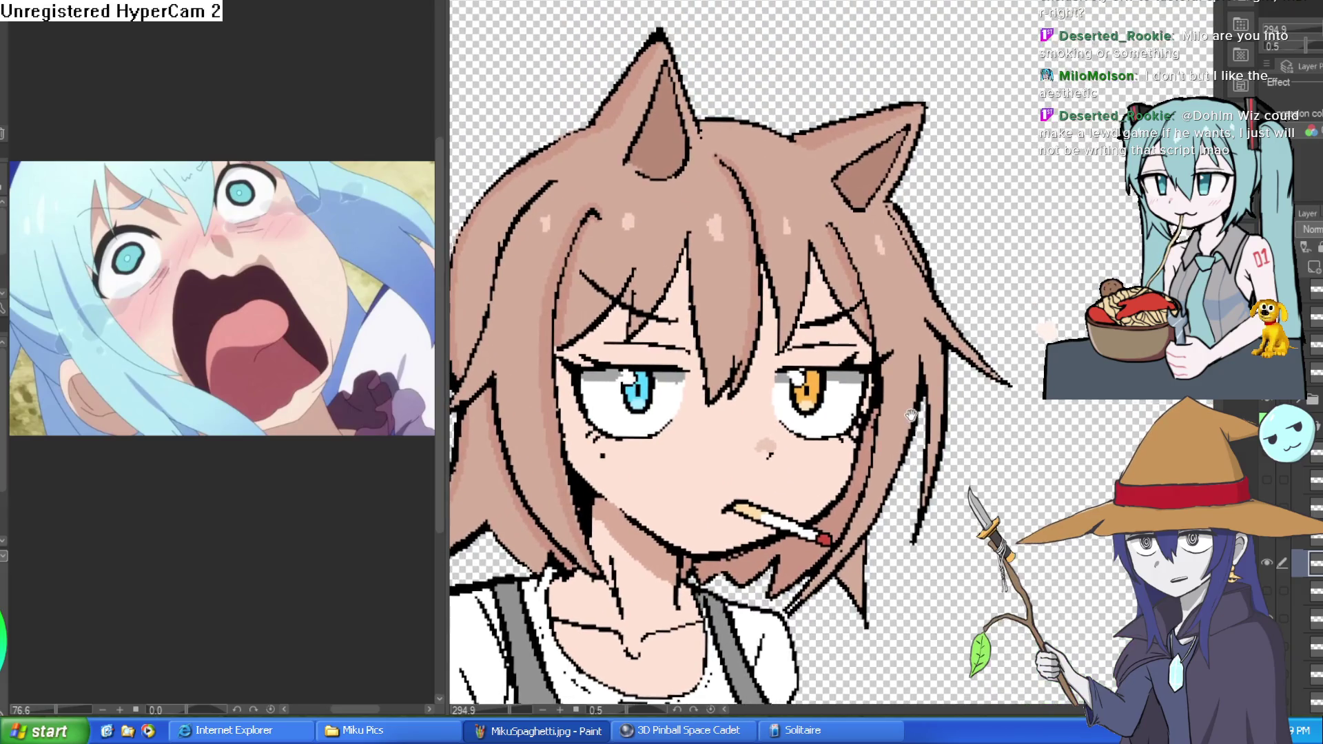
pyautogui.moveTo(910, 414); pyautogui.dragTo(908, 361)
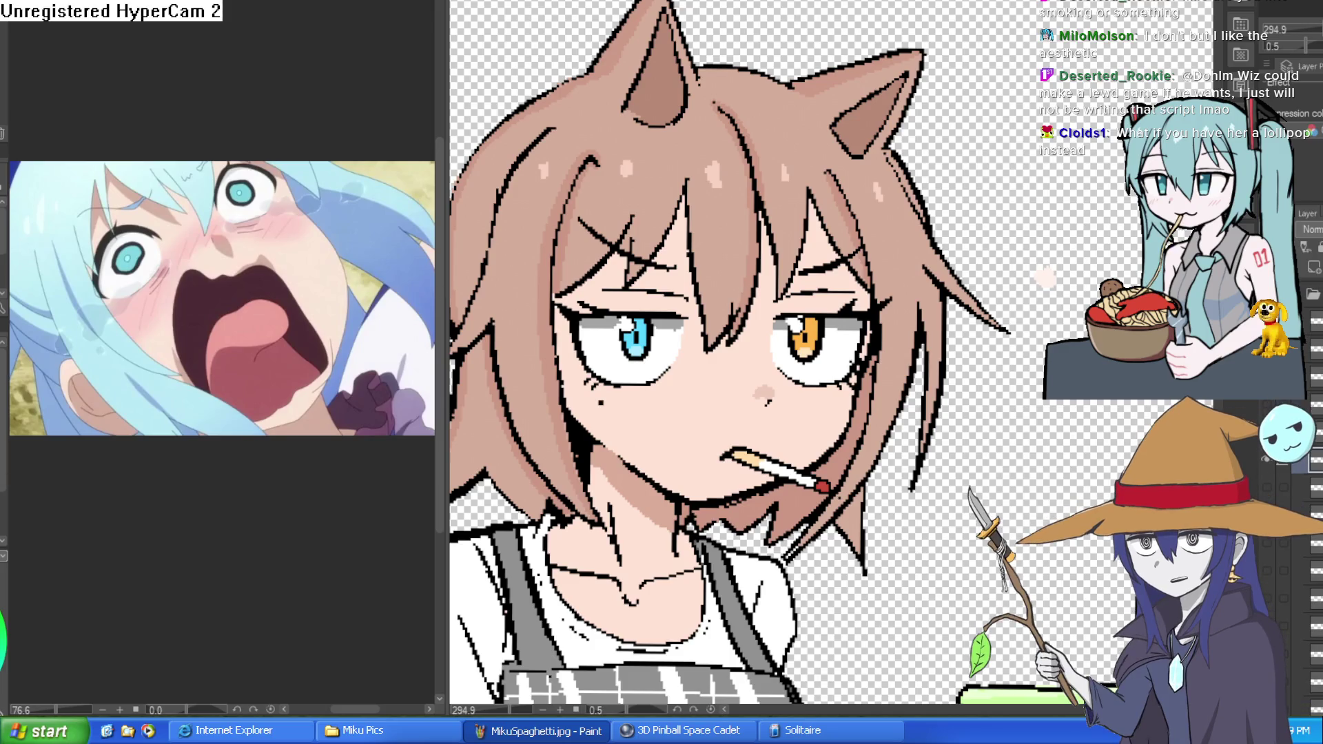
pyautogui.scroll(5, 861, 438)
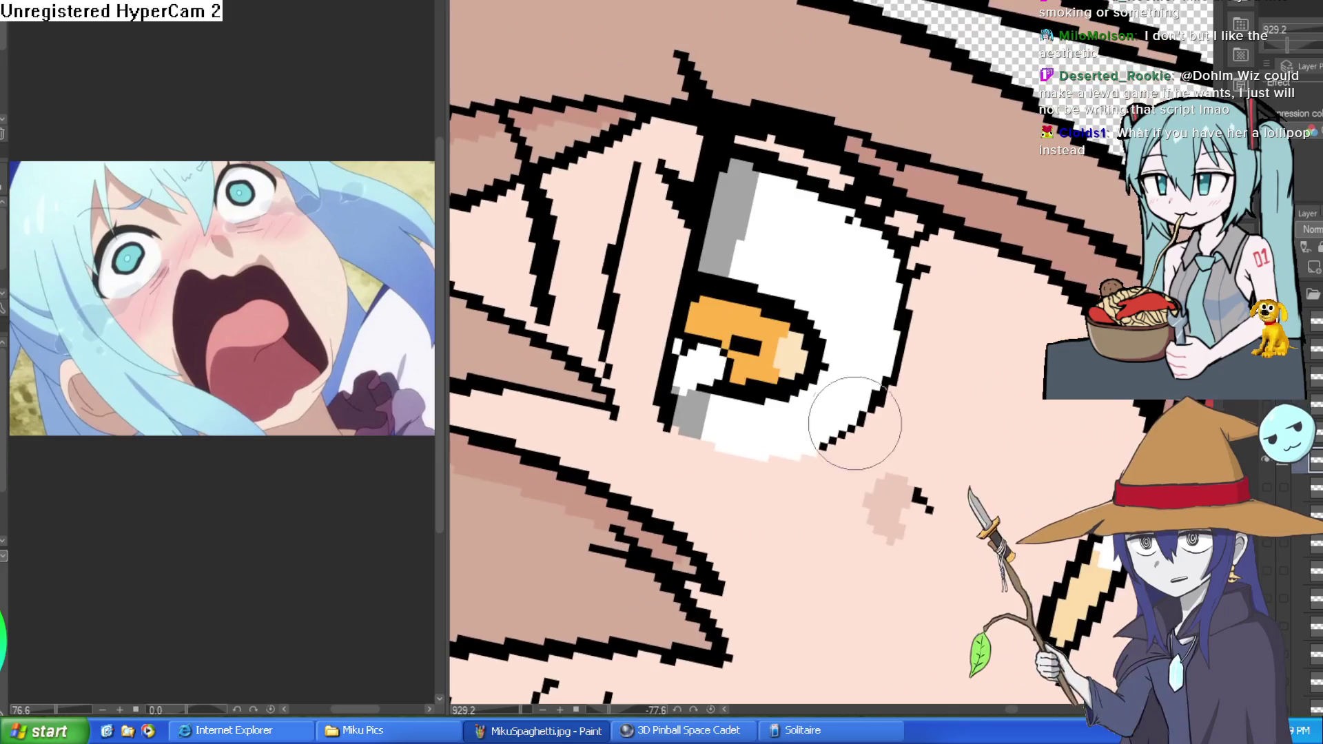
pyautogui.moveTo(861, 438)
pyautogui.mouseDown()
pyautogui.moveTo(792, 441)
pyautogui.moveTo(861, 276)
pyautogui.moveTo(956, 475)
pyautogui.mouseUp()
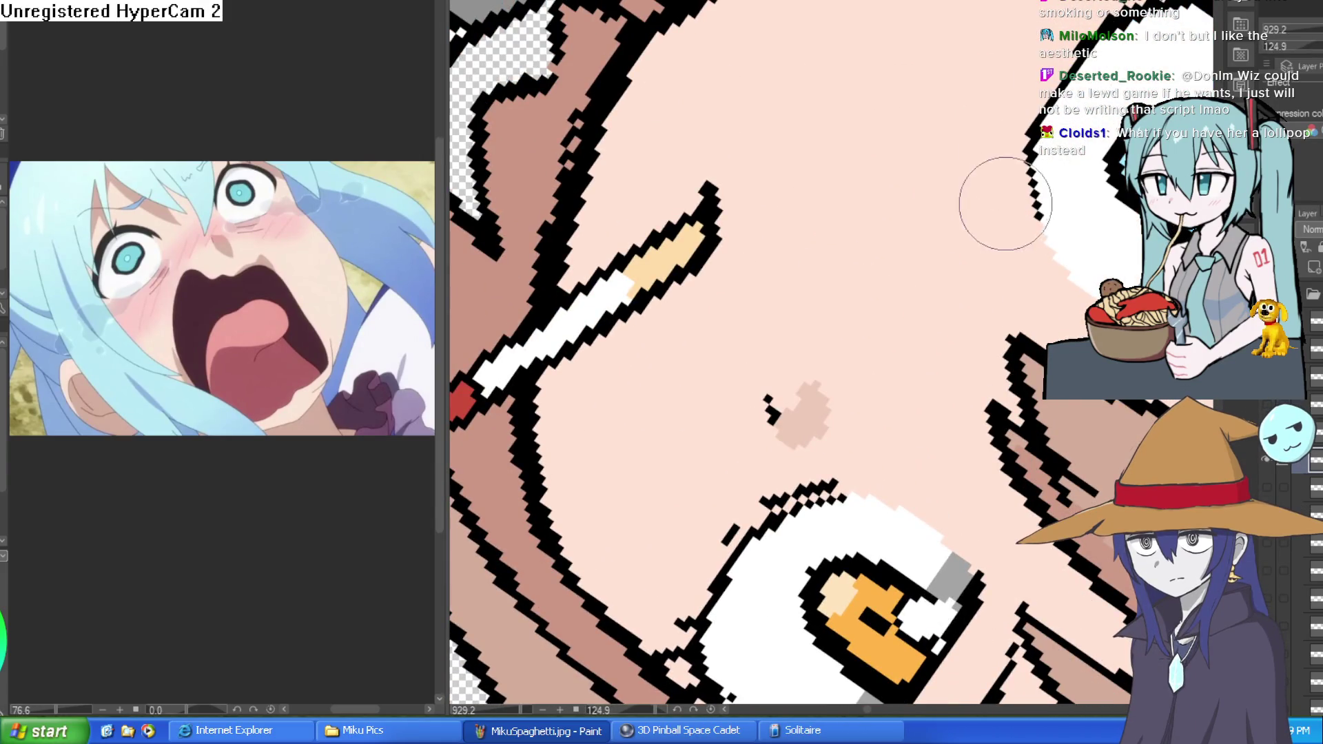
pyautogui.scroll(-5, 1056, 38)
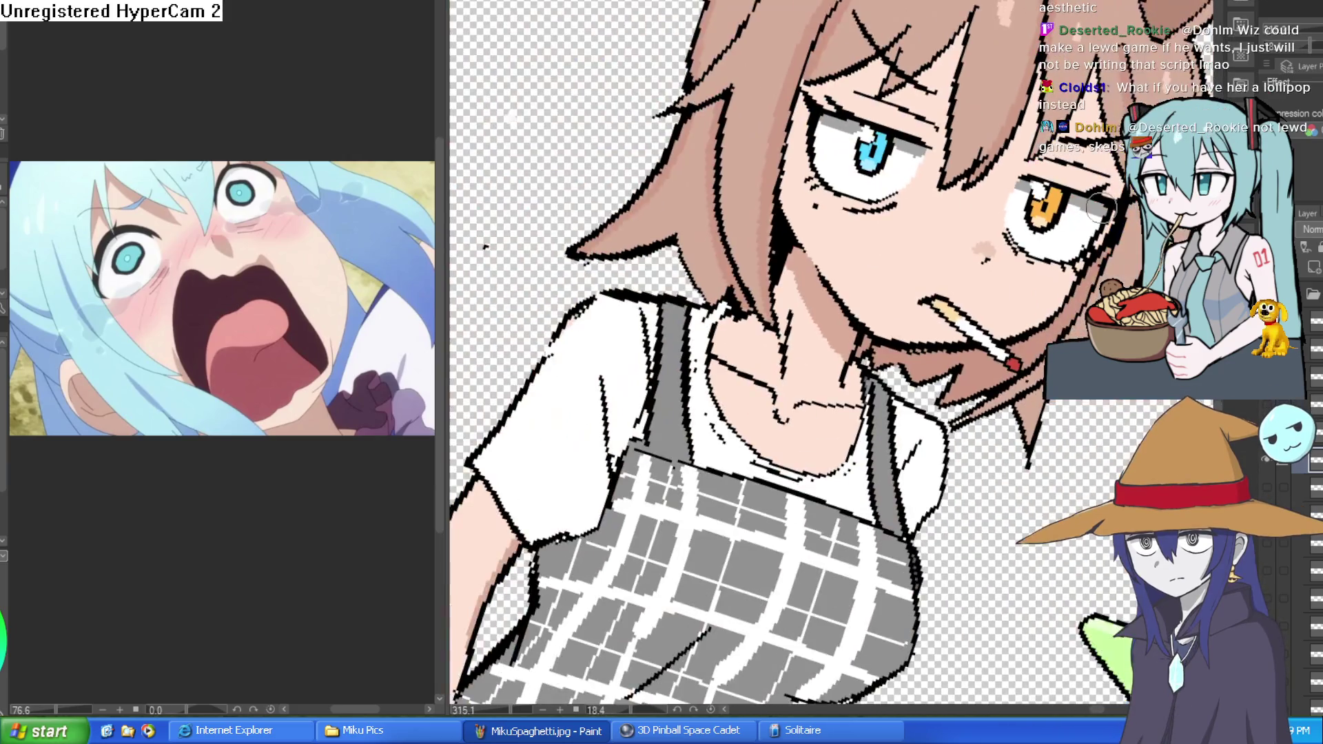
pyautogui.scroll(3, 786, 196)
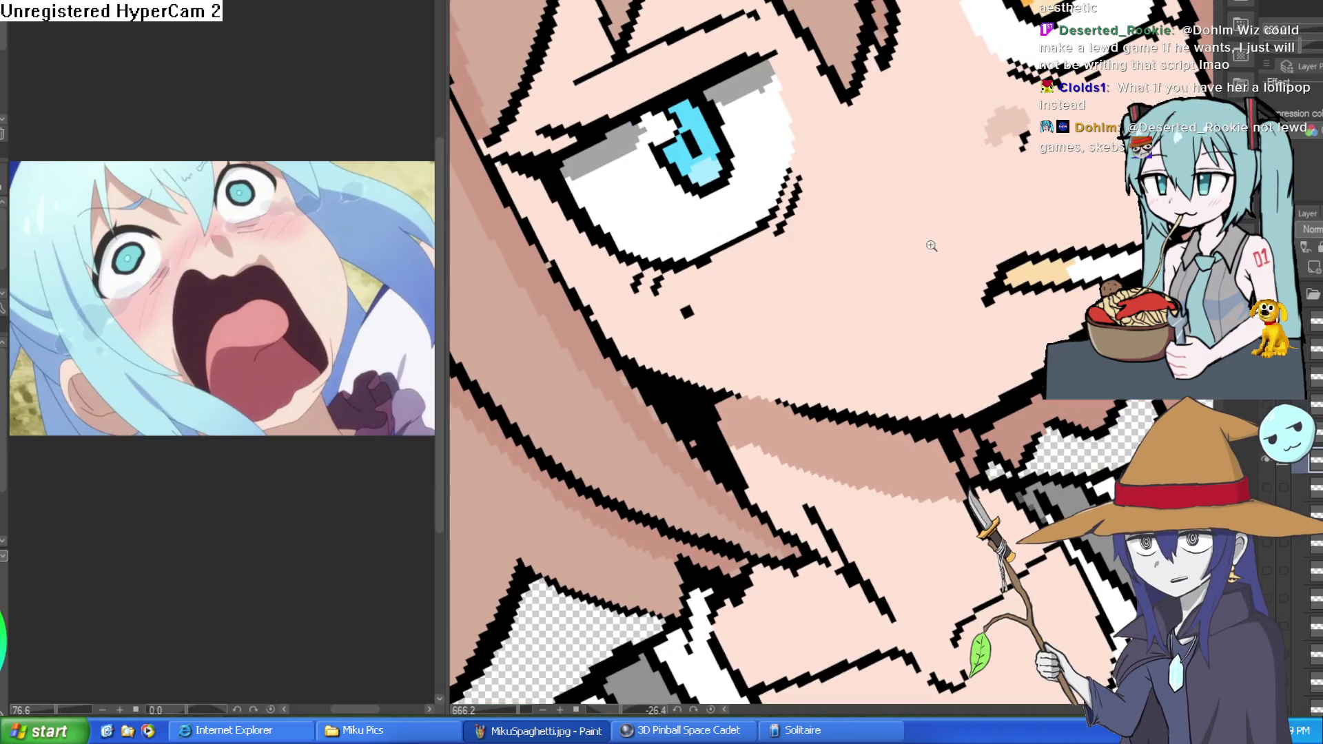
pyautogui.scroll(-5, 930, 245)
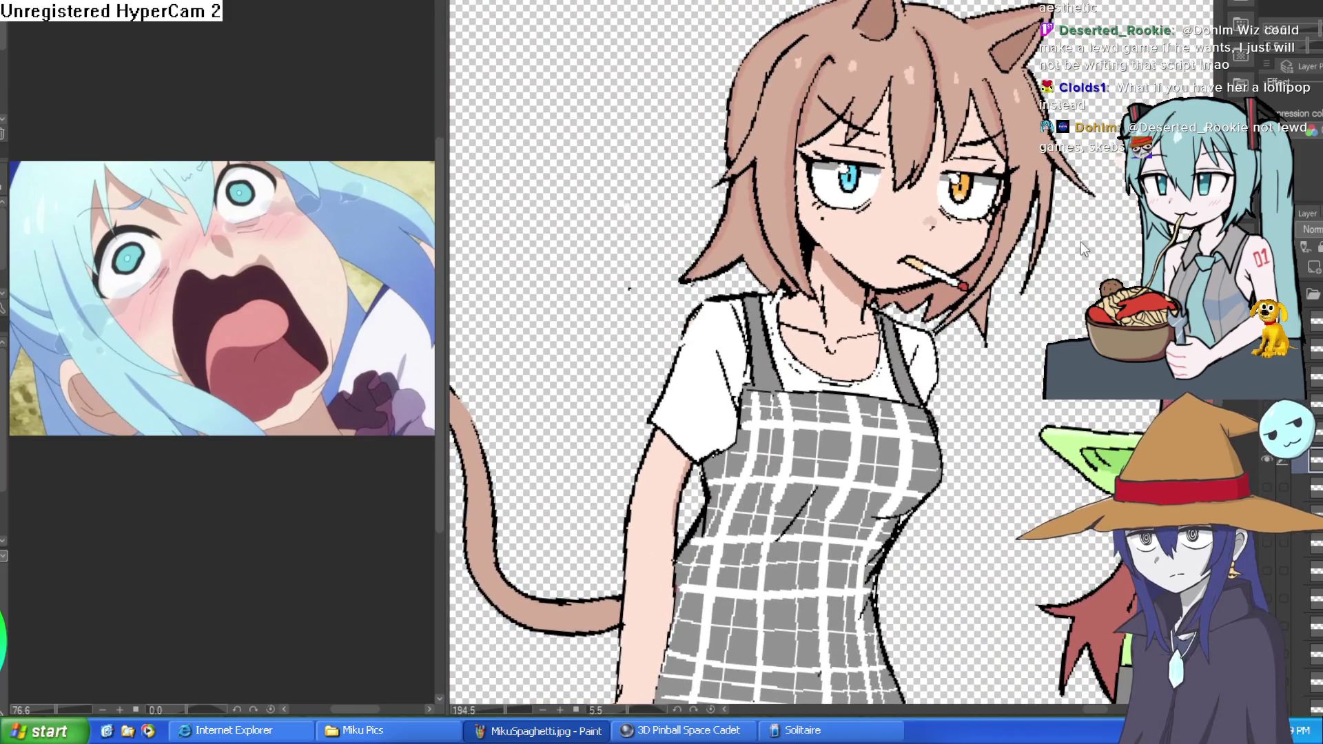
pyautogui.scroll(5, 872, 211)
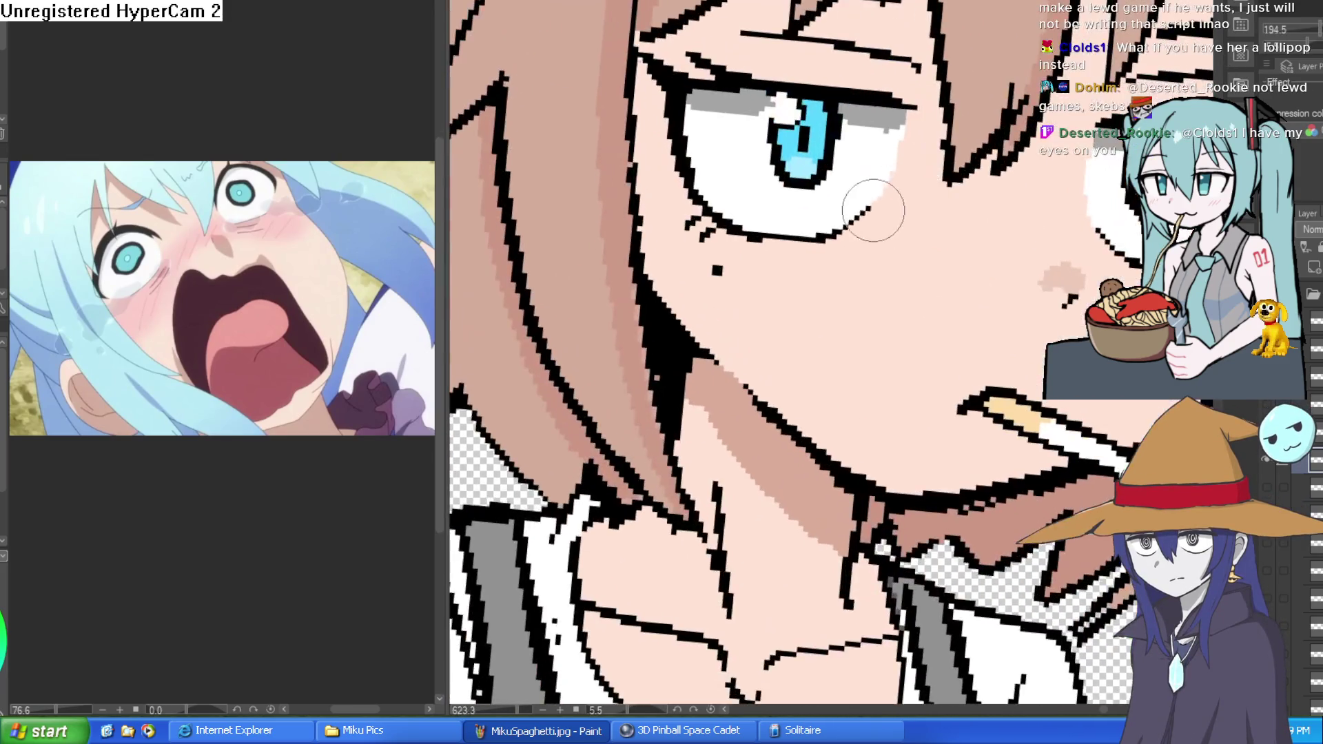
pyautogui.scroll(-4, 1075, 295)
pyautogui.moveTo(1075, 295); pyautogui.dragTo(1022, 143)
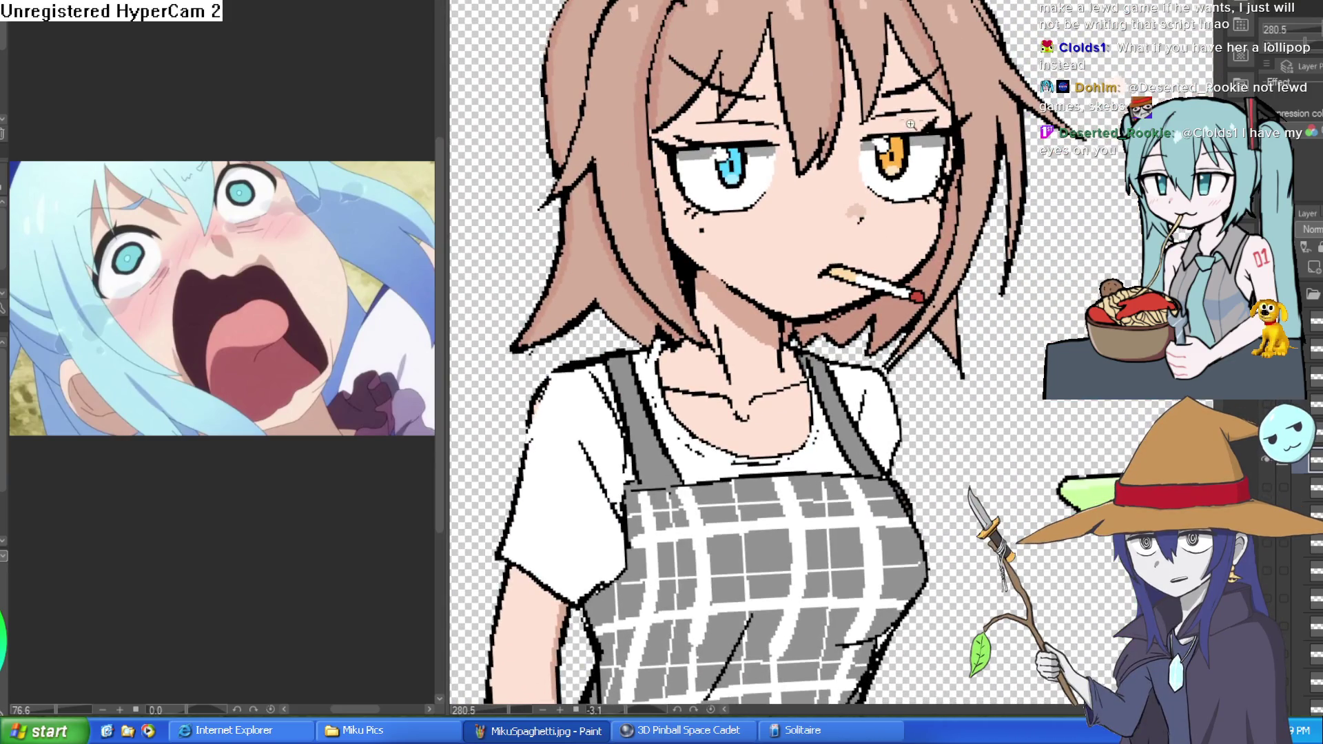
pyautogui.scroll(2, 910, 124)
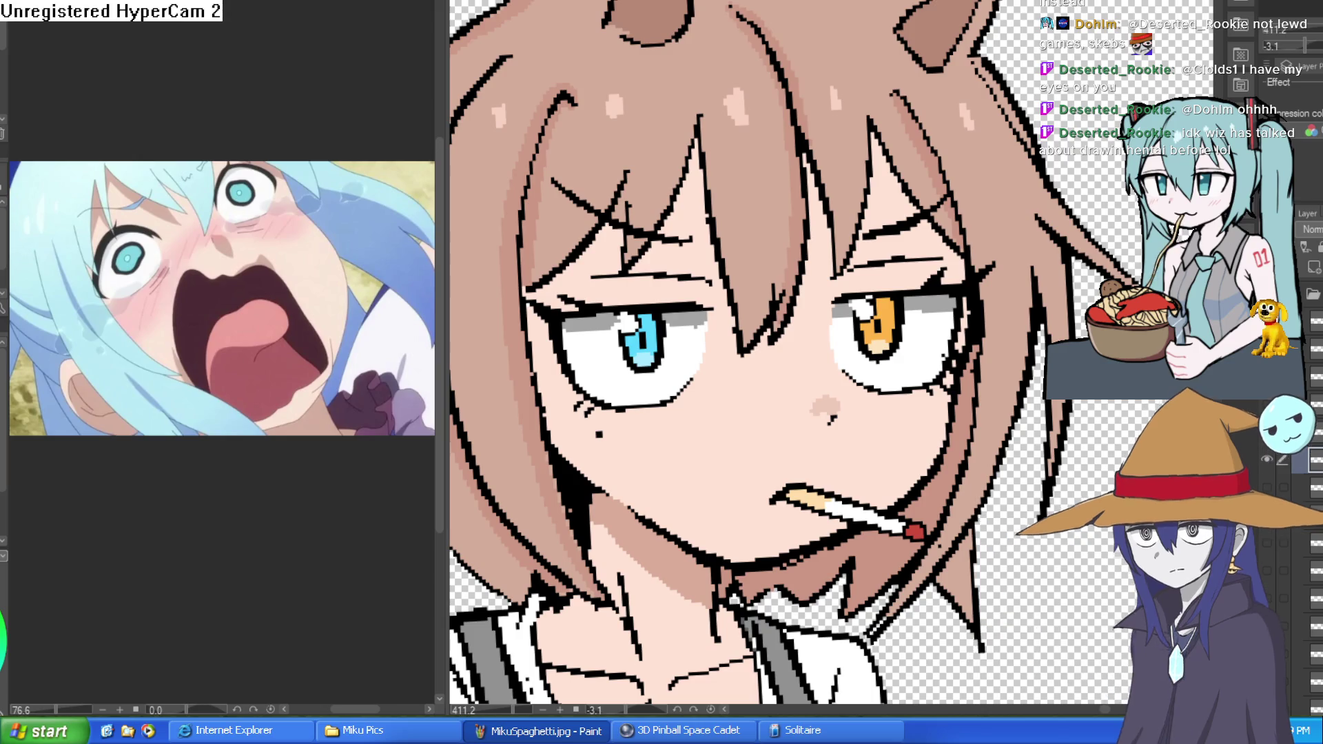
pyautogui.click(1268, 468)
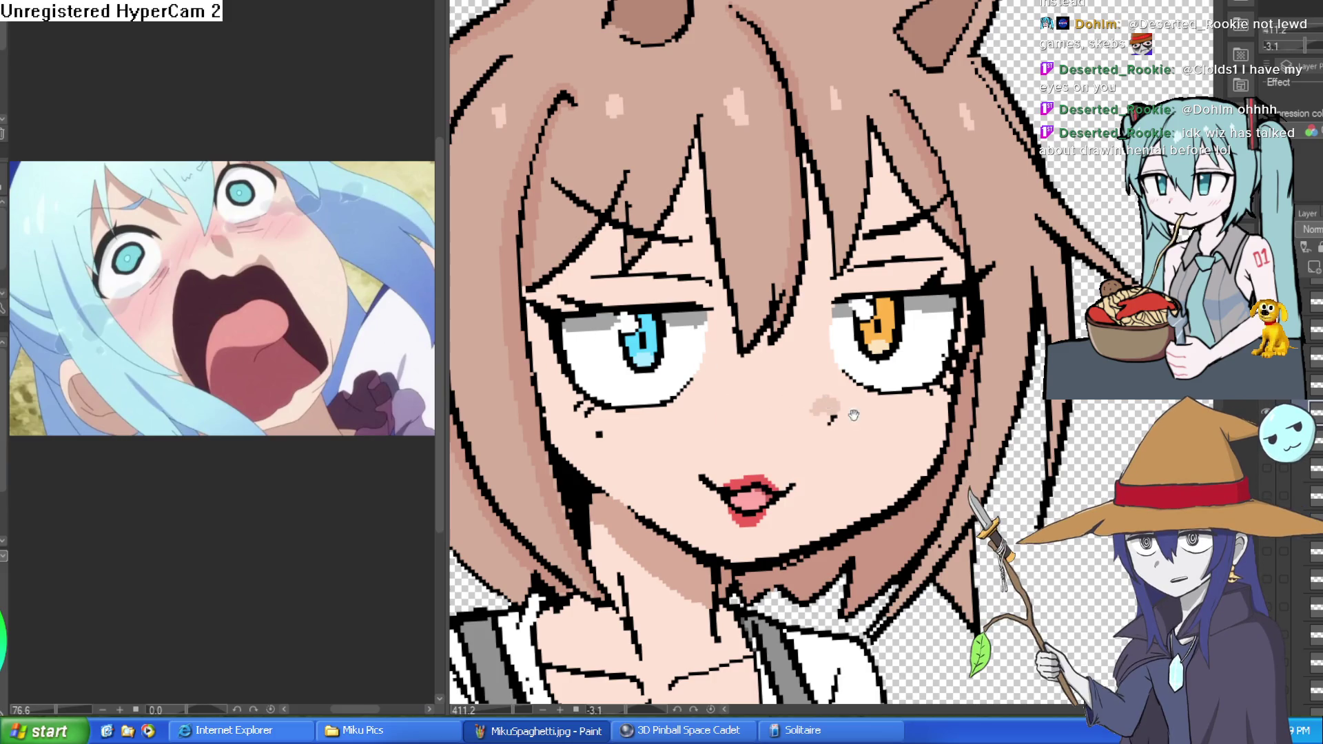
# Try erasing the red lips, restore them, and draw a stroke on the lips
pyautogui.moveTo(853, 414); pyautogui.dragTo(862, 332)
pyautogui.moveTo(813, 414); pyautogui.dragTo(763, 418)
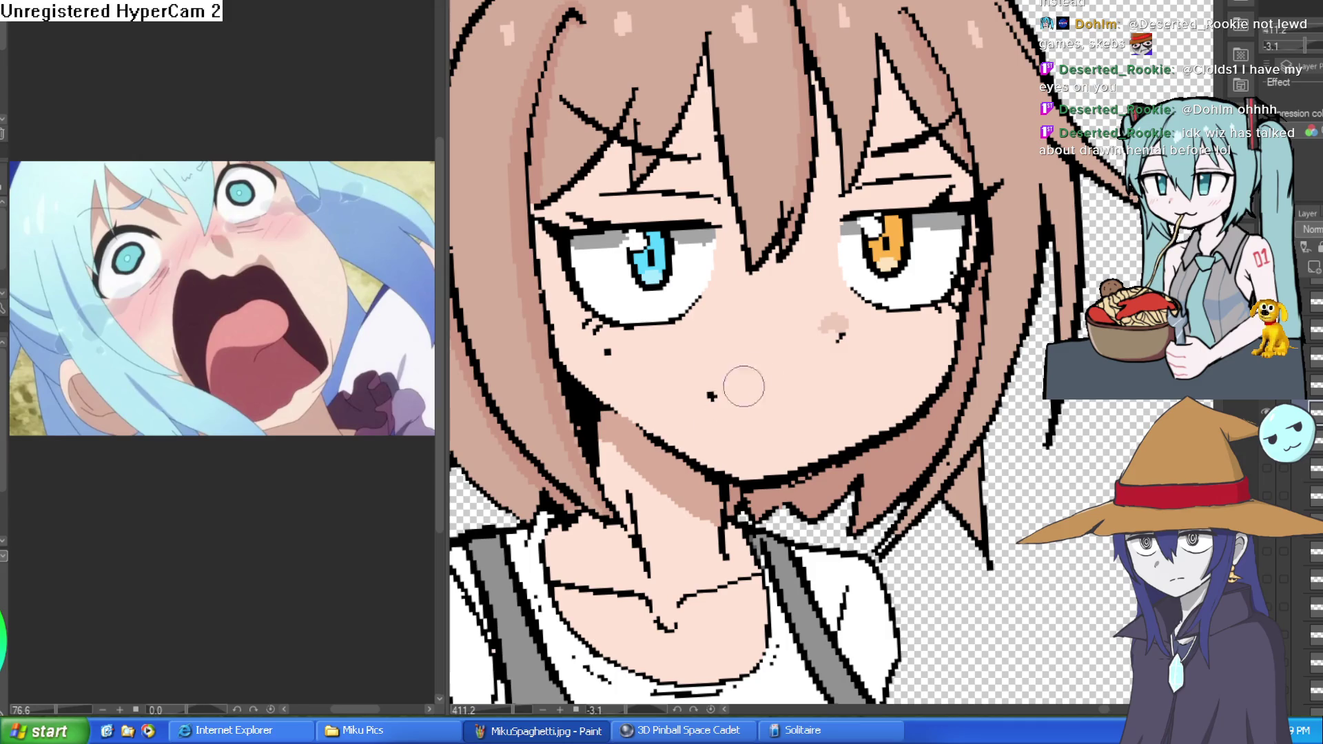
pyautogui.hotkey('ctrl', 'z')
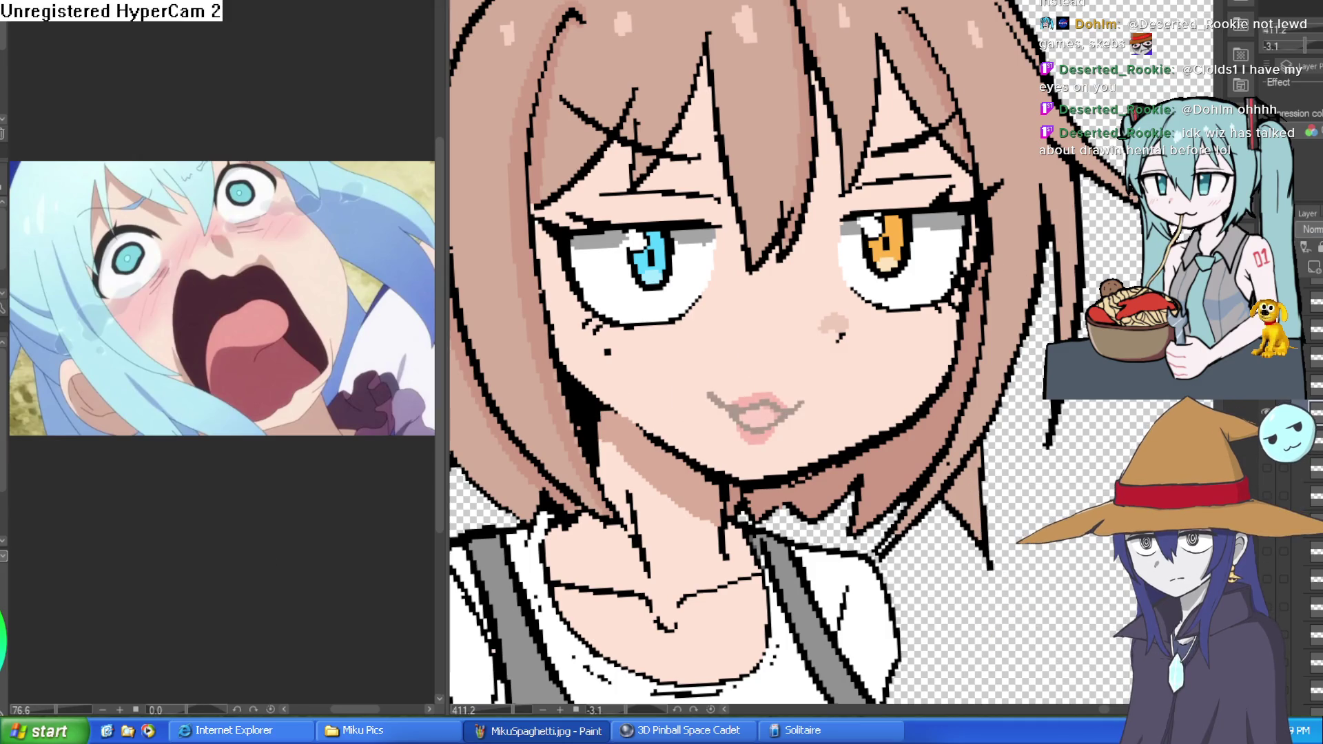
pyautogui.scroll(3, 767, 399)
pyautogui.moveTo(788, 333); pyautogui.dragTo(758, 406)
# Draw the lollipop stick rising from the lips and begin a curved cheek bulge line
pyautogui.moveTo(956, 314); pyautogui.dragTo(861, 263)
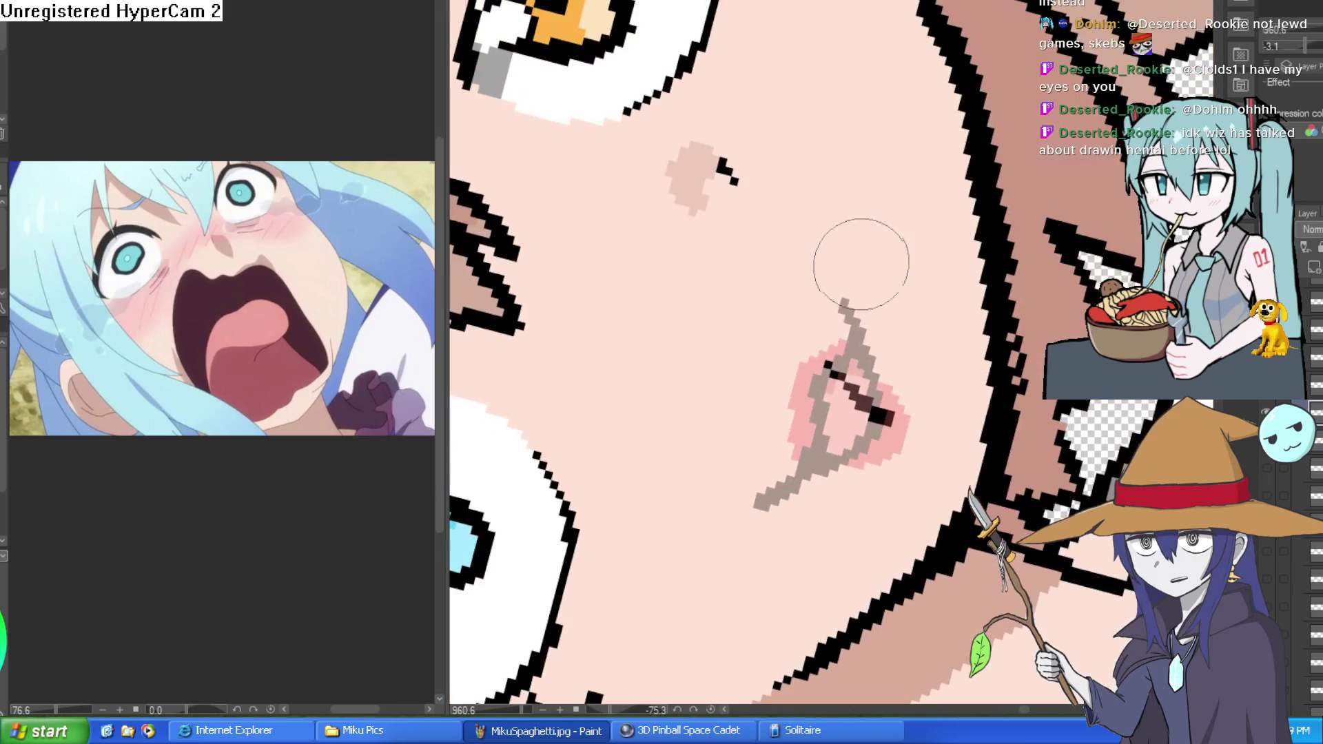
pyautogui.moveTo(831, 365); pyautogui.dragTo(968, 189)
pyautogui.hotkey('ctrl', 'z')
pyautogui.moveTo(848, 313)
pyautogui.mouseDown()
pyautogui.moveTo(965, 119)
pyautogui.moveTo(861, 329)
pyautogui.moveTo(771, 189)
pyautogui.mouseUp()
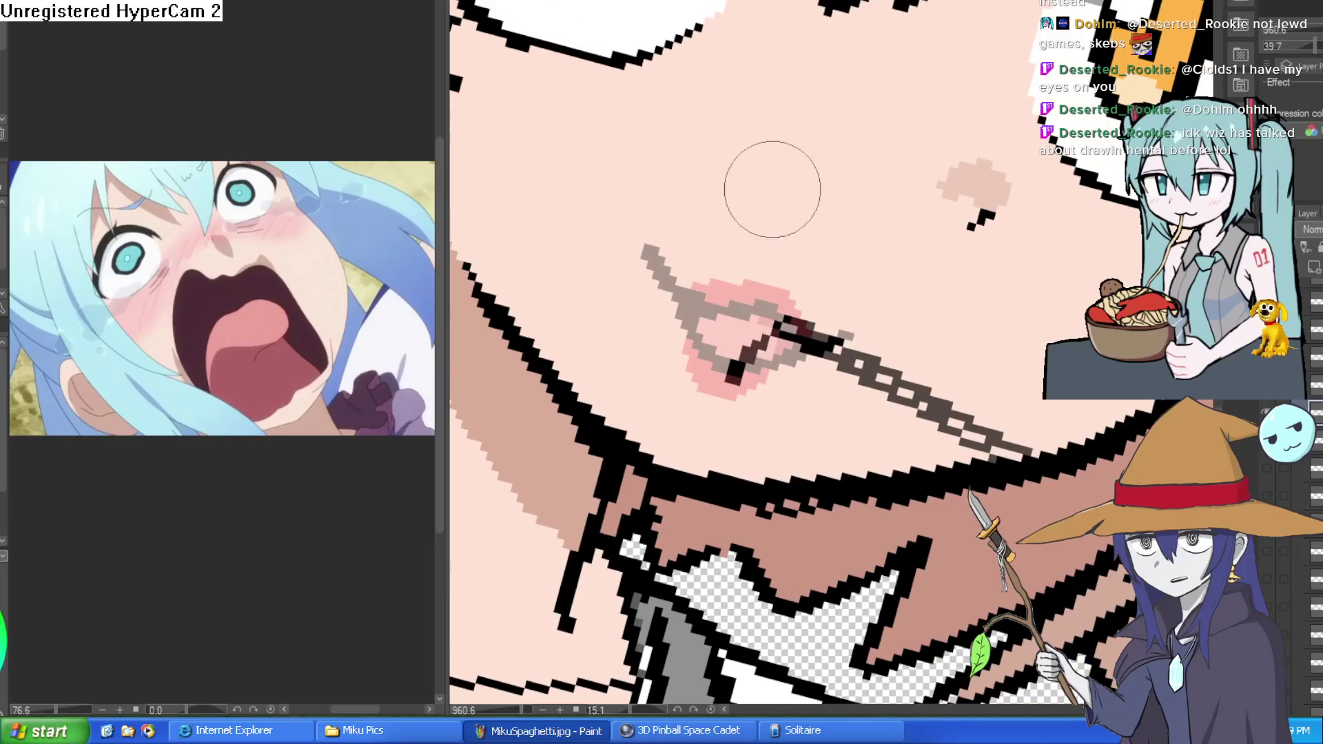
pyautogui.hotkey('ctrl', 'z')
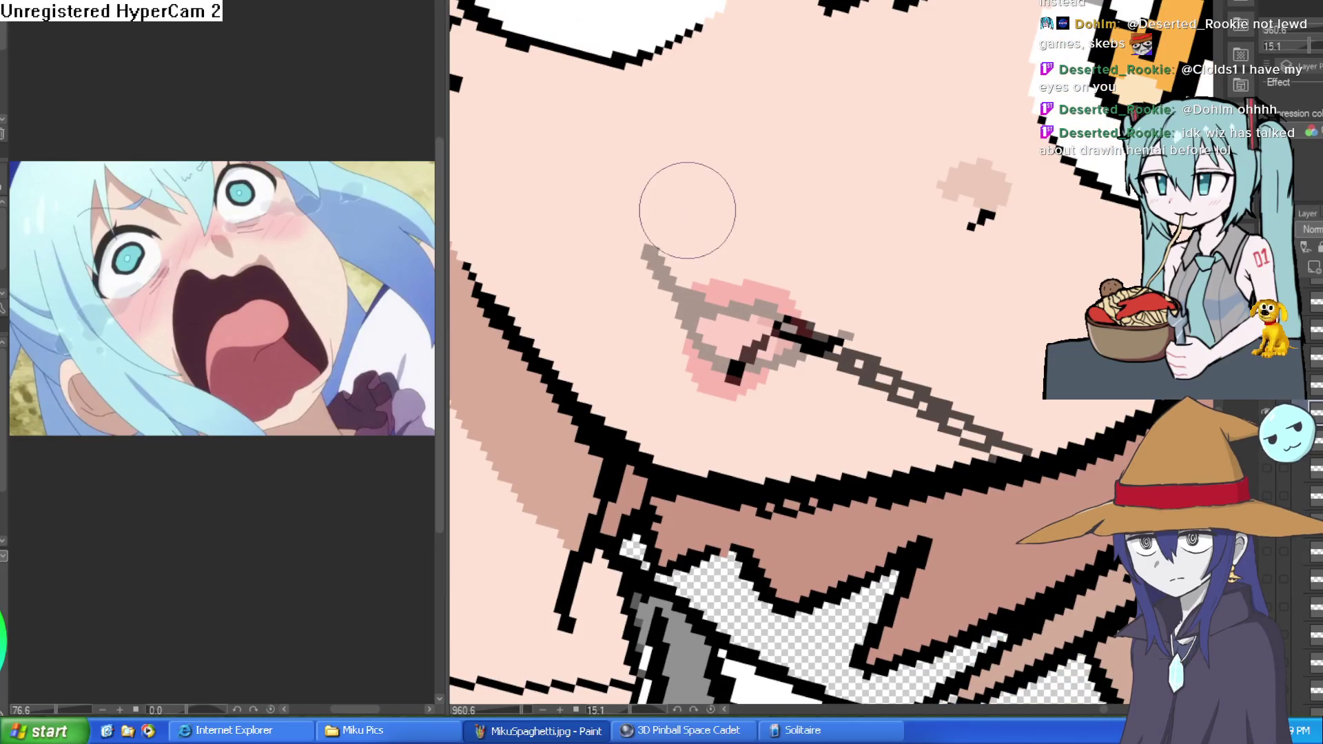
pyautogui.moveTo(709, 205); pyautogui.dragTo(598, 335)
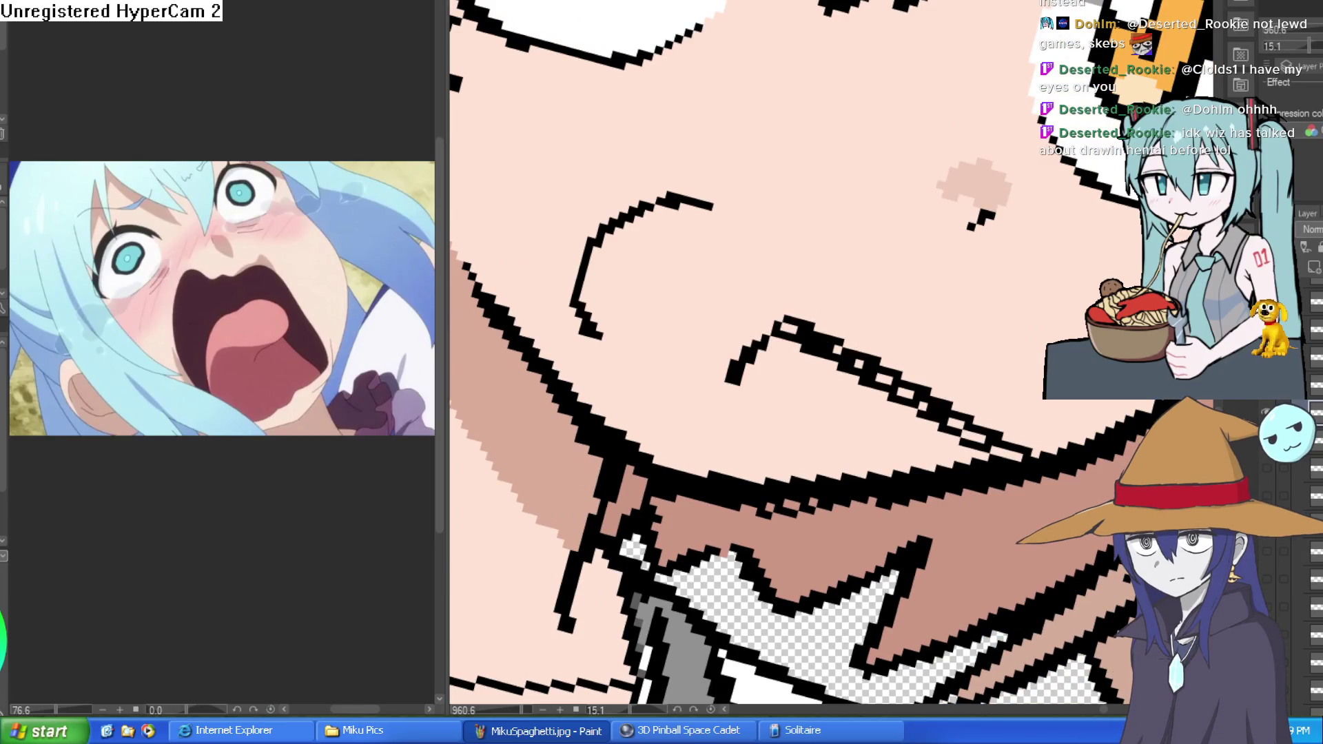
# Draw a curved line beside the mouth and thicken the top of the cheek arc
pyautogui.scroll(-6, 967, 258)
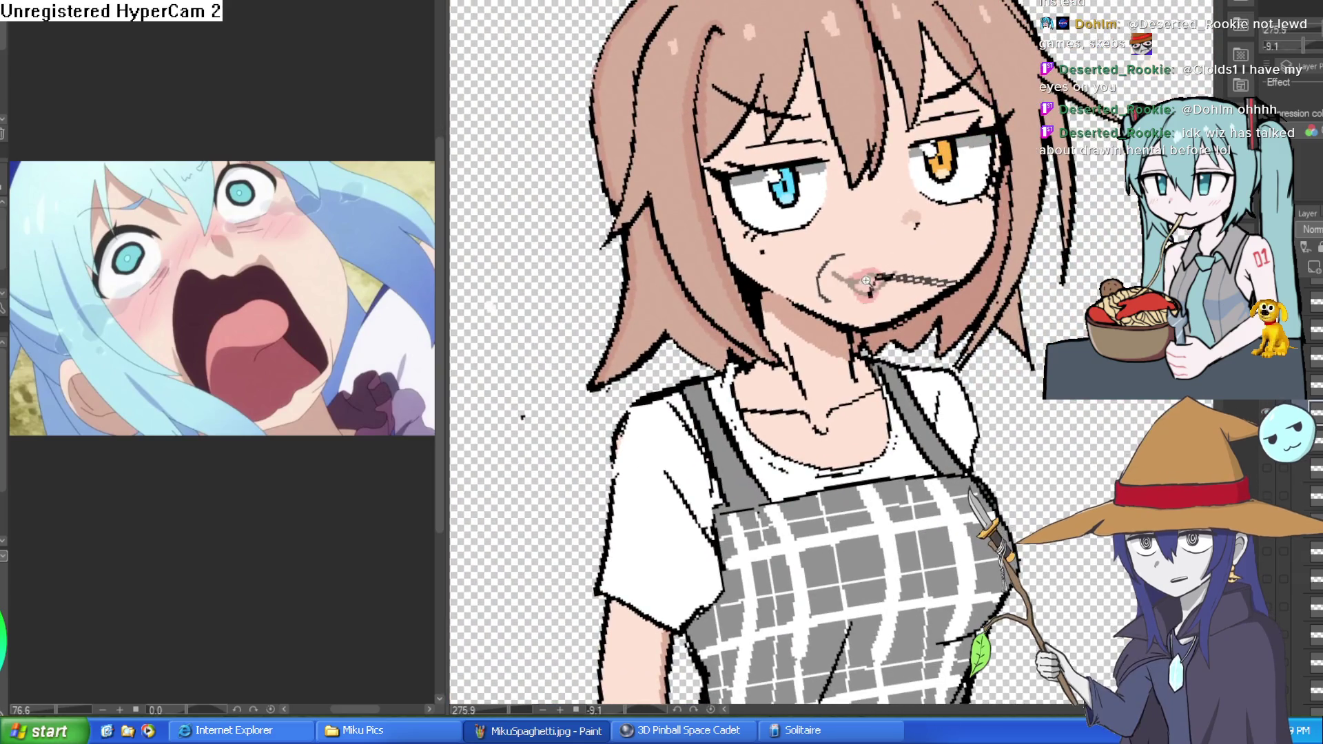
pyautogui.scroll(4, 853, 280)
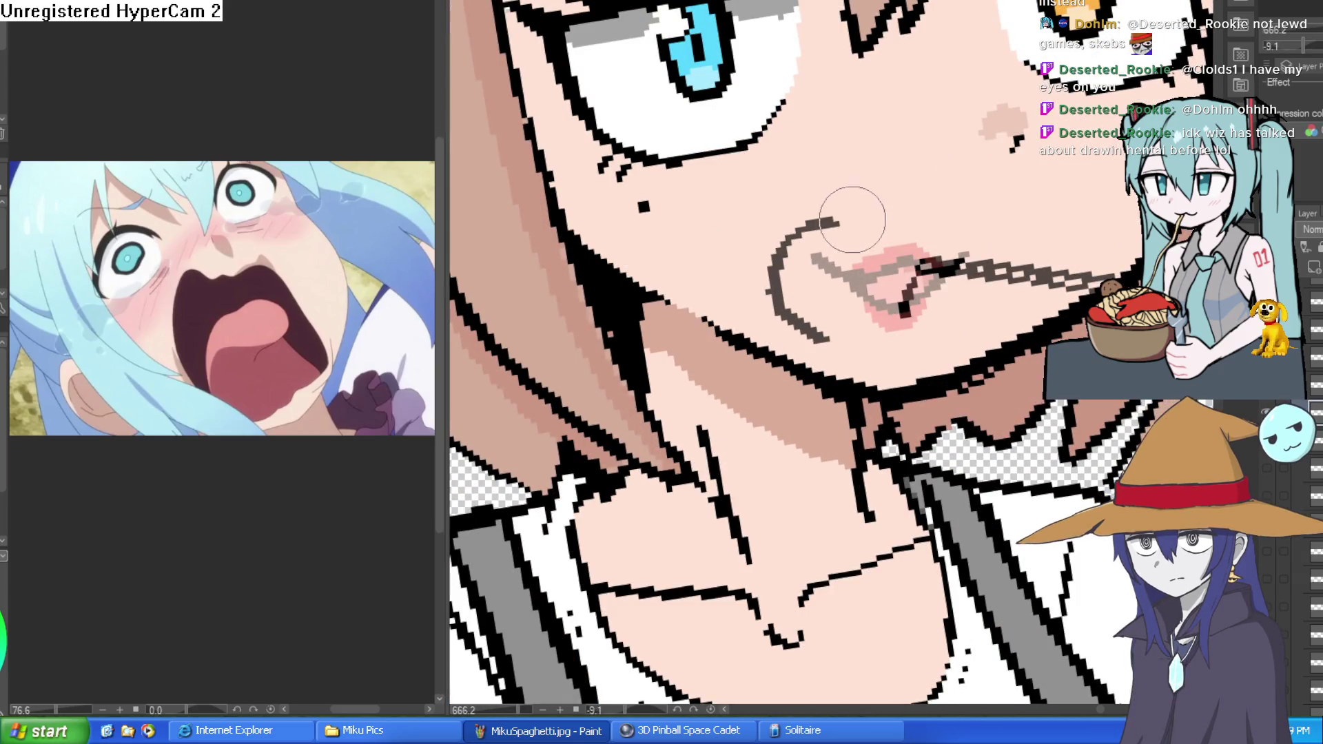
pyautogui.moveTo(838, 338); pyautogui.dragTo(841, 244)
pyautogui.moveTo(975, 275)
pyautogui.mouseDown()
pyautogui.moveTo(971, 337)
pyautogui.moveTo(975, 310)
pyautogui.mouseUp()
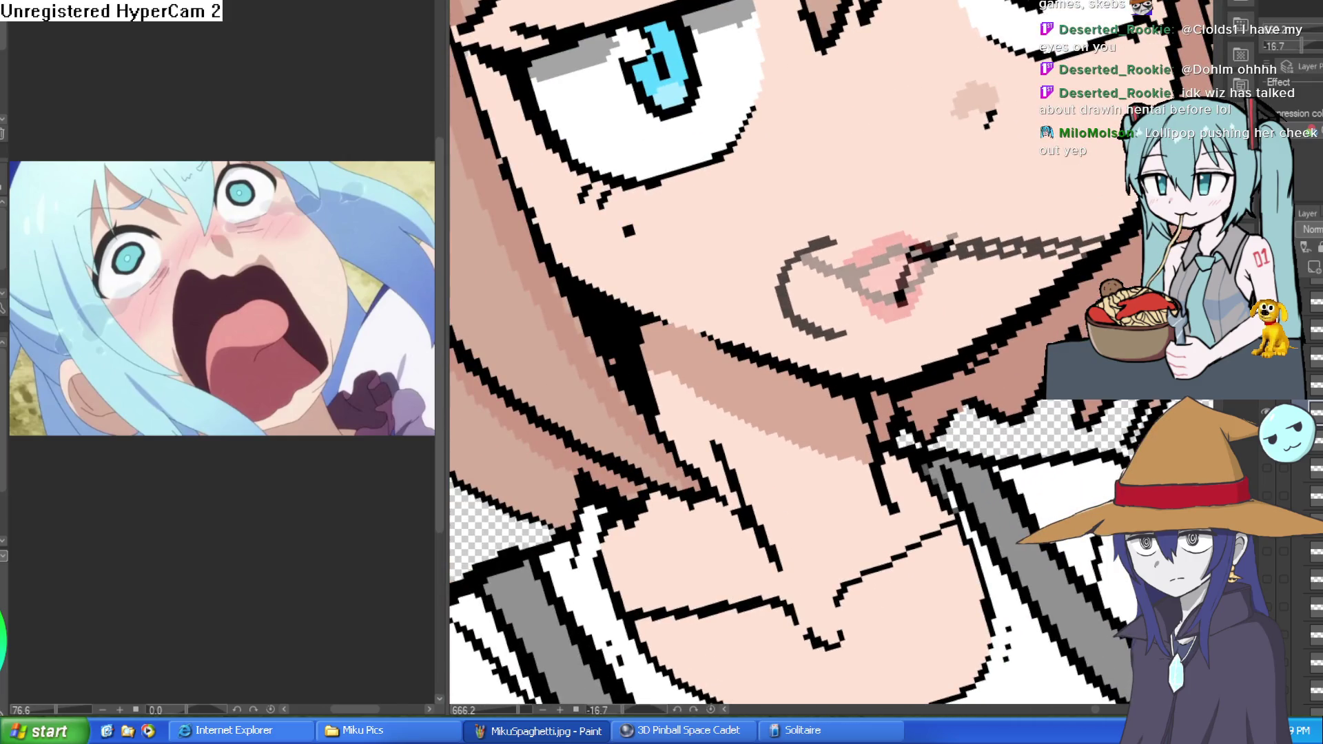
pyautogui.press('^')
pyautogui.press('^')
pyautogui.press('^')
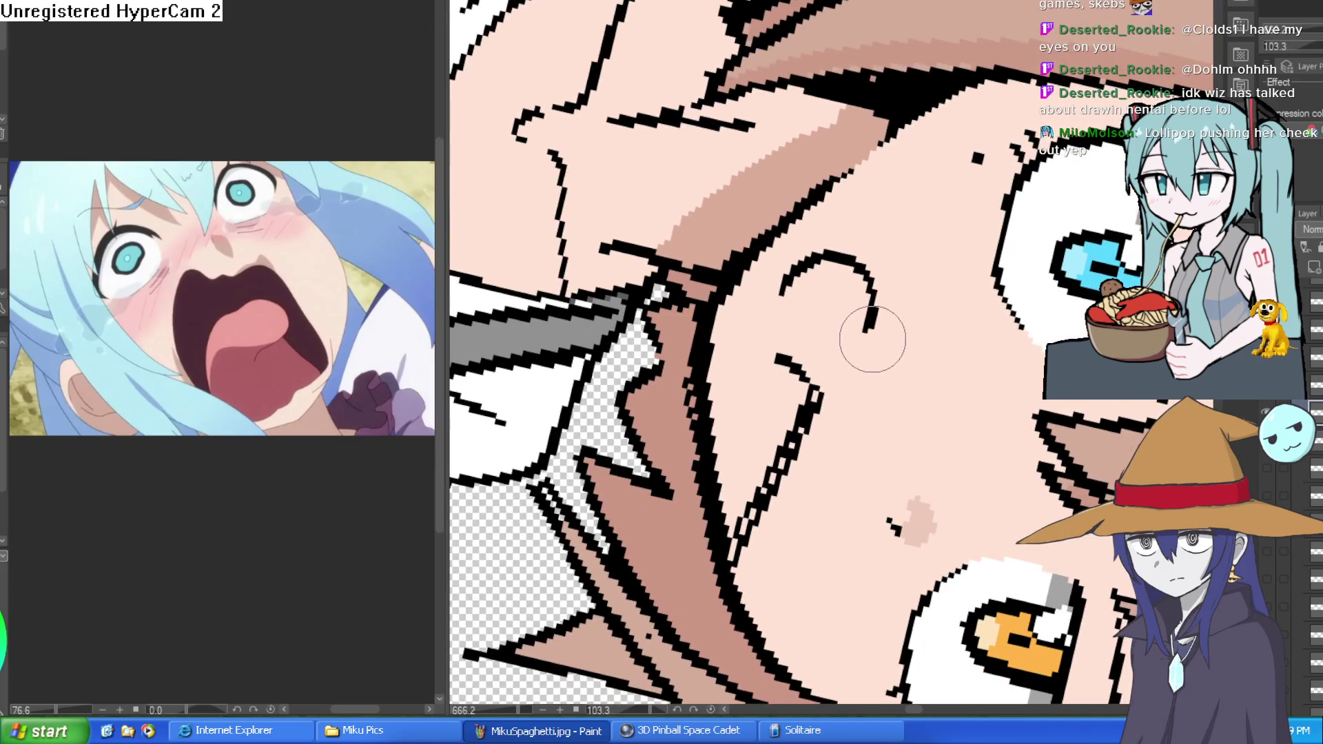
pyautogui.click(864, 261)
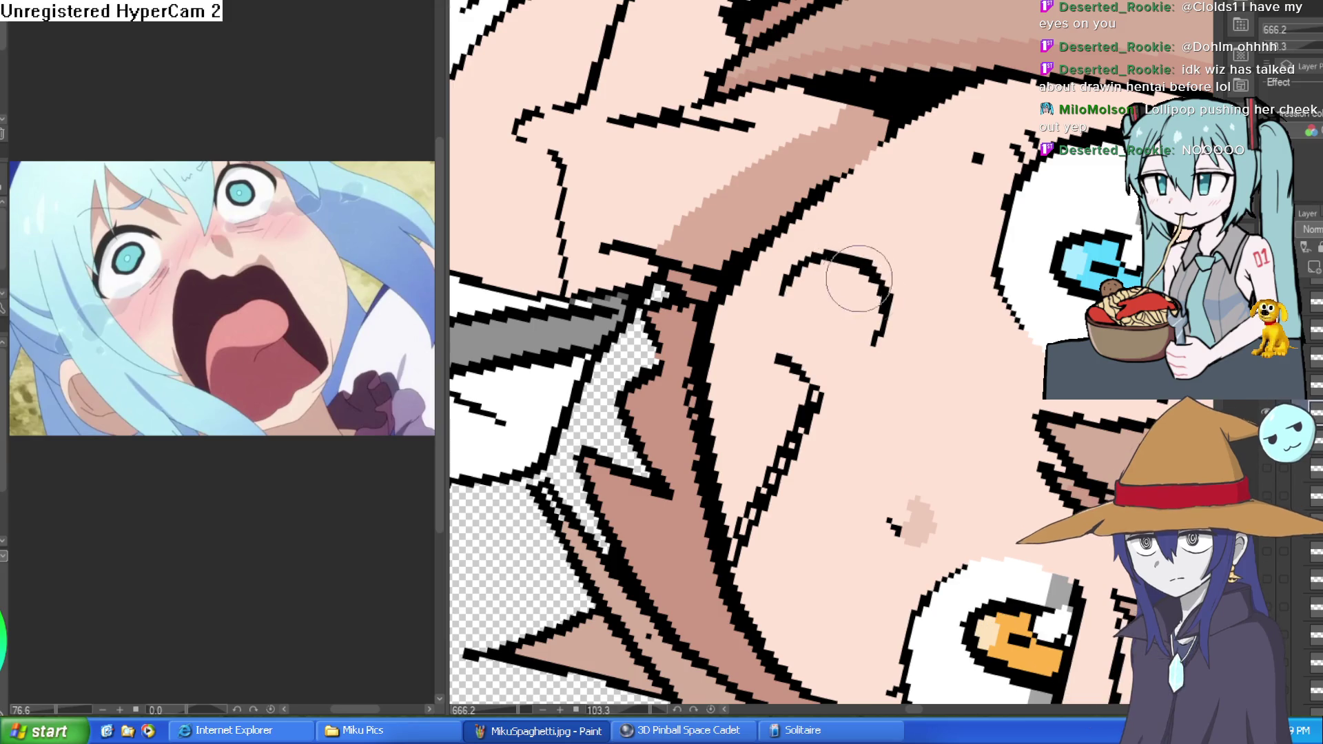
# Redraw the stroke at the mouth corner and erase the top arc of the cheek line
pyautogui.moveTo(869, 330); pyautogui.dragTo(900, 226)
pyautogui.scroll(-5, 900, 225)
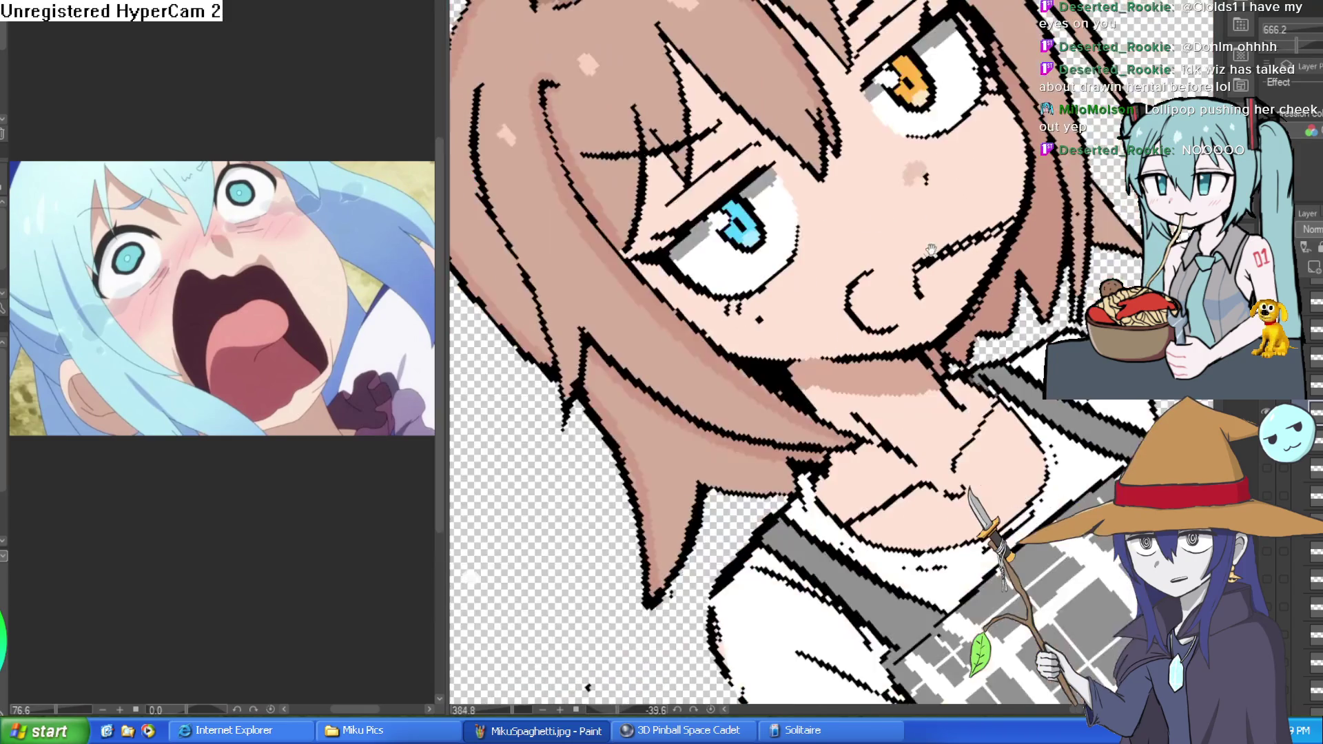
pyautogui.scroll(3, 847, 286)
pyautogui.scroll(3, 847, 285)
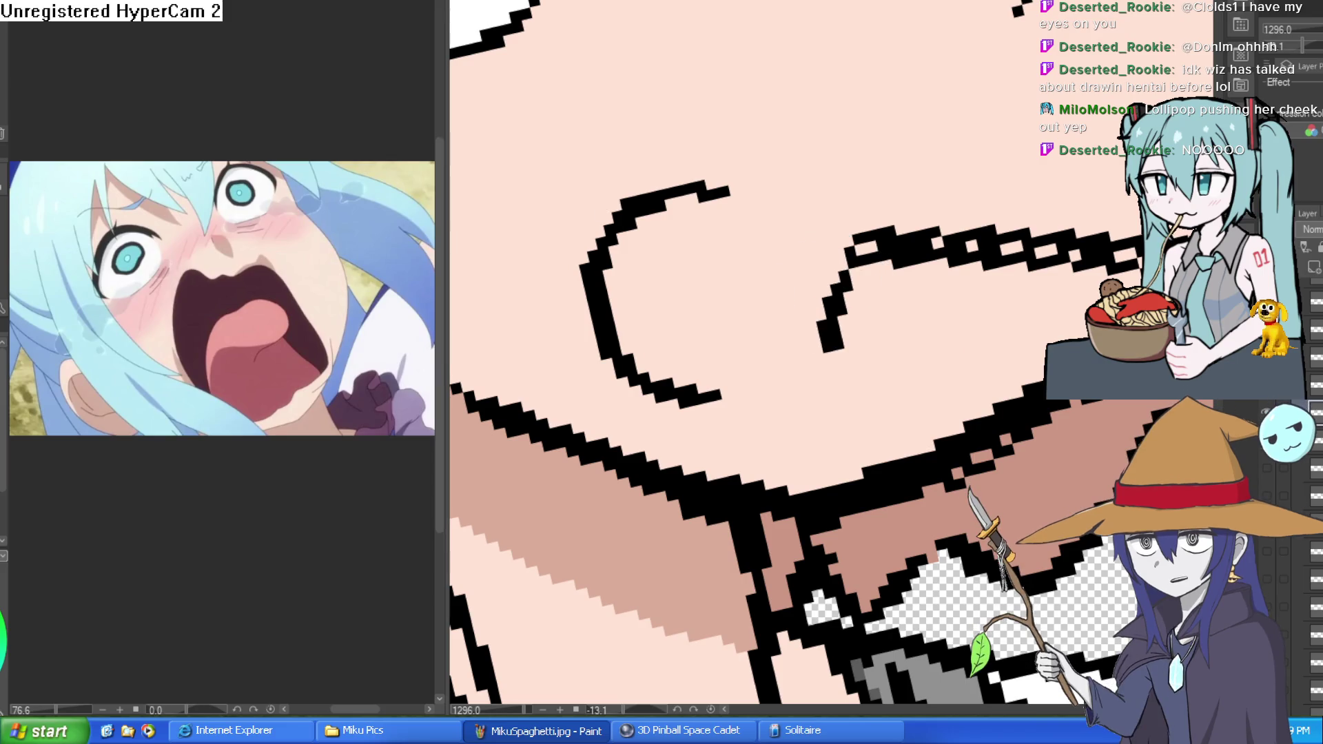
pyautogui.moveTo(827, 344); pyautogui.dragTo(926, 201)
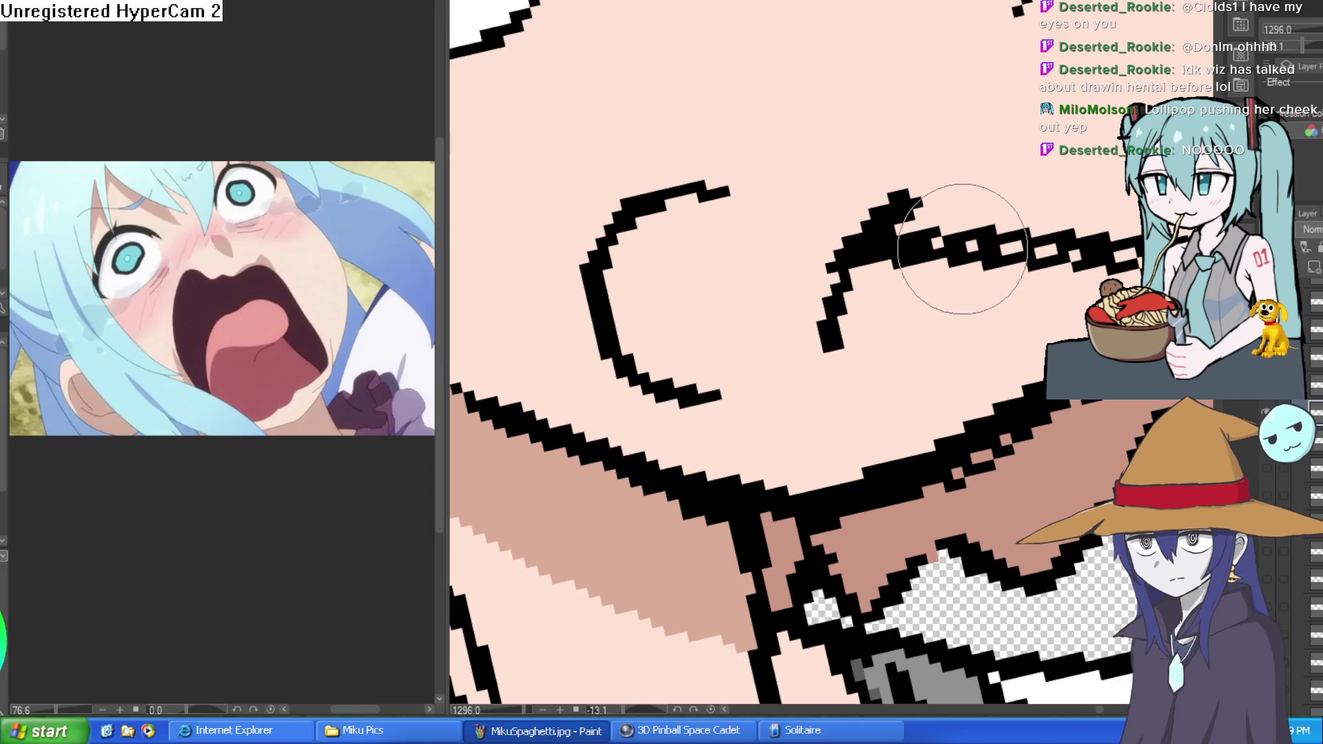
pyautogui.moveTo(944, 280)
pyautogui.mouseDown()
pyautogui.moveTo(958, 299)
pyautogui.moveTo(960, 222)
pyautogui.mouseUp()
pyautogui.scroll(-3, 958, 299)
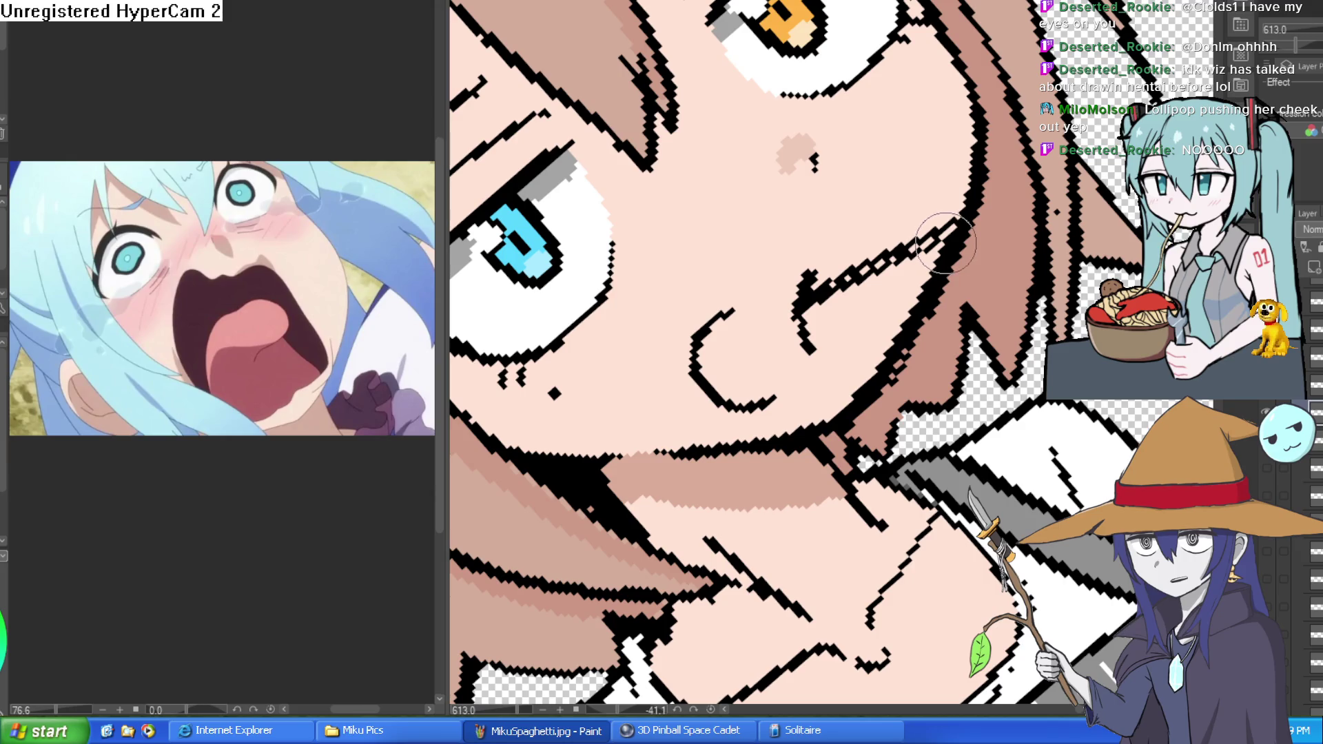
pyautogui.moveTo(951, 240); pyautogui.dragTo(943, 274)
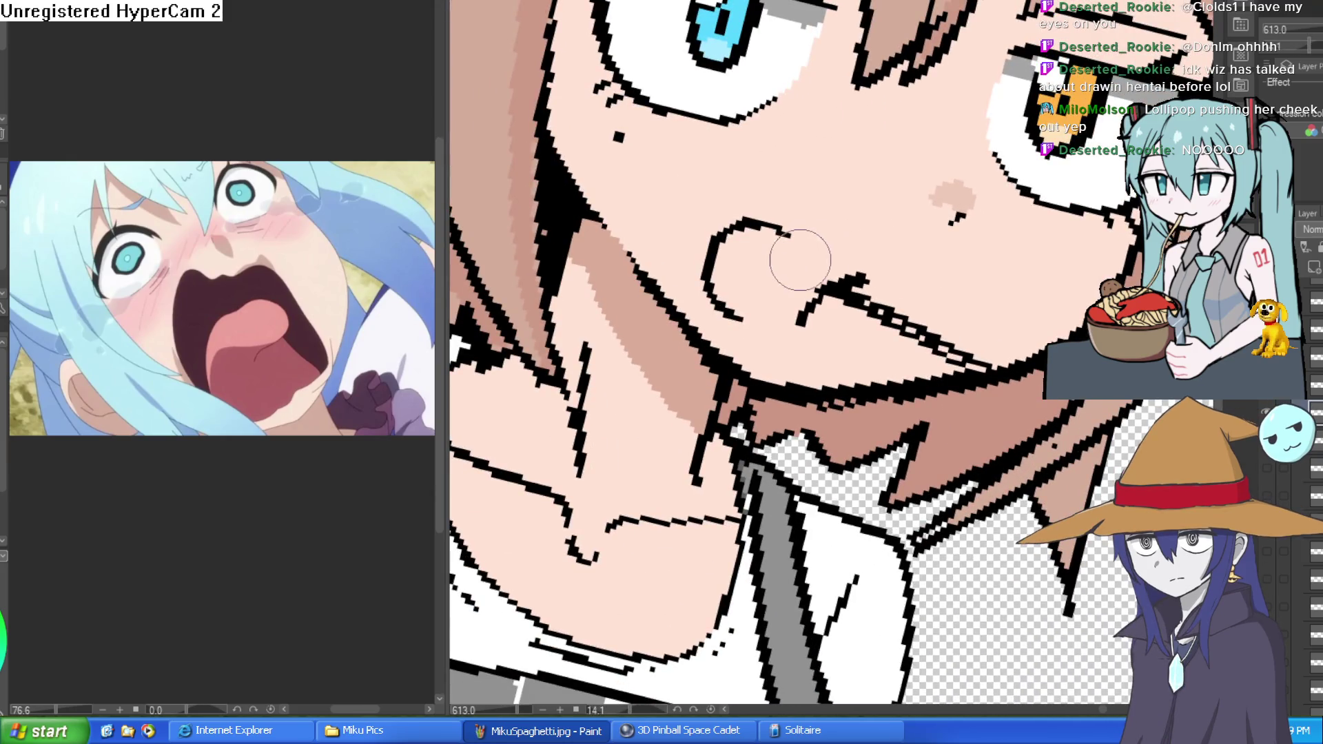
pyautogui.moveTo(777, 231); pyautogui.dragTo(735, 228)
pyautogui.moveTo(862, 244); pyautogui.dragTo(888, 230)
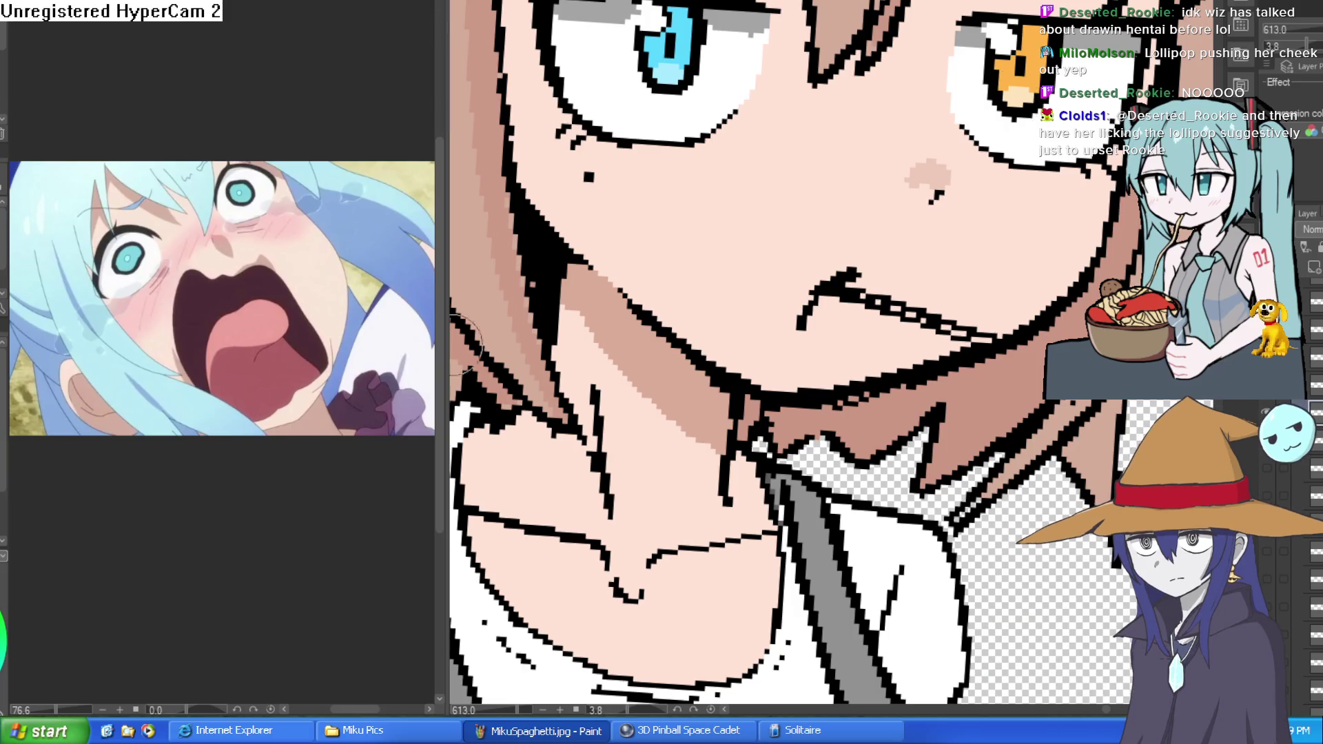
# Zoom in on the cheek and redraw a shorter curved cheek arc
pyautogui.click(801, 247)
pyautogui.moveTo(894, 201); pyautogui.dragTo(894, 147)
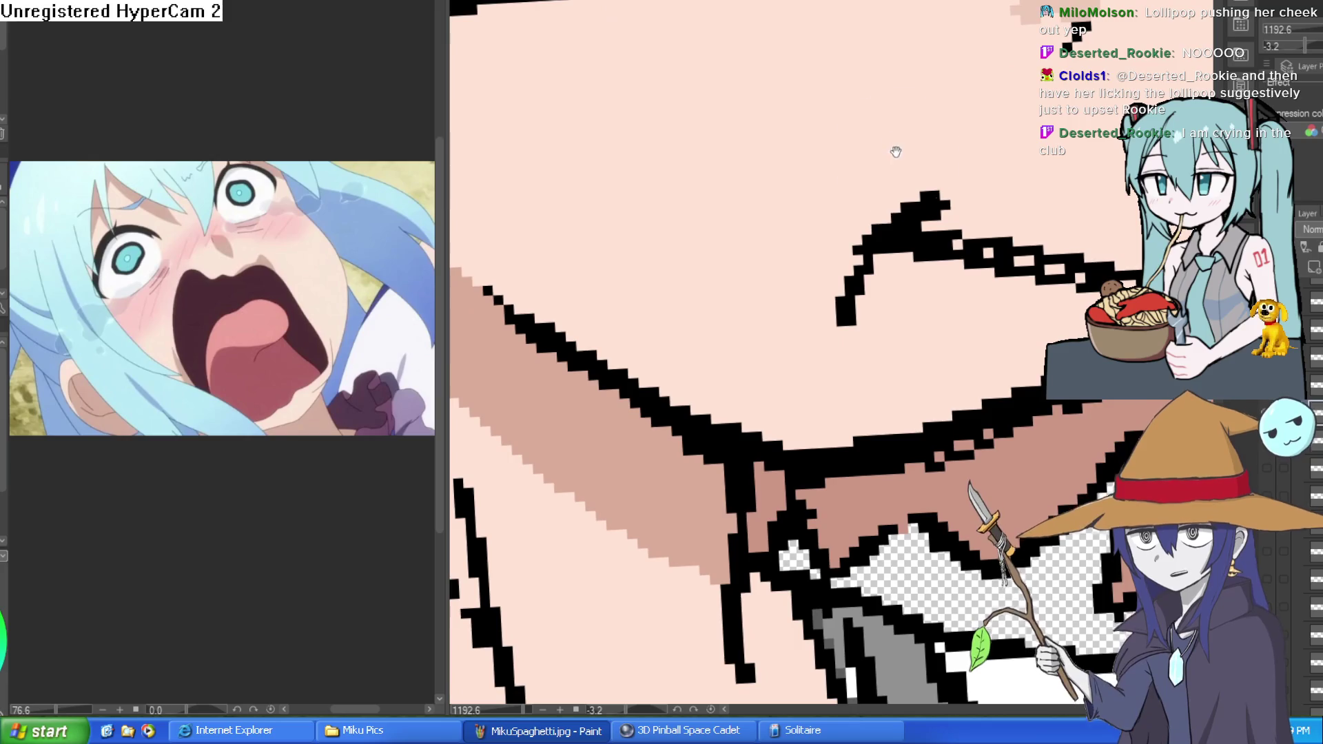
pyautogui.scroll(-3, 927, 210)
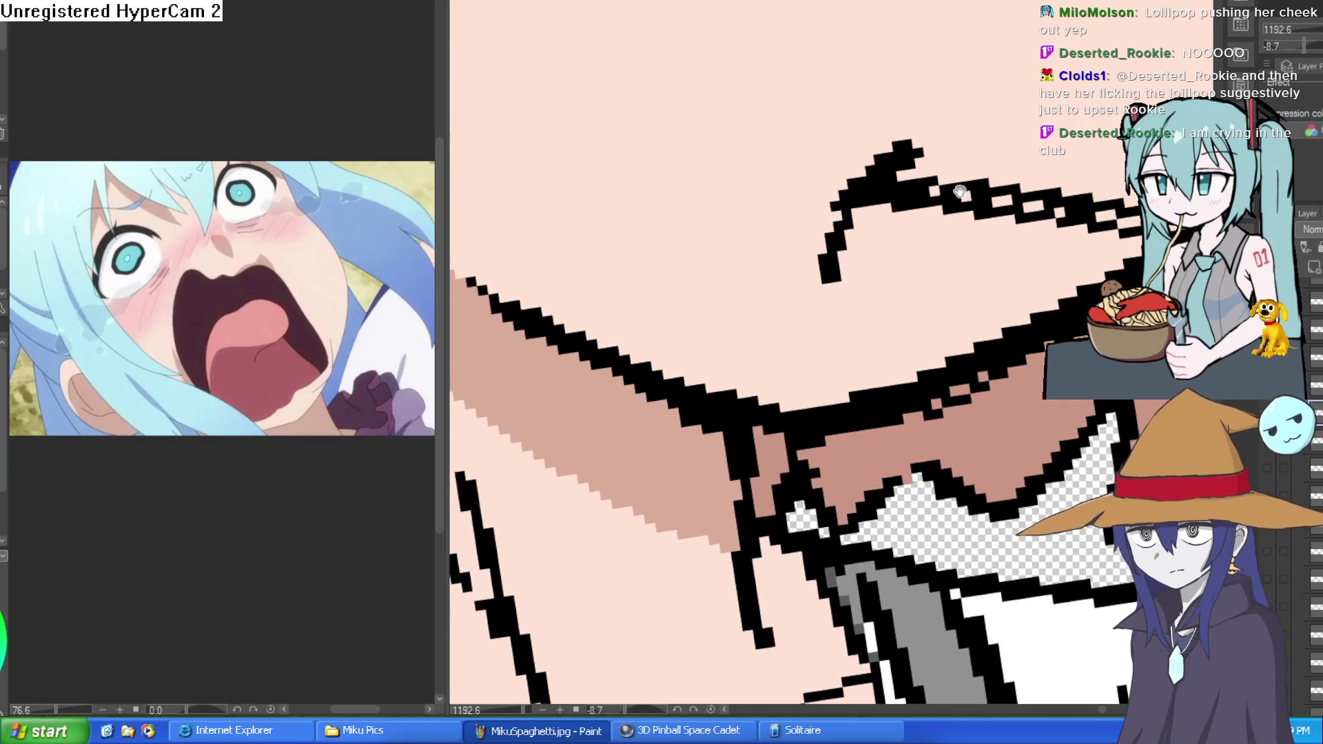
pyautogui.moveTo(927, 209); pyautogui.dragTo(837, 78)
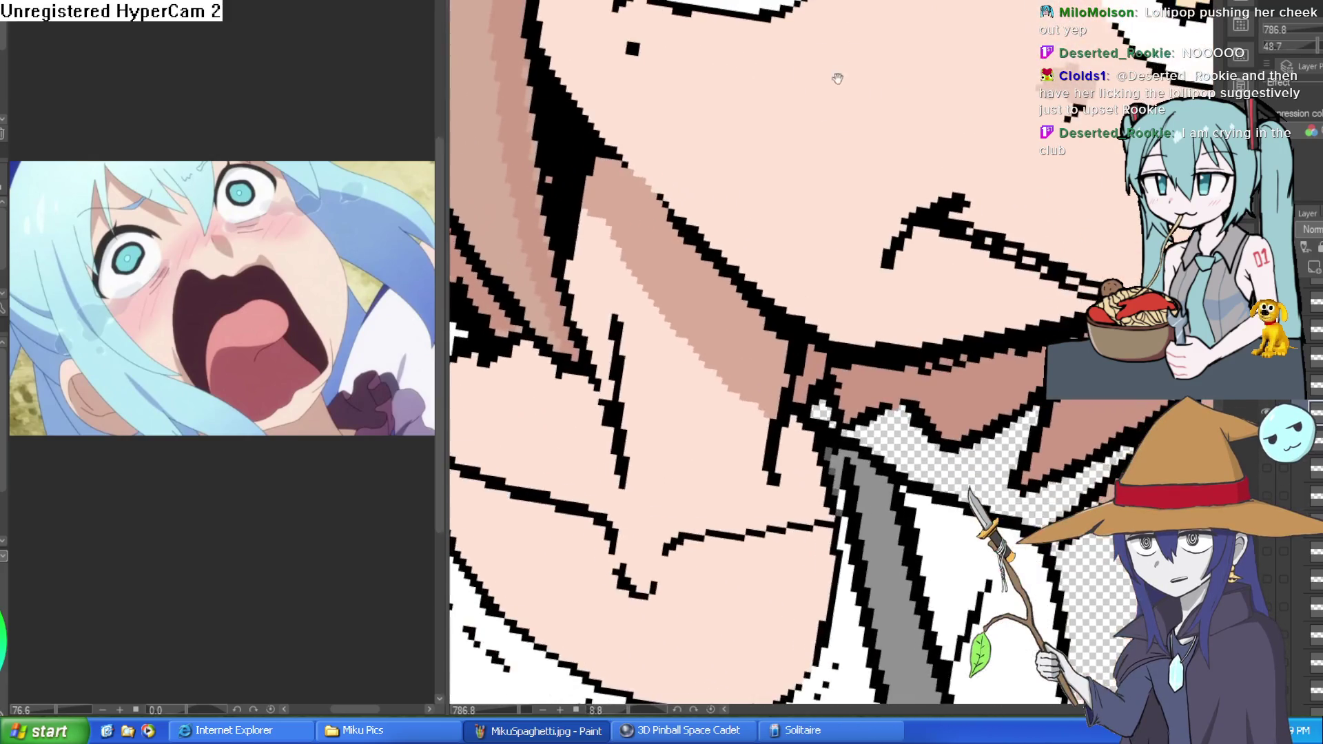
pyautogui.moveTo(827, 128); pyautogui.dragTo(720, 210)
pyautogui.hotkey('ctrl', 'z')
pyautogui.moveTo(826, 127)
pyautogui.mouseDown()
pyautogui.moveTo(709, 163)
pyautogui.moveTo(723, 214)
pyautogui.mouseUp()
pyautogui.hotkey('ctrl', 'z')
pyautogui.moveTo(813, 131); pyautogui.dragTo(720, 200)
# Add the C-shaped bulging cheek curve and trim its thick lower end
pyautogui.moveTo(758, 246); pyautogui.dragTo(807, 244)
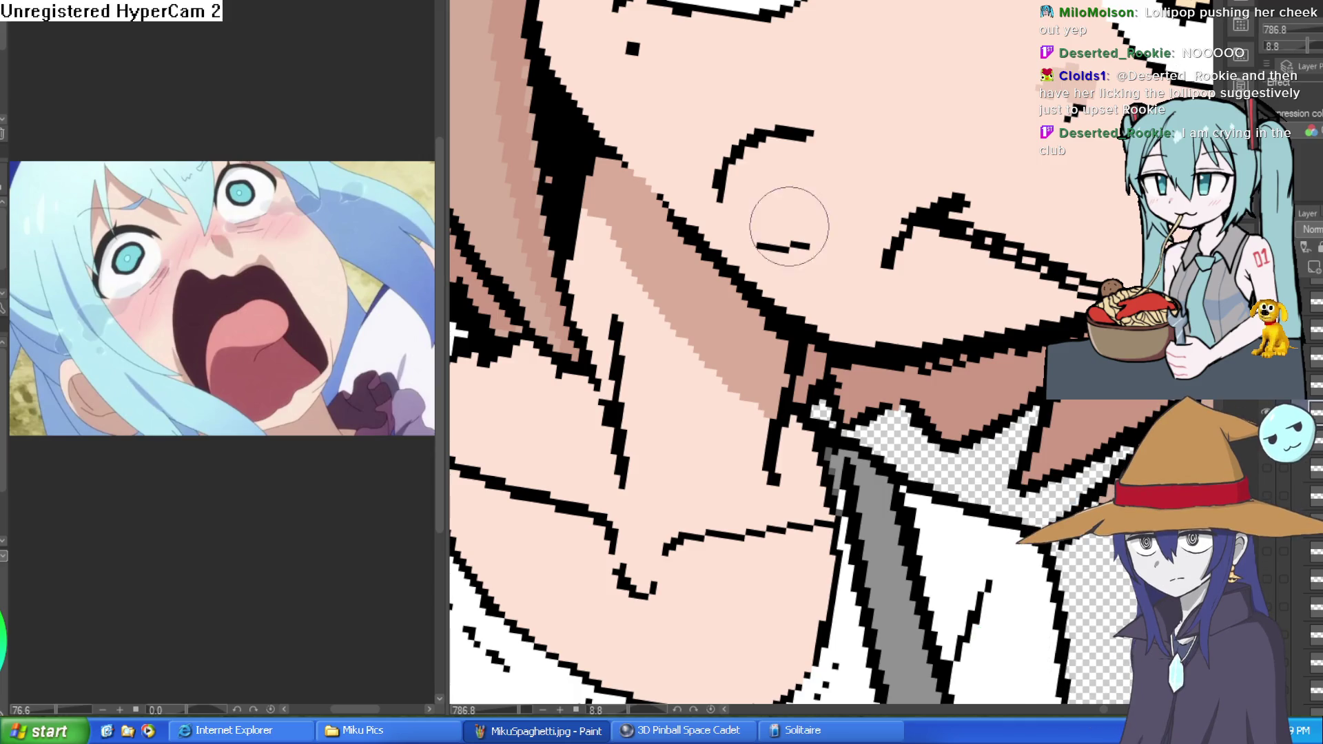
pyautogui.moveTo(804, 245)
pyautogui.mouseDown()
pyautogui.moveTo(716, 155)
pyautogui.moveTo(794, 130)
pyautogui.mouseUp()
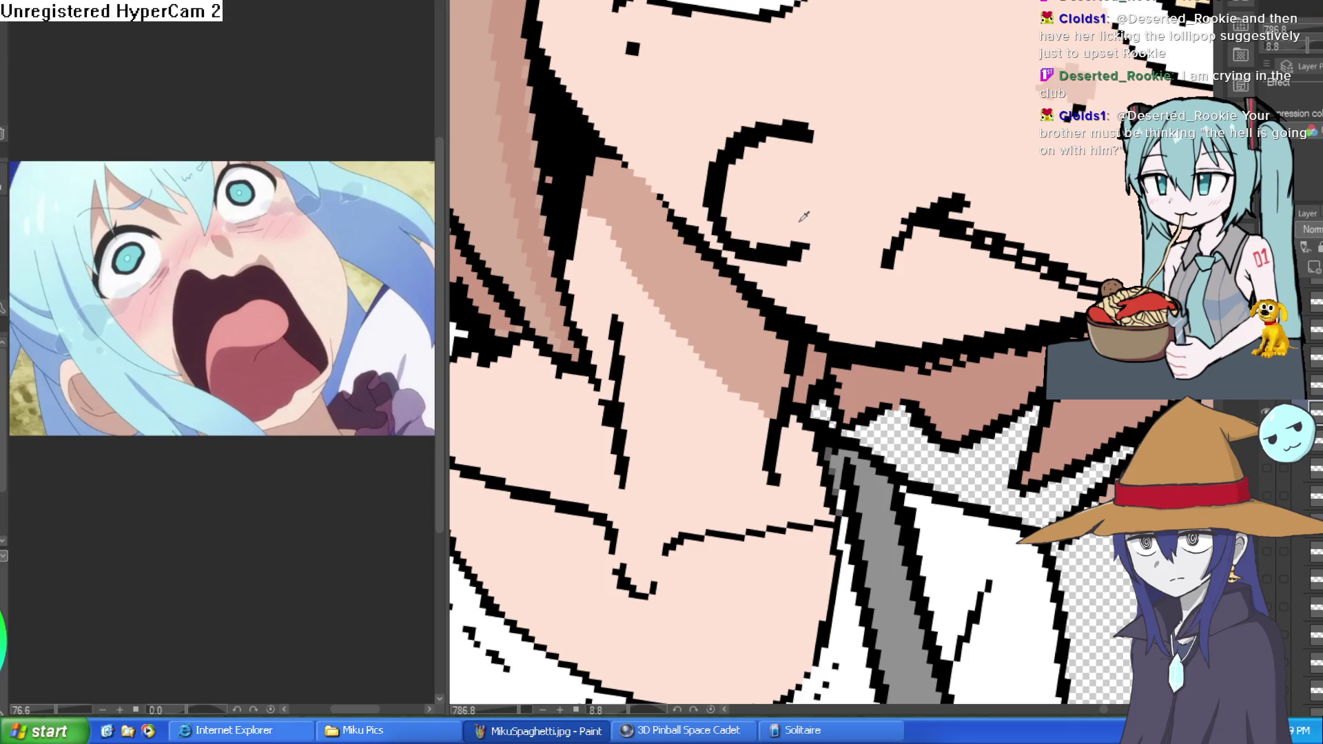
pyautogui.moveTo(756, 236); pyautogui.dragTo(810, 253)
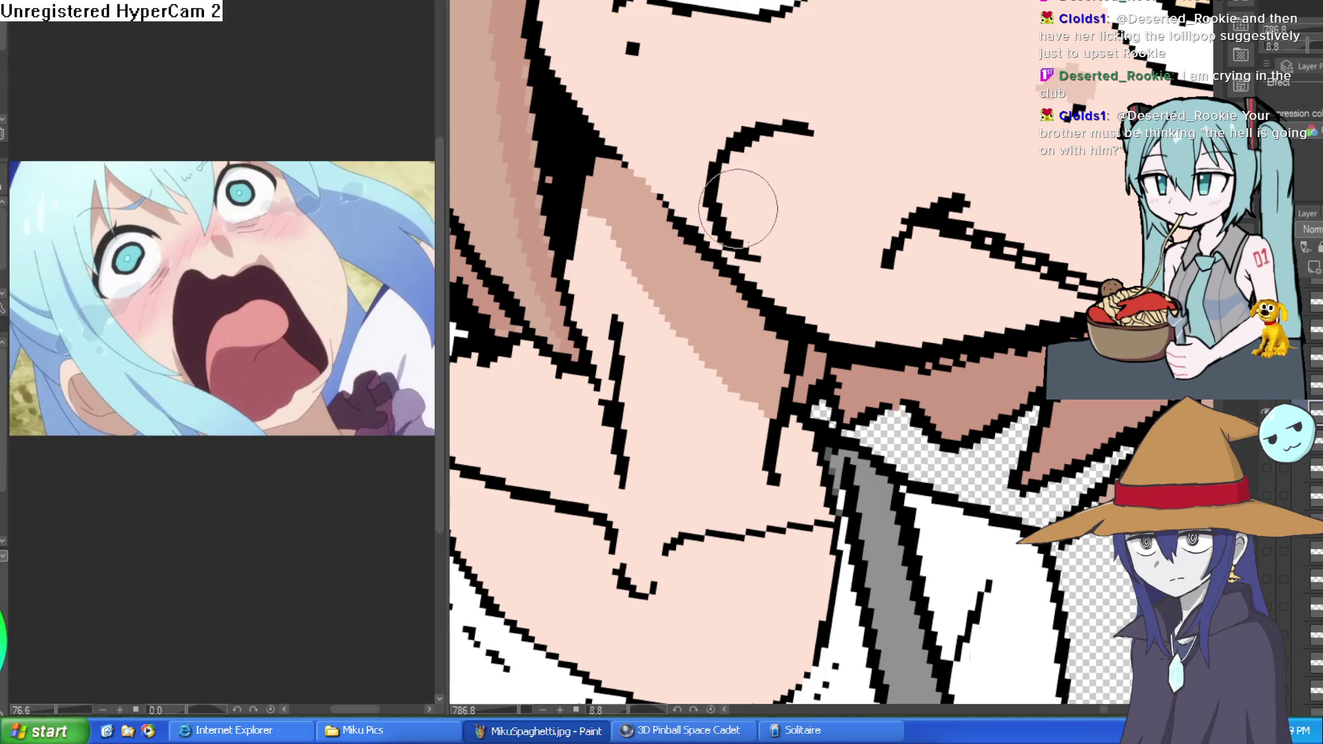
pyautogui.scroll(-5, 940, 224)
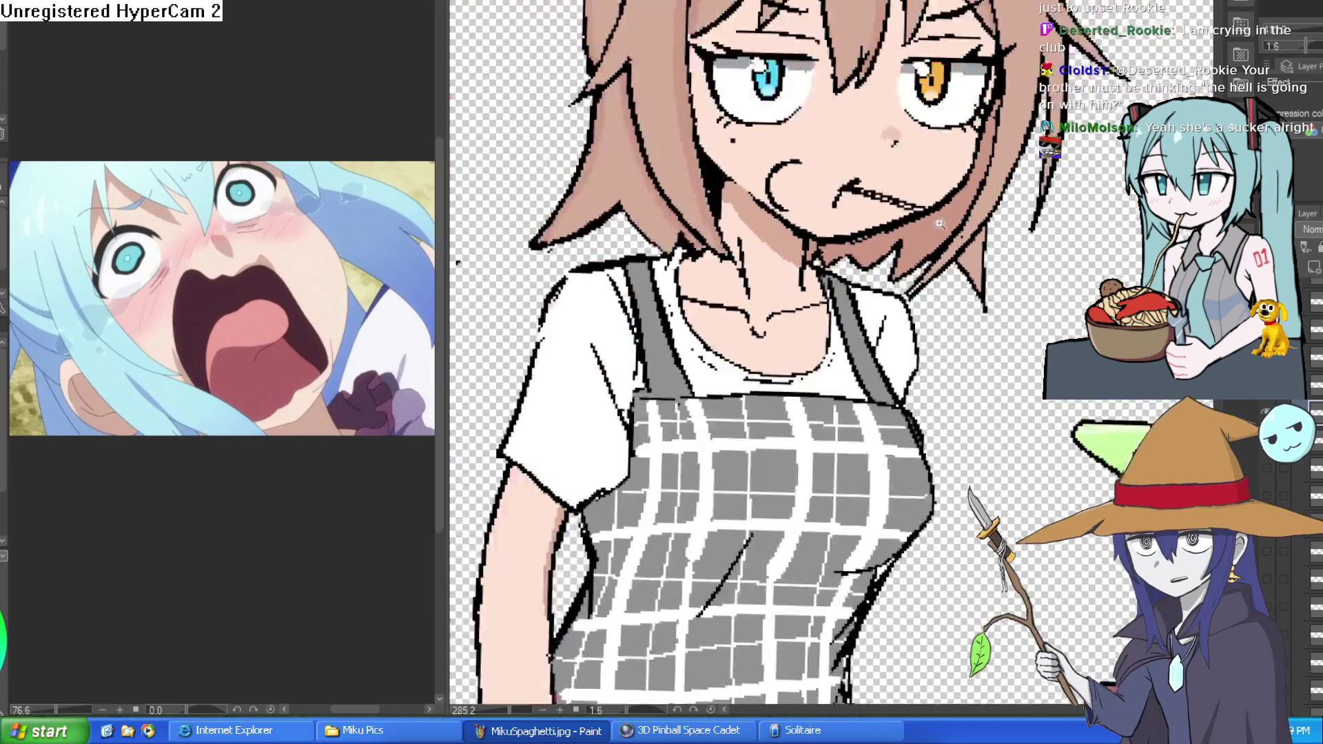
pyautogui.scroll(-2, 941, 224)
pyautogui.moveTo(940, 224)
pyautogui.mouseDown()
pyautogui.moveTo(831, 178)
pyautogui.moveTo(798, 180)
pyautogui.mouseUp()
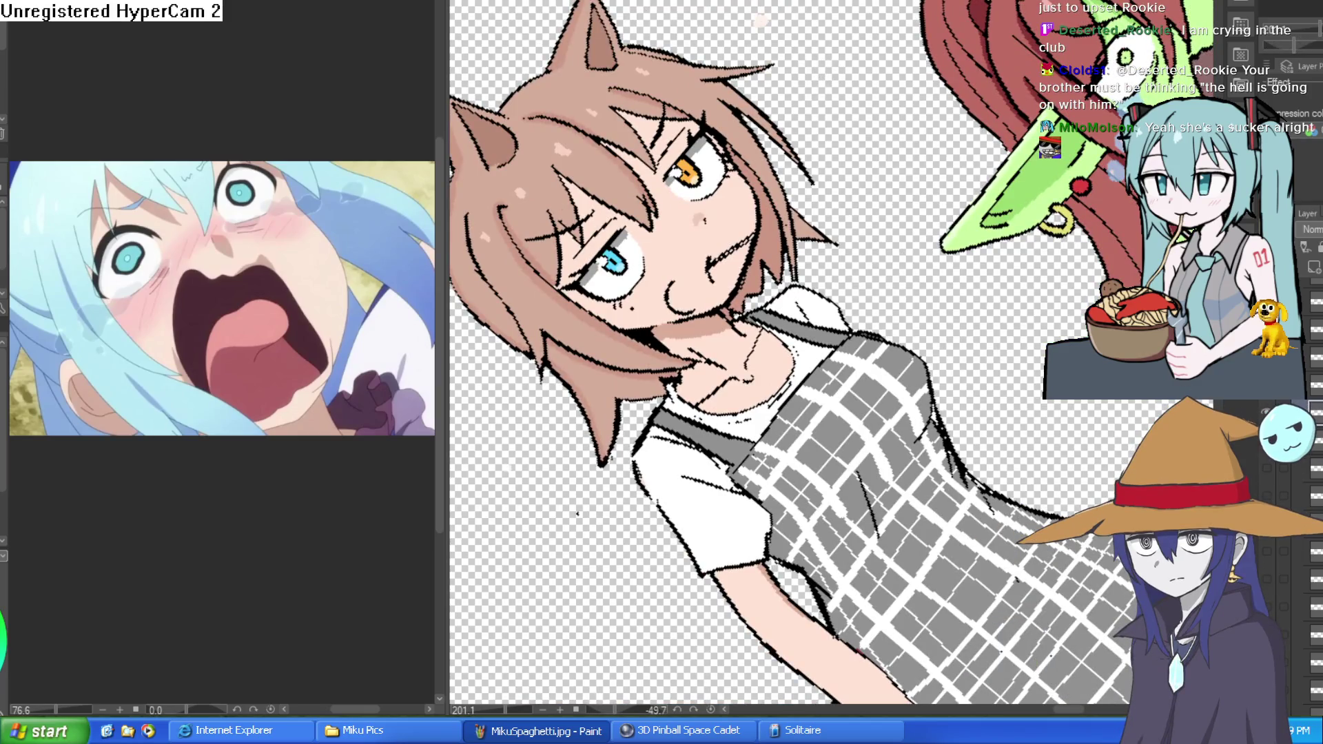
pyautogui.scroll(5, 744, 304)
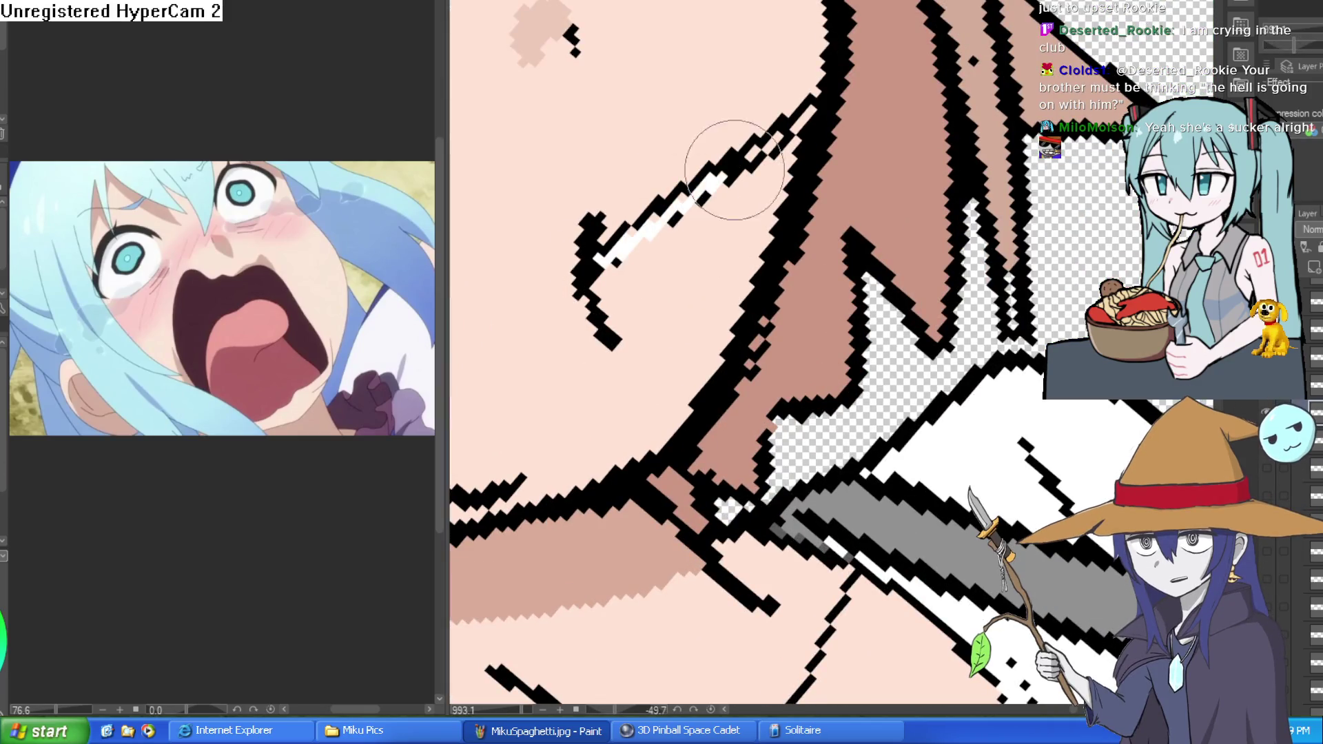
pyautogui.moveTo(639, 234)
pyautogui.mouseDown()
pyautogui.moveTo(762, 133)
pyautogui.moveTo(811, 114)
pyautogui.moveTo(644, 208)
pyautogui.mouseUp()
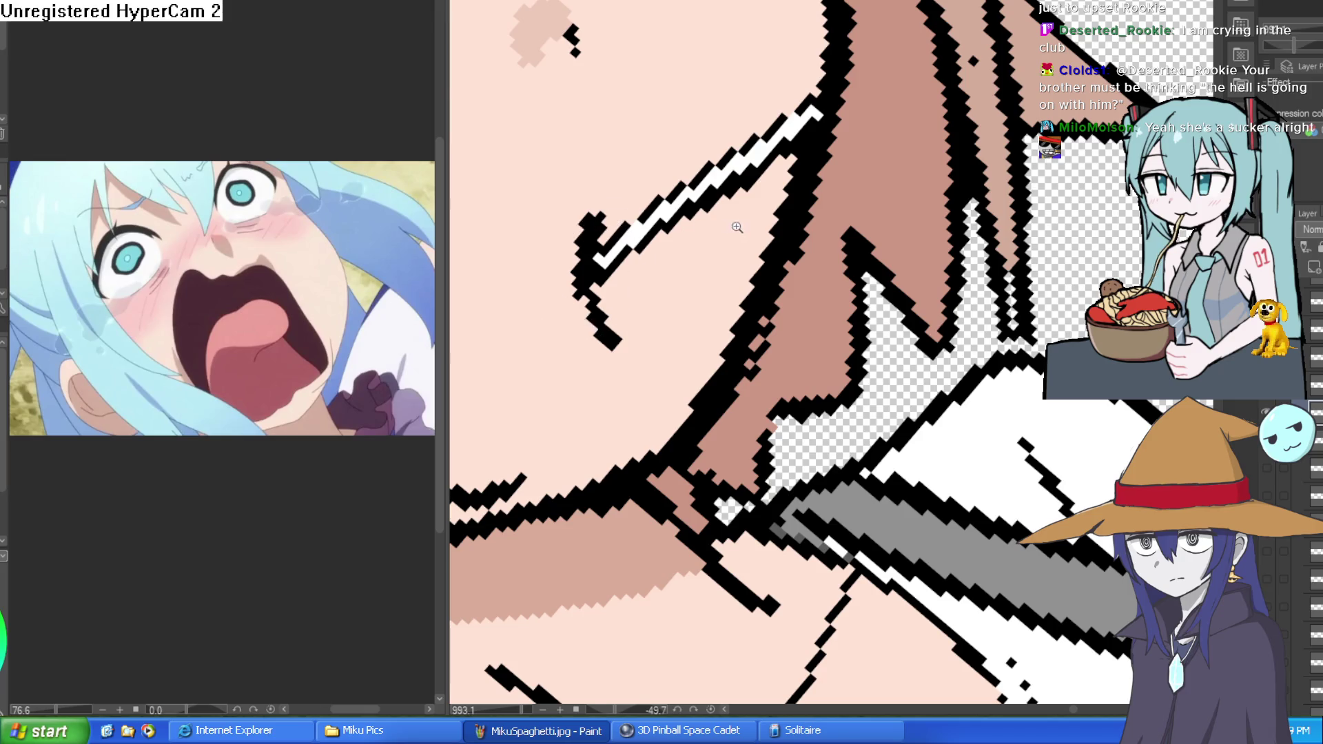
pyautogui.scroll(-5, 736, 226)
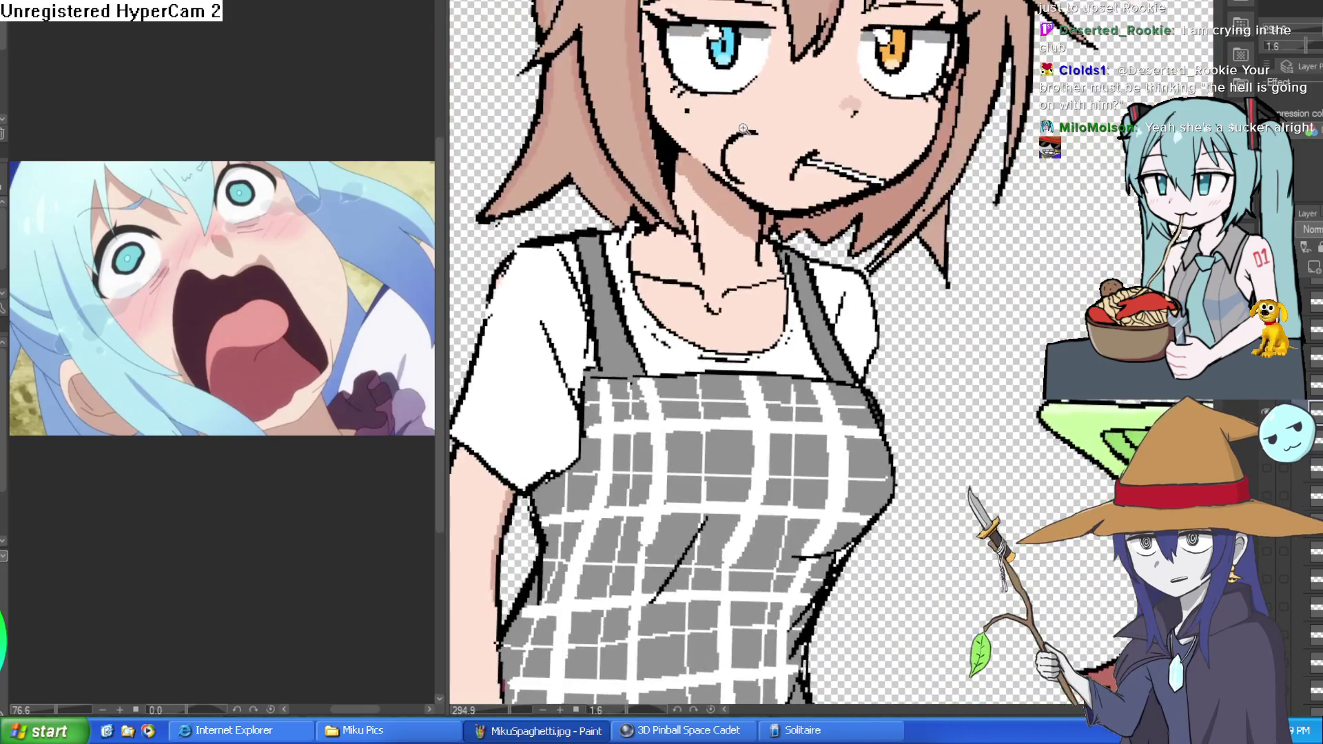
pyautogui.scroll(5, 744, 129)
pyautogui.moveTo(775, 172)
pyautogui.mouseDown()
pyautogui.moveTo(782, 153)
pyautogui.moveTo(723, 230)
pyautogui.mouseUp()
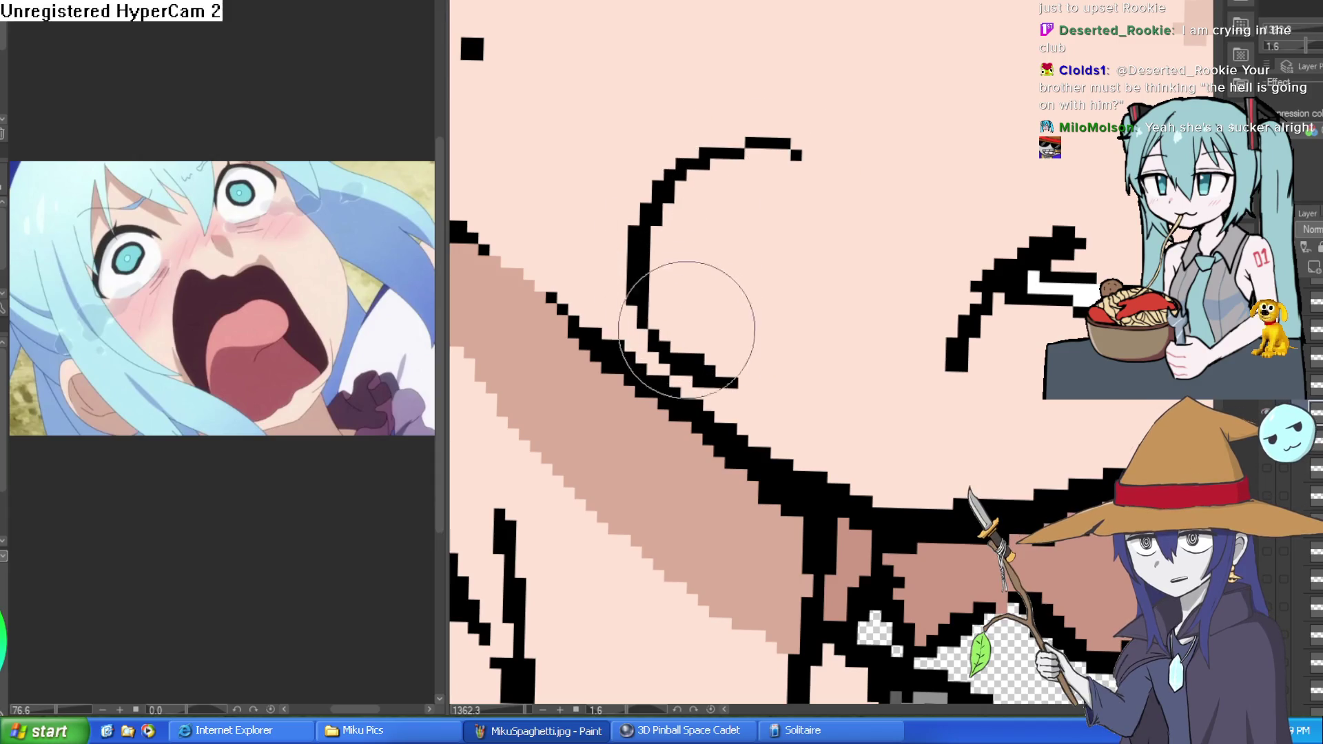
pyautogui.moveTo(708, 339)
pyautogui.mouseDown()
pyautogui.moveTo(708, 354)
pyautogui.moveTo(655, 251)
pyautogui.moveTo(664, 295)
pyautogui.mouseUp()
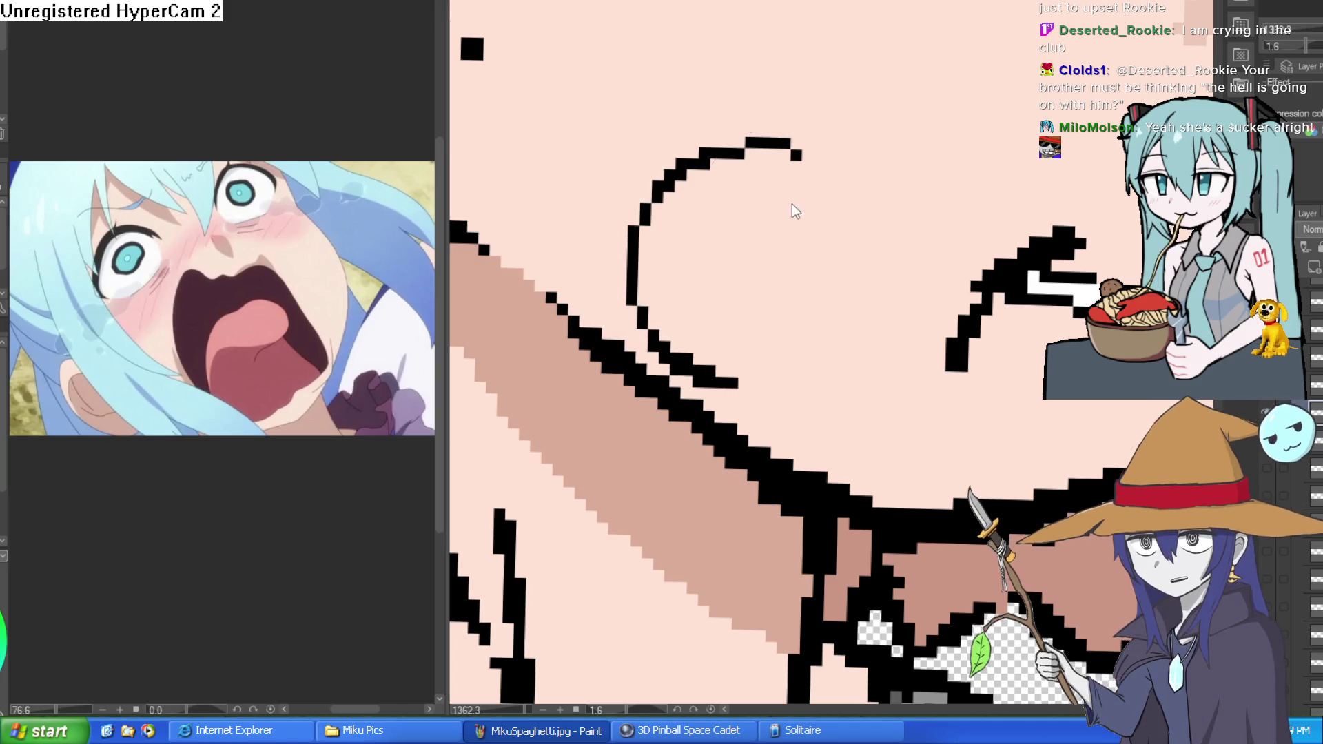
pyautogui.scroll(-3, 796, 212)
pyautogui.scroll(3, 820, 213)
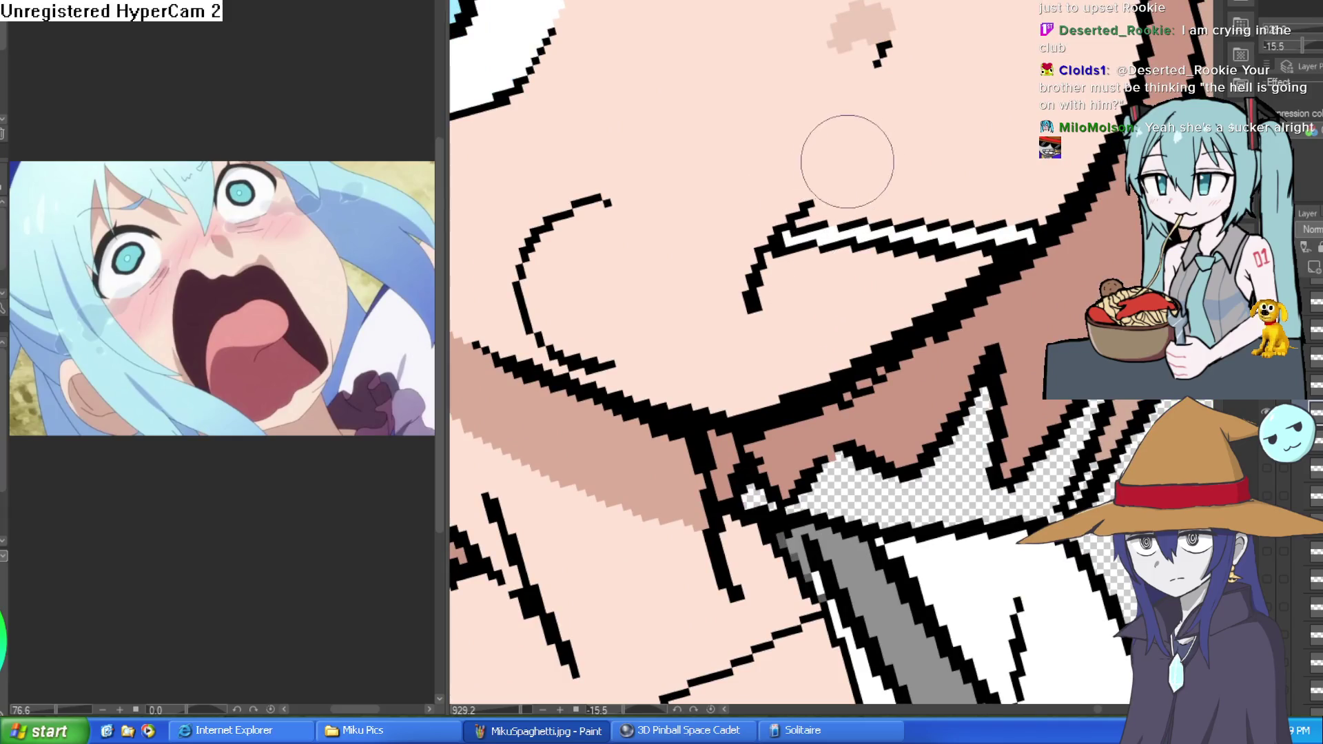
pyautogui.scroll(-3, 848, 162)
pyautogui.moveTo(847, 162)
pyautogui.mouseDown()
pyautogui.moveTo(924, 207)
pyautogui.moveTo(709, 129)
pyautogui.moveTo(654, 310)
pyautogui.moveTo(605, 370)
pyautogui.mouseUp()
pyautogui.scroll(3, 923, 206)
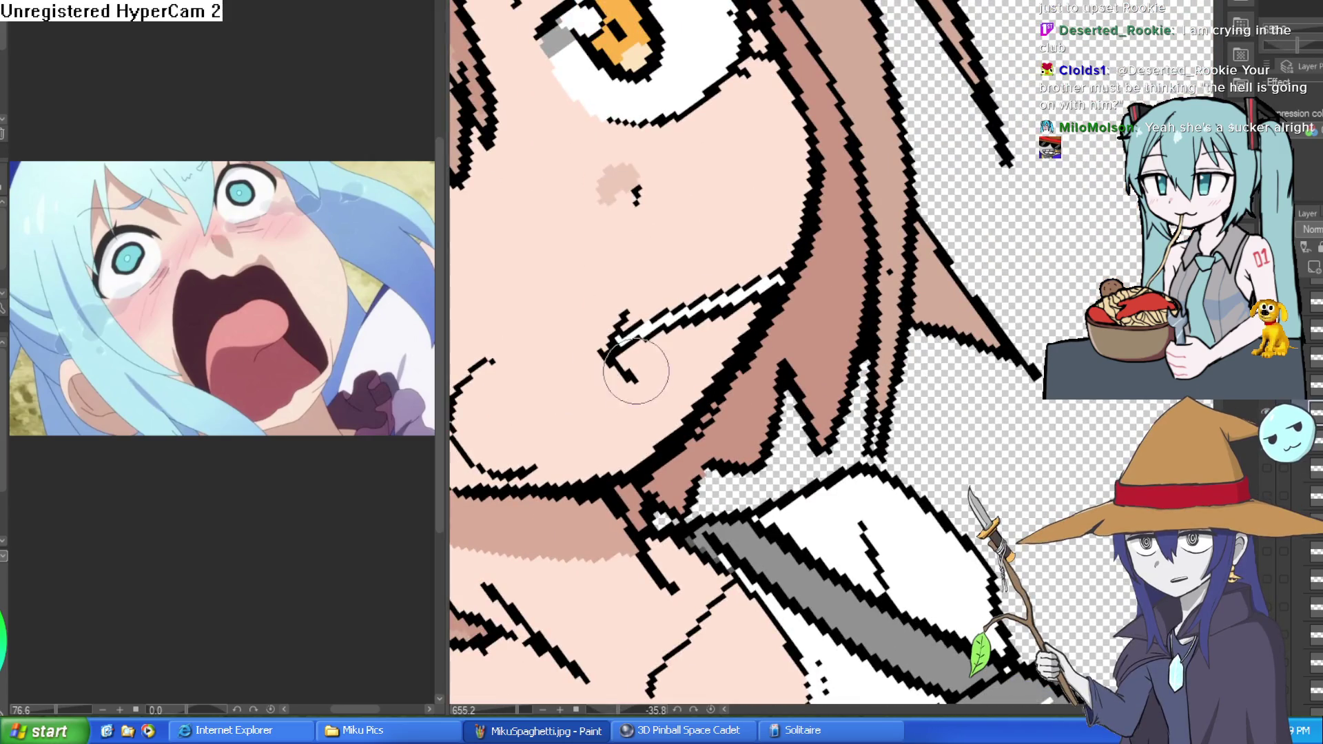
pyautogui.scroll(-3, 614, 304)
pyautogui.moveTo(614, 304); pyautogui.dragTo(689, 207)
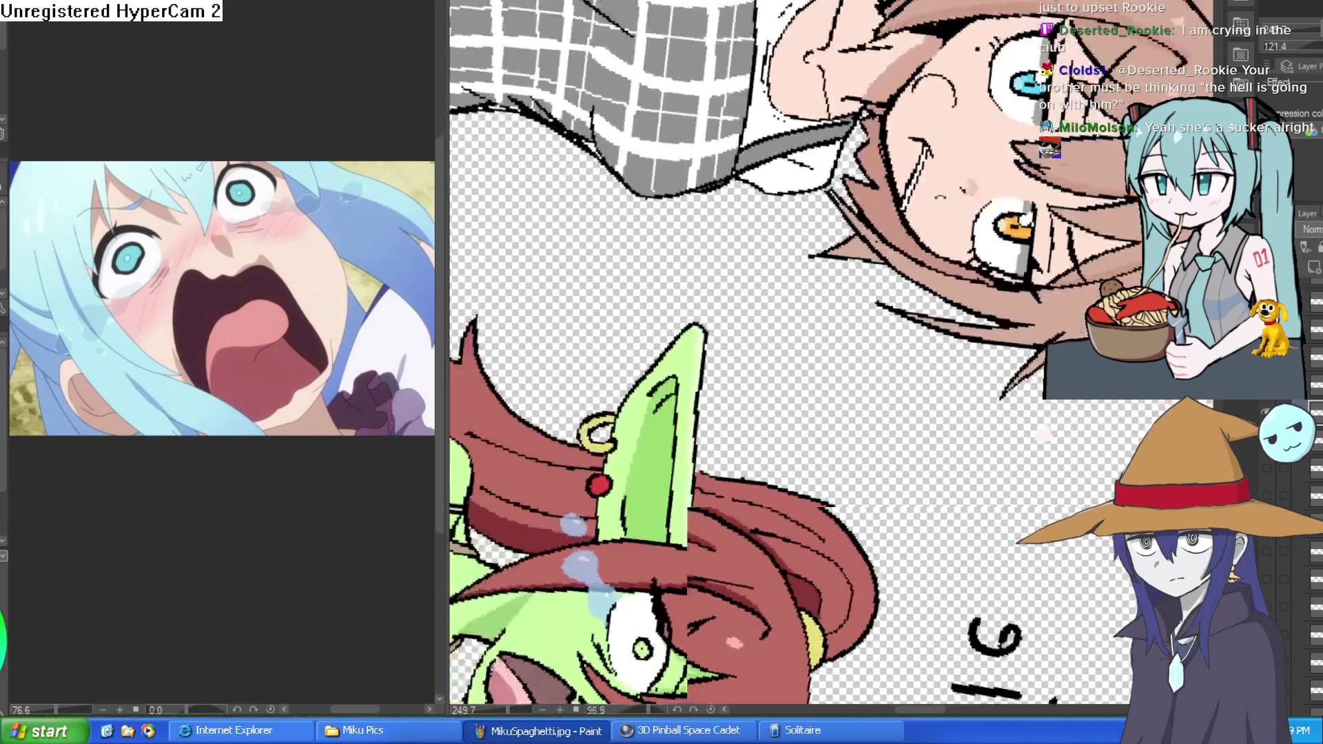
# Try a line rising from the cheek curl's hook, then undo it
pyautogui.moveTo(972, 142); pyautogui.dragTo(719, 138)
pyautogui.scroll(4, 750, 199)
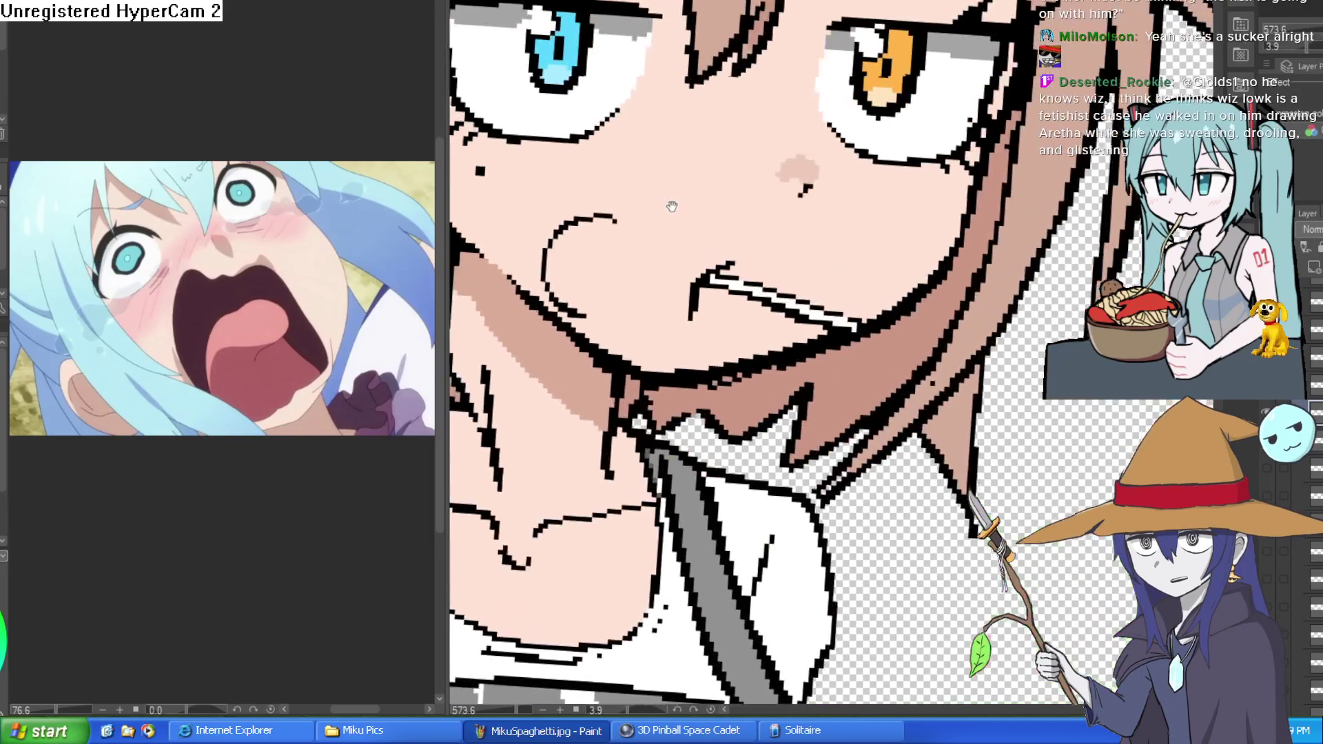
pyautogui.scroll(5, 736, 266)
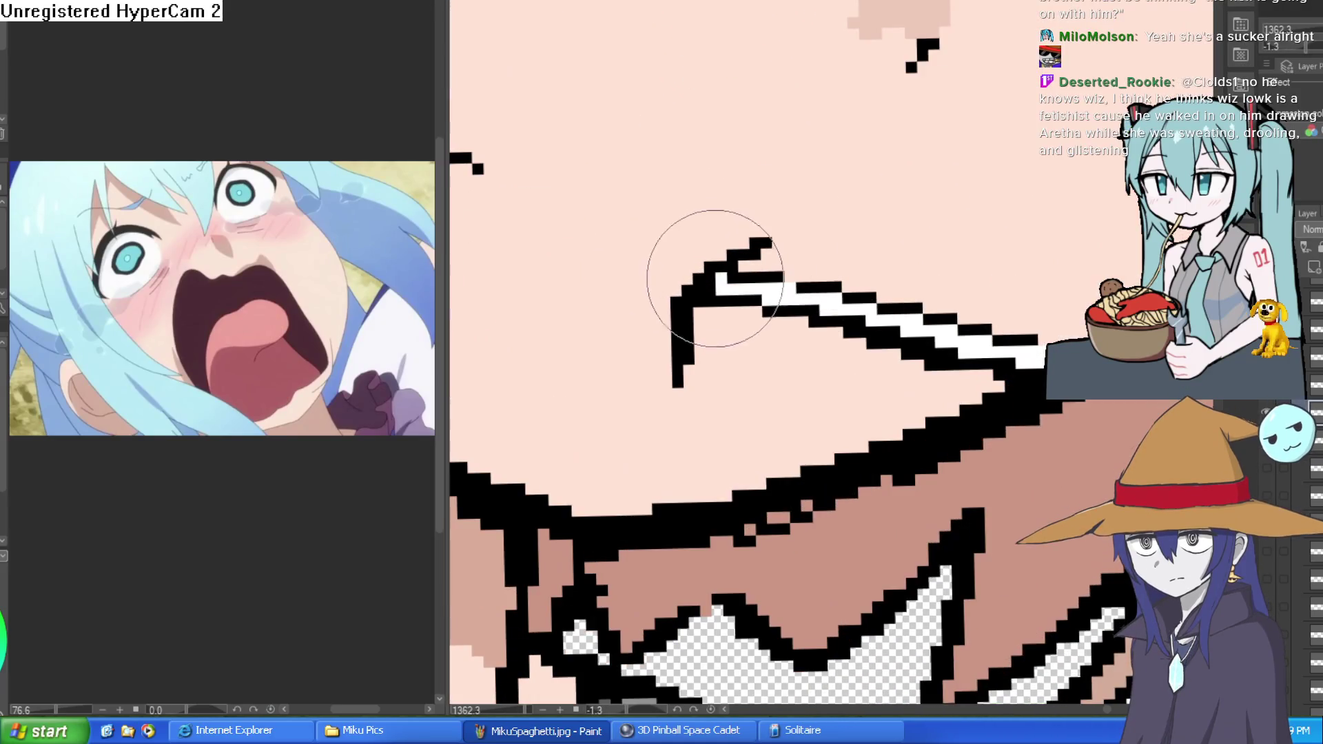
pyautogui.moveTo(998, 260); pyautogui.dragTo(997, 179)
pyautogui.press('^')
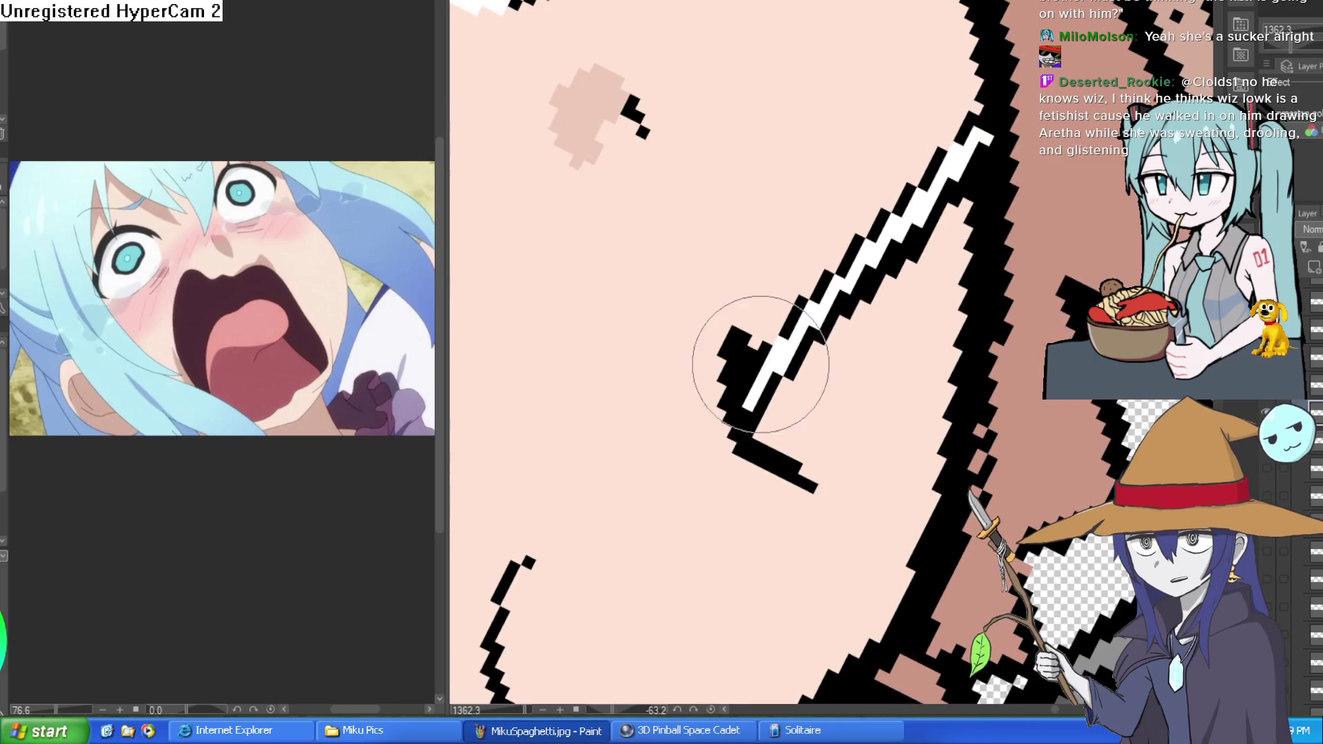
pyautogui.press('^')
pyautogui.moveTo(929, 466); pyautogui.dragTo(888, 317)
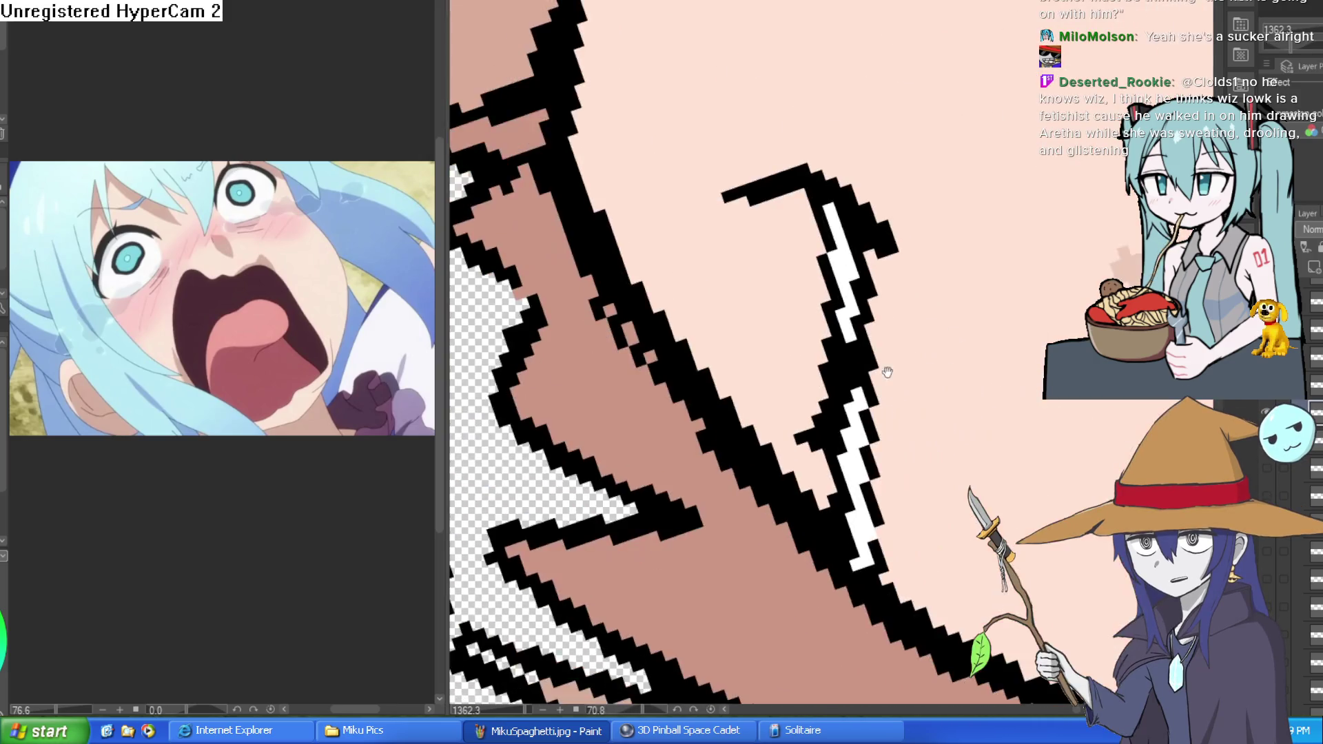
pyautogui.scroll(-3, 886, 317)
pyautogui.moveTo(800, 296)
pyautogui.mouseDown()
pyautogui.moveTo(808, 239)
pyautogui.moveTo(780, 232)
pyautogui.mouseUp()
pyautogui.hotkey('ctrl', 'z')
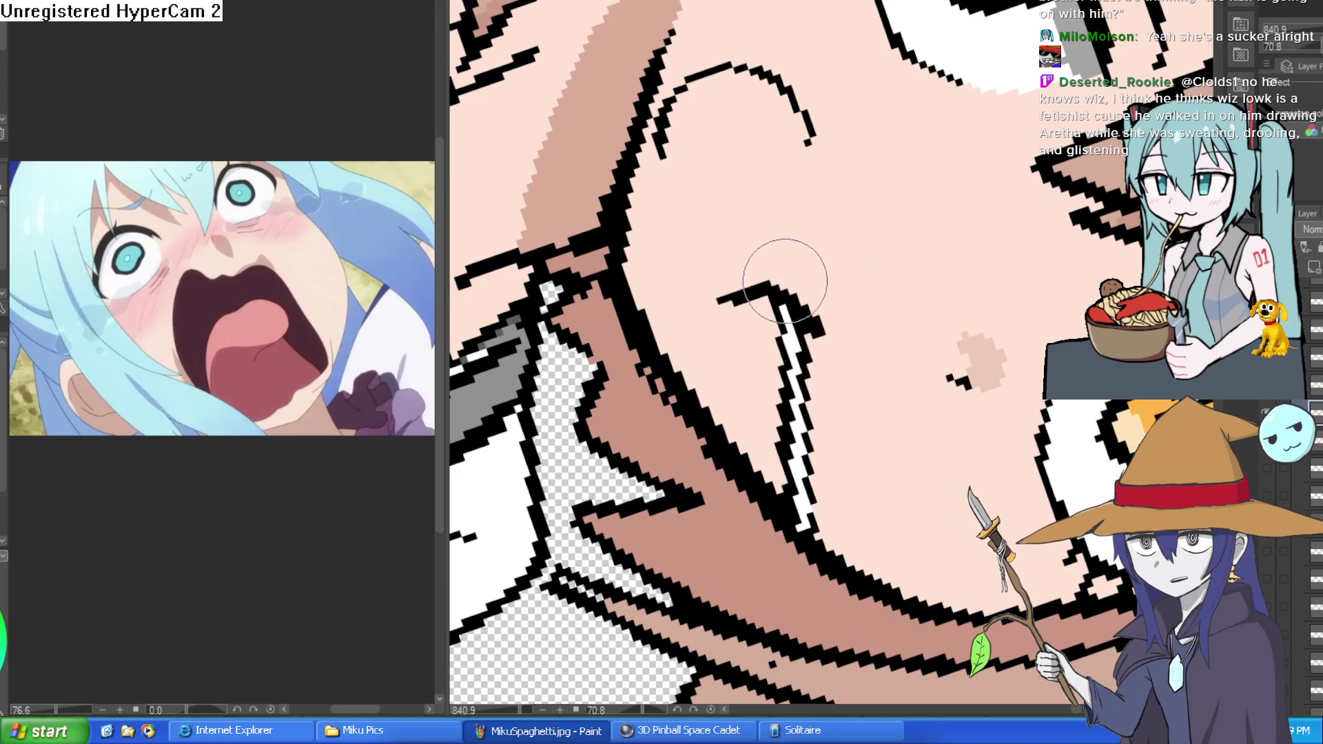
pyautogui.hotkey('ctrl', 'z')
# Discard the thicker curve strokes and erase the thin inner line inside the cheek curve
pyautogui.moveTo(809, 170)
pyautogui.mouseDown()
pyautogui.moveTo(847, 103)
pyautogui.moveTo(718, 65)
pyautogui.moveTo(700, 162)
pyautogui.moveTo(736, 51)
pyautogui.moveTo(853, 144)
pyautogui.mouseUp()
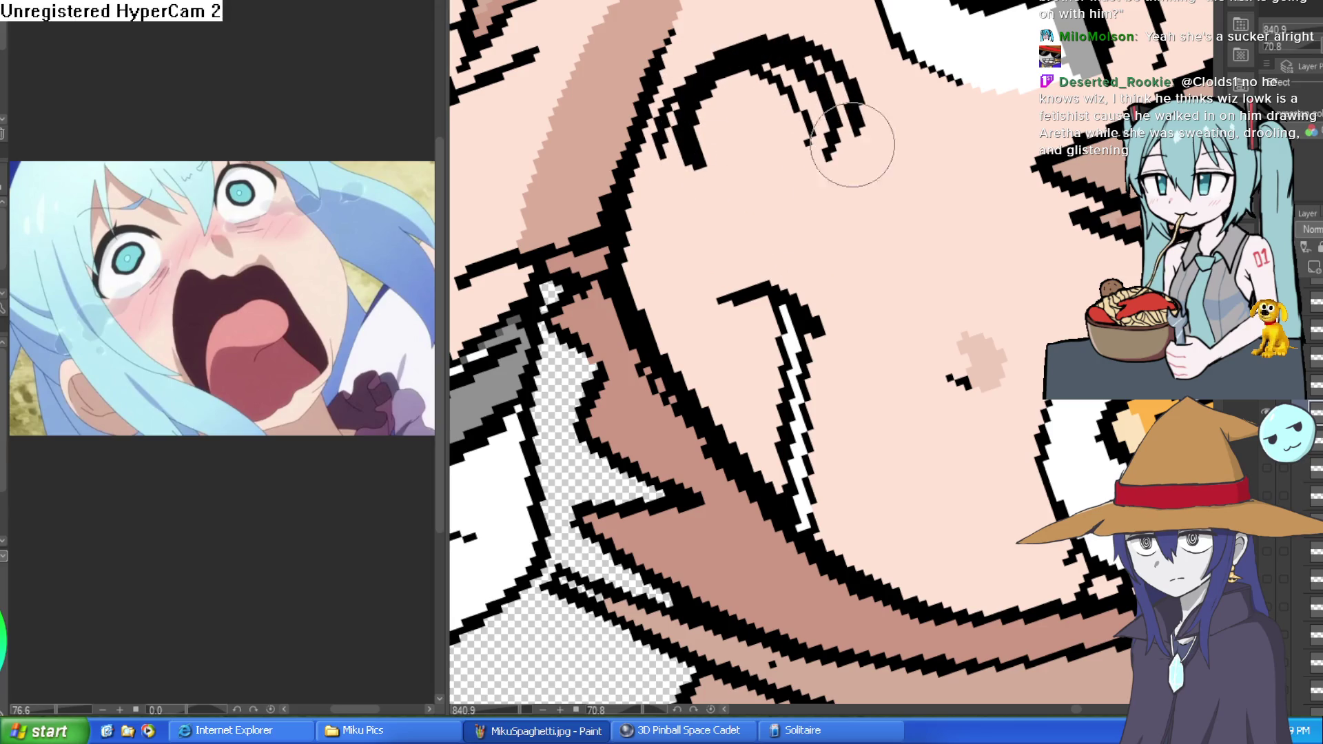
pyautogui.hotkey('ctrl', 'z')
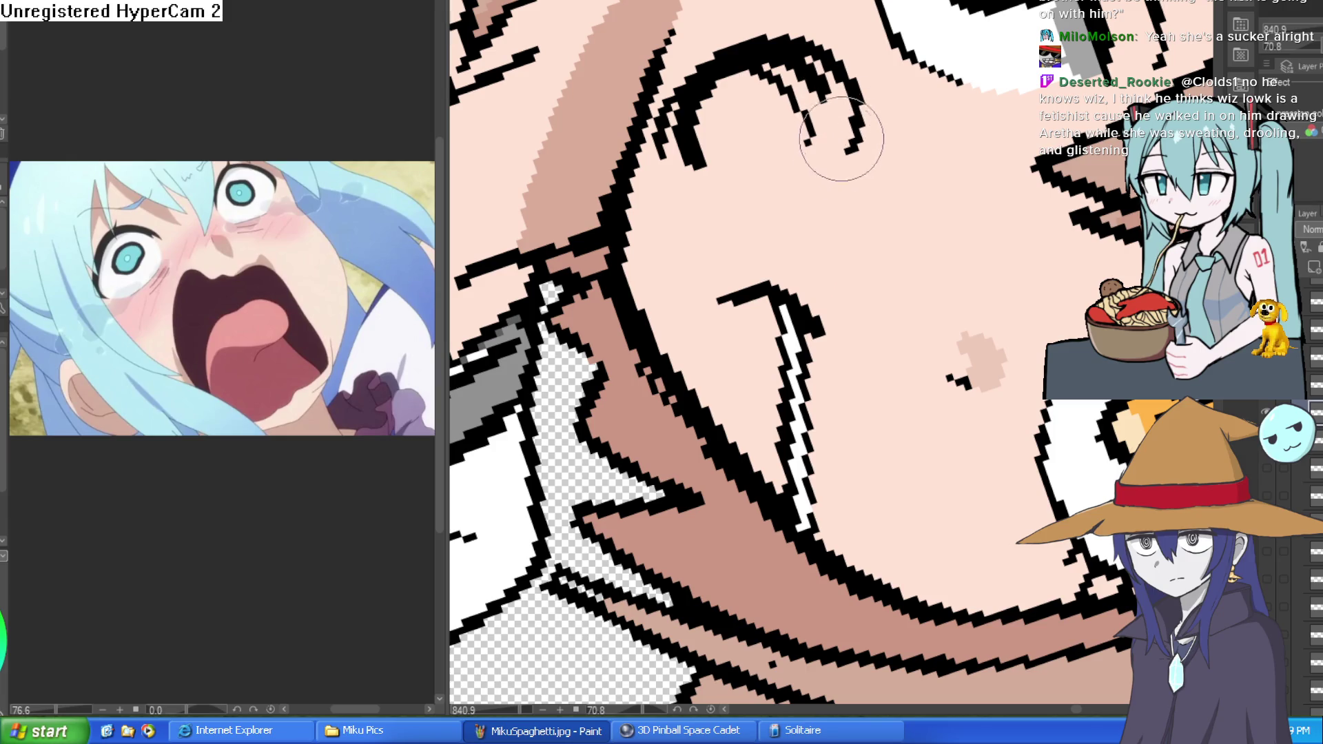
pyautogui.hotkey('ctrl', 'z')
pyautogui.moveTo(753, 103)
pyautogui.mouseDown()
pyautogui.moveTo(797, 89)
pyautogui.moveTo(806, 131)
pyautogui.mouseUp()
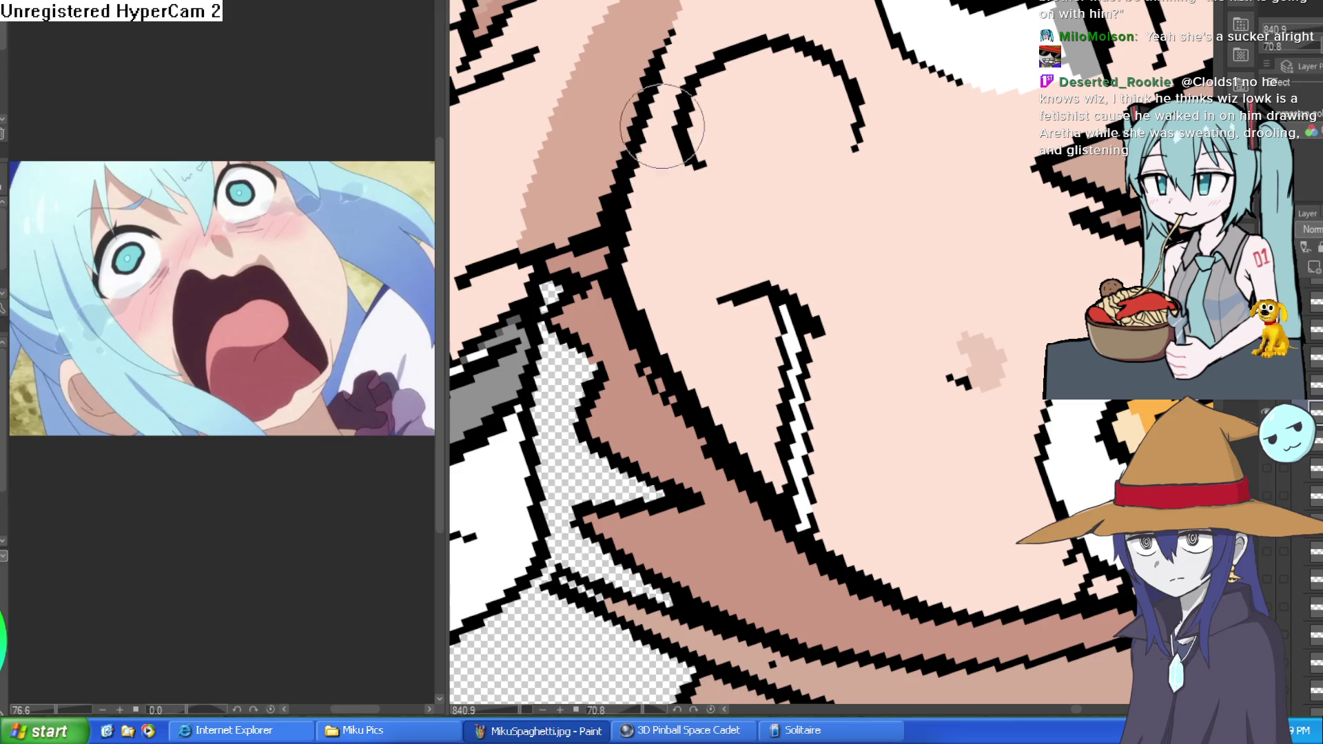
# Rotate and zoom the view to check the cleaned cheek outline on the whole face
pyautogui.scroll(-5, 812, 165)
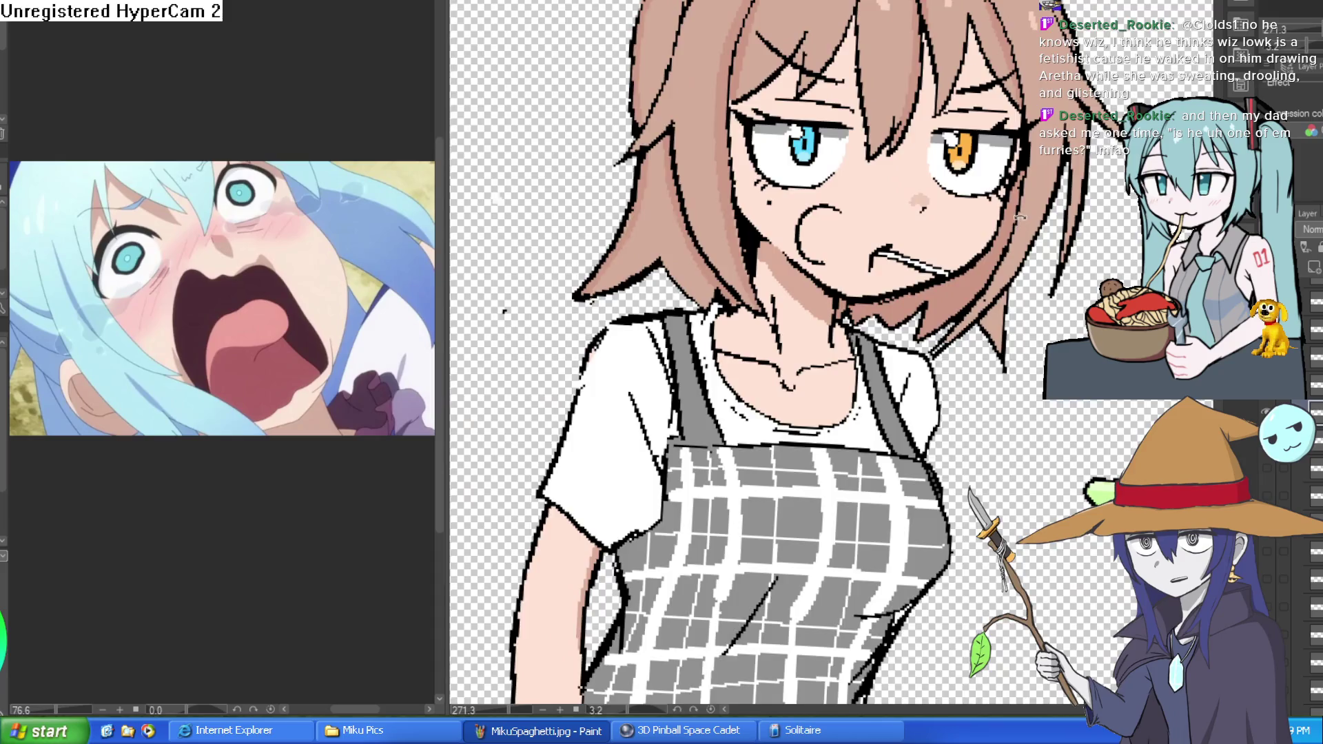
pyautogui.moveTo(1018, 217); pyautogui.dragTo(967, 239)
pyautogui.scroll(5, 810, 214)
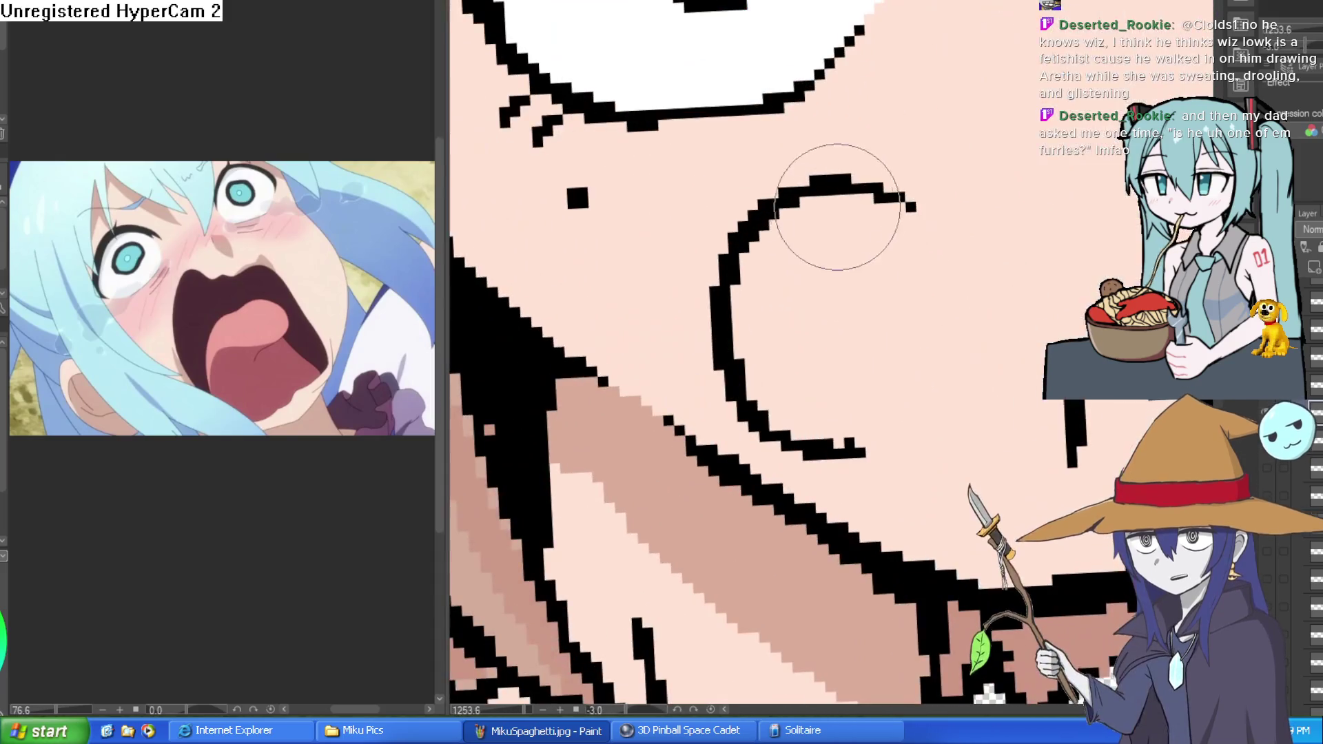
pyautogui.scroll(-5, 930, 221)
pyautogui.moveTo(930, 276)
pyautogui.mouseDown()
pyautogui.moveTo(975, 467)
pyautogui.moveTo(913, 329)
pyautogui.mouseUp()
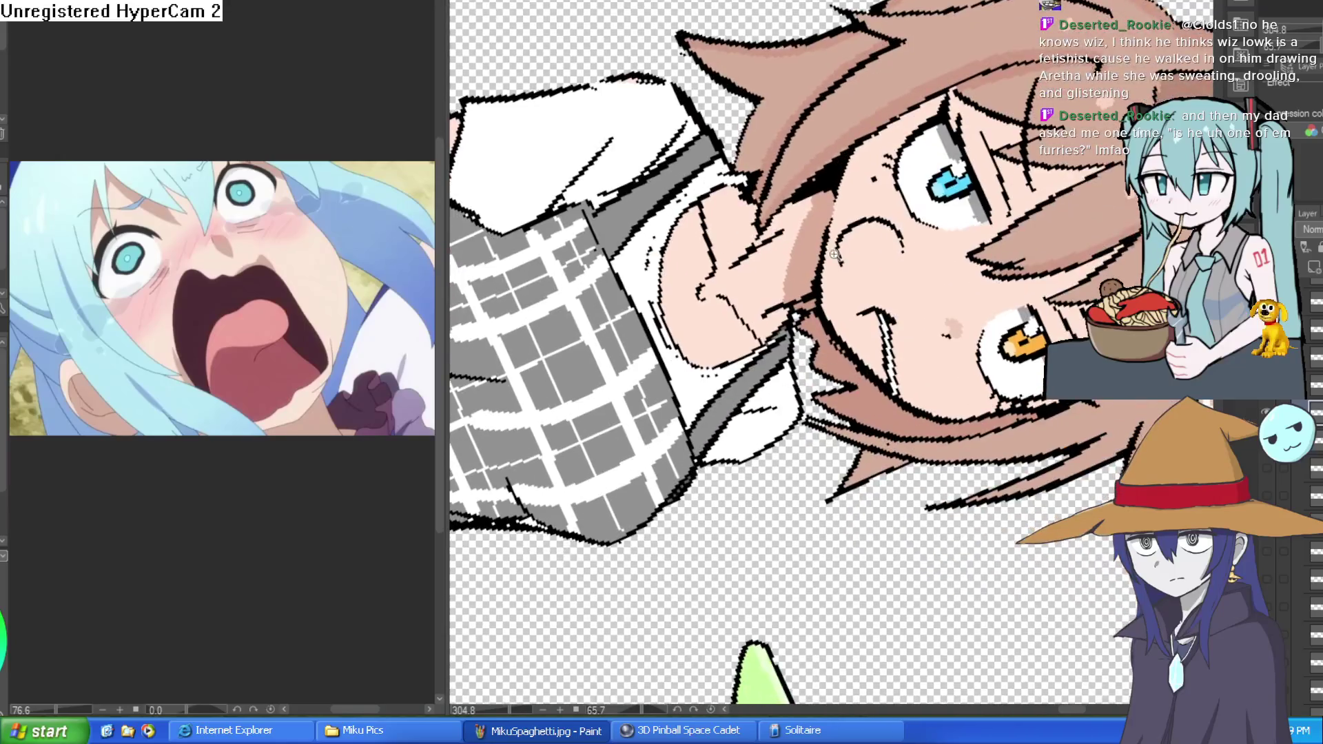
pyautogui.scroll(5, 858, 237)
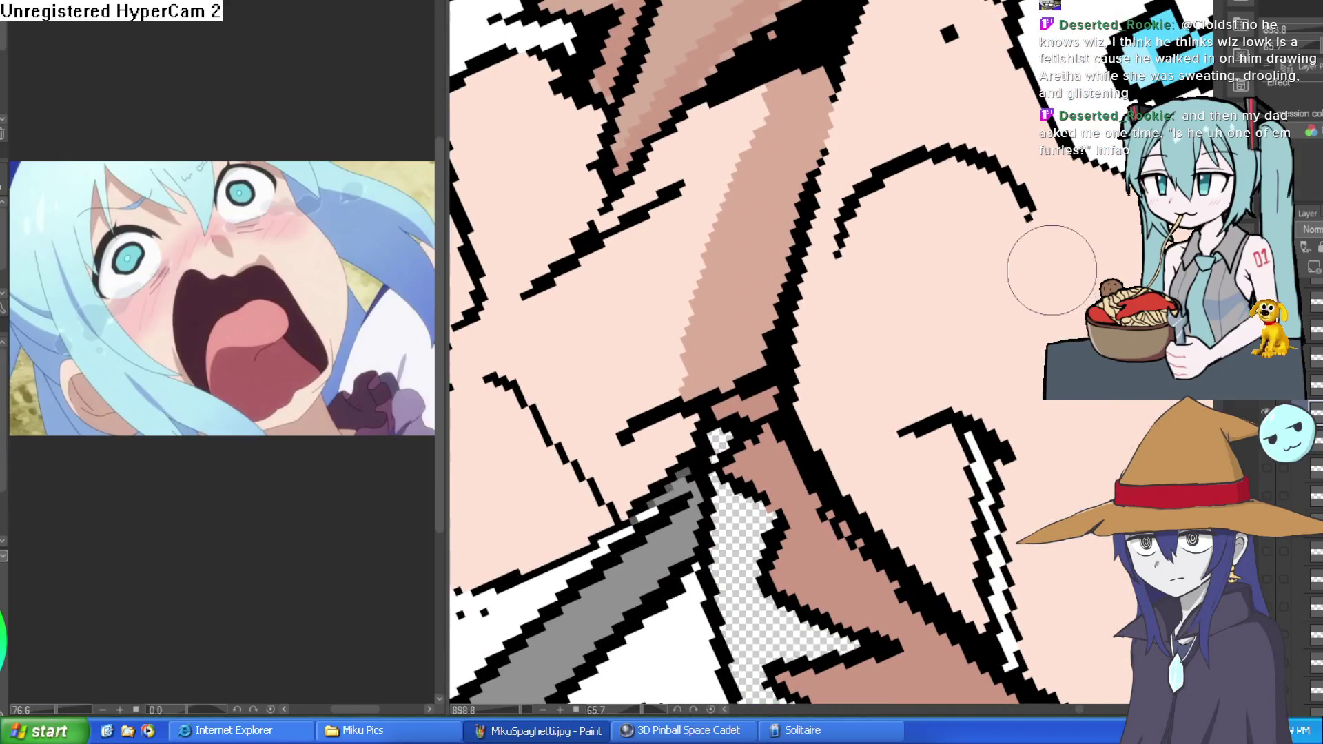
pyautogui.scroll(-5, 981, 216)
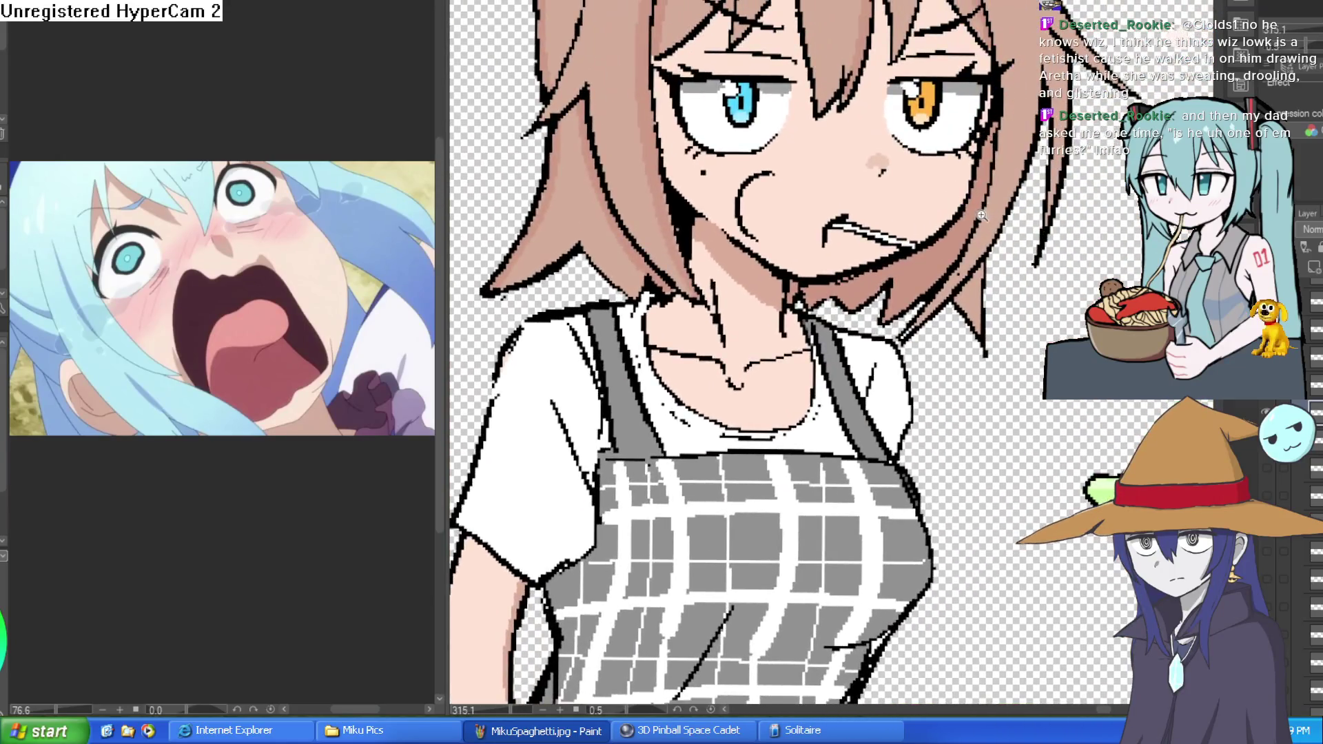
pyautogui.scroll(-5, 982, 216)
pyautogui.moveTo(896, 275)
pyautogui.mouseDown()
pyautogui.moveTo(758, 413)
pyautogui.moveTo(826, 344)
pyautogui.mouseUp()
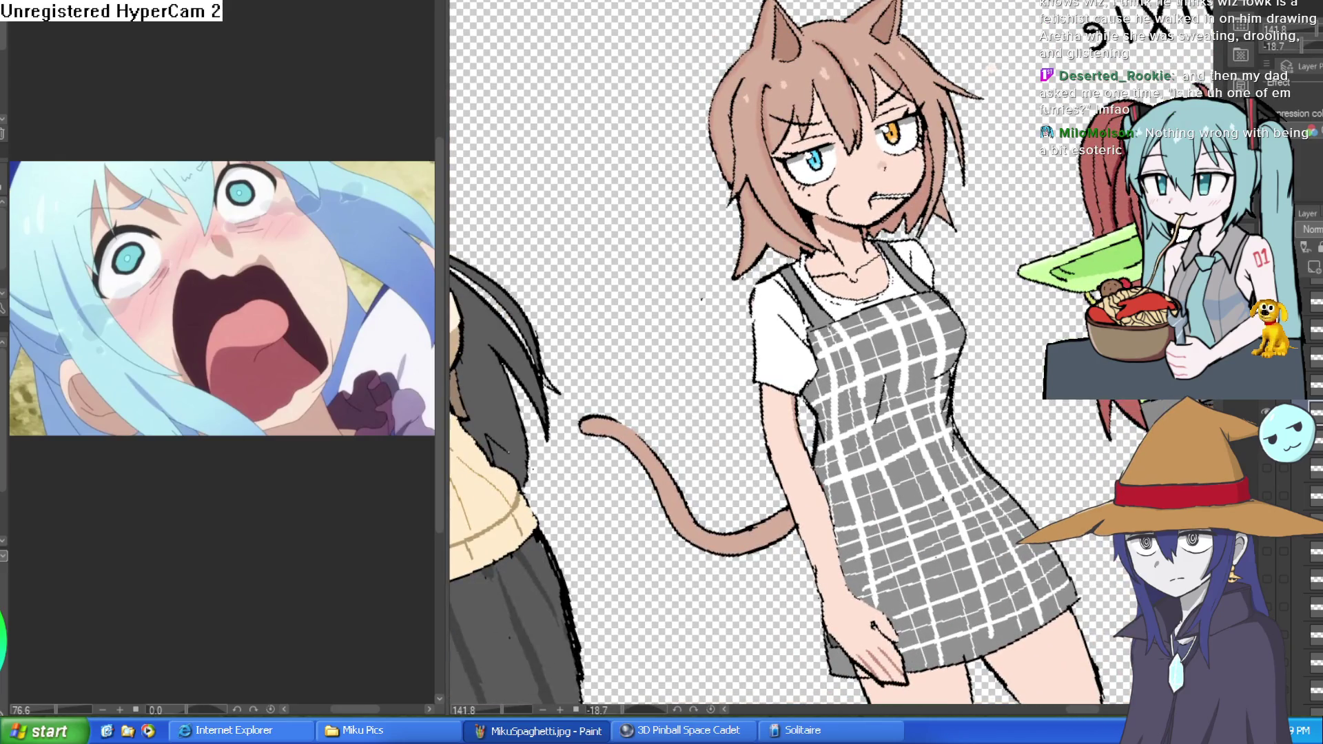
pyautogui.scroll(3, 891, 124)
pyautogui.moveTo(861, 207); pyautogui.dragTo(891, 124)
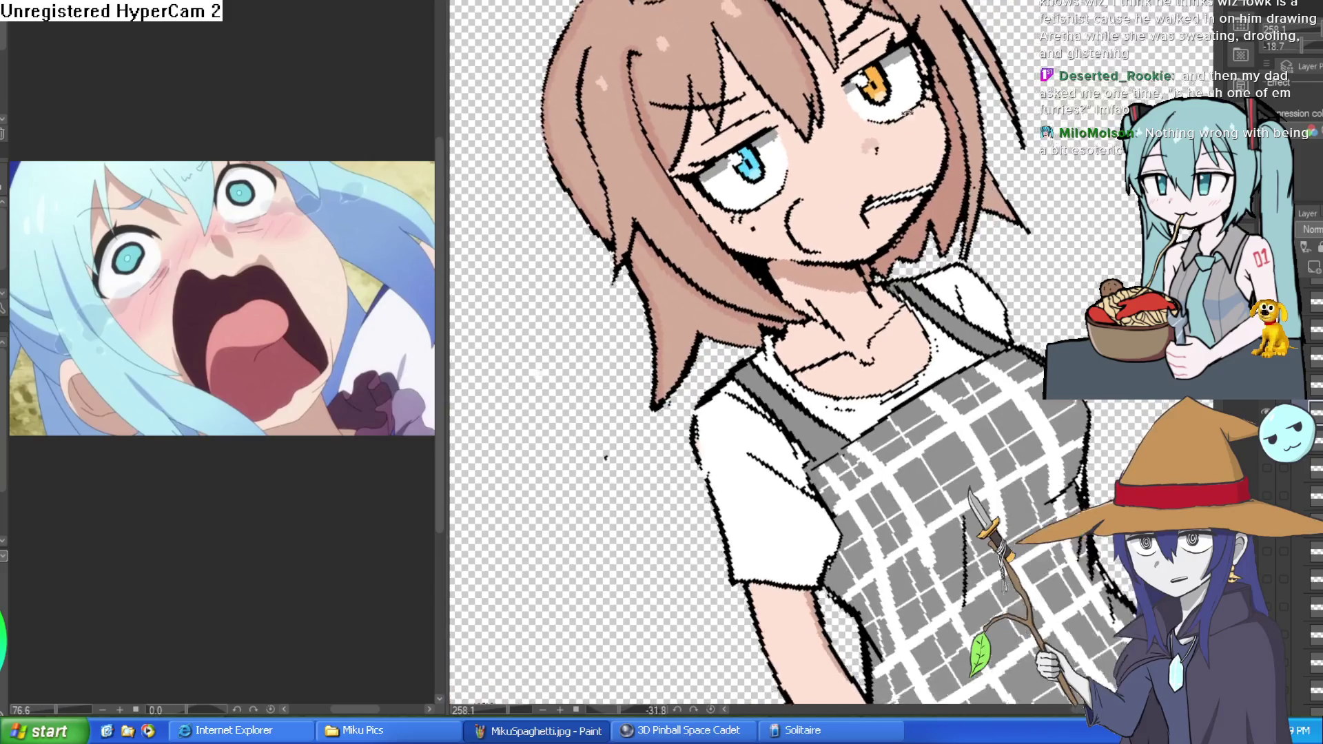
pyautogui.scroll(5, 891, 124)
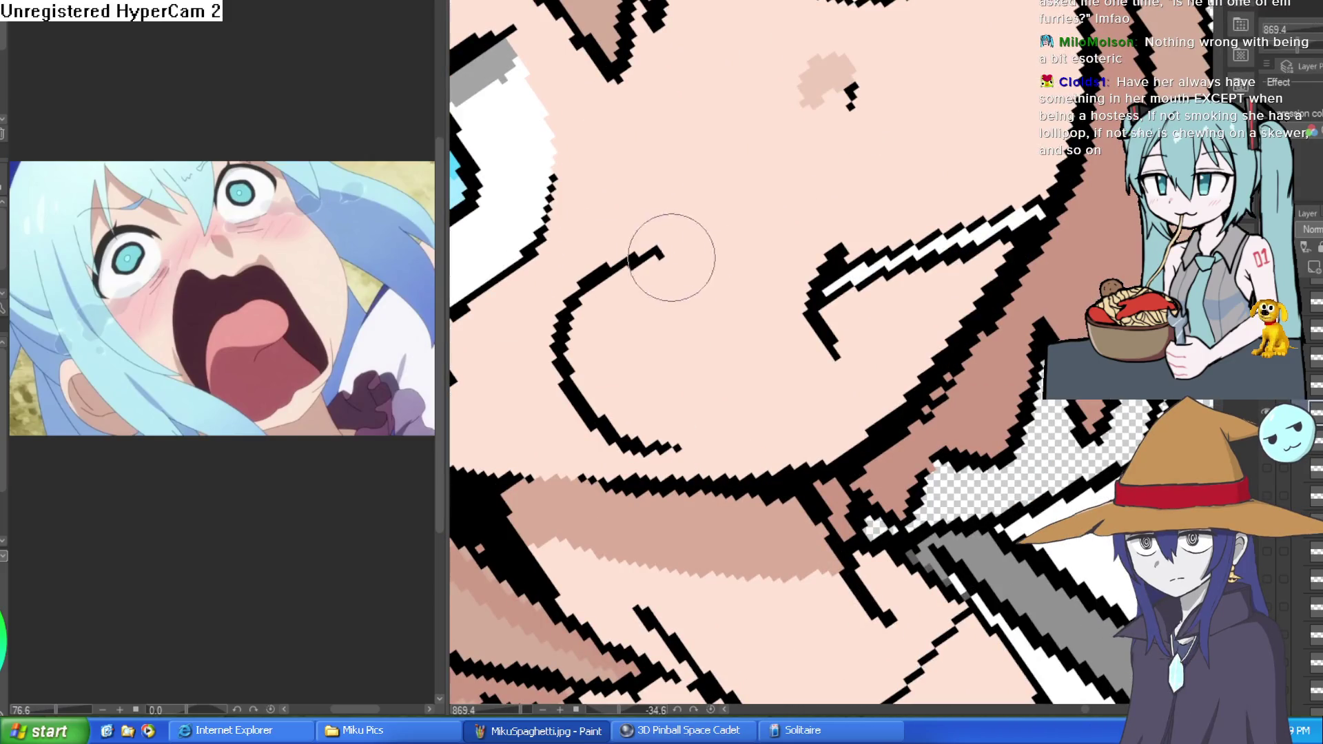
pyautogui.moveTo(767, 230)
pyautogui.mouseDown()
pyautogui.moveTo(939, 283)
pyautogui.moveTo(874, 259)
pyautogui.mouseUp()
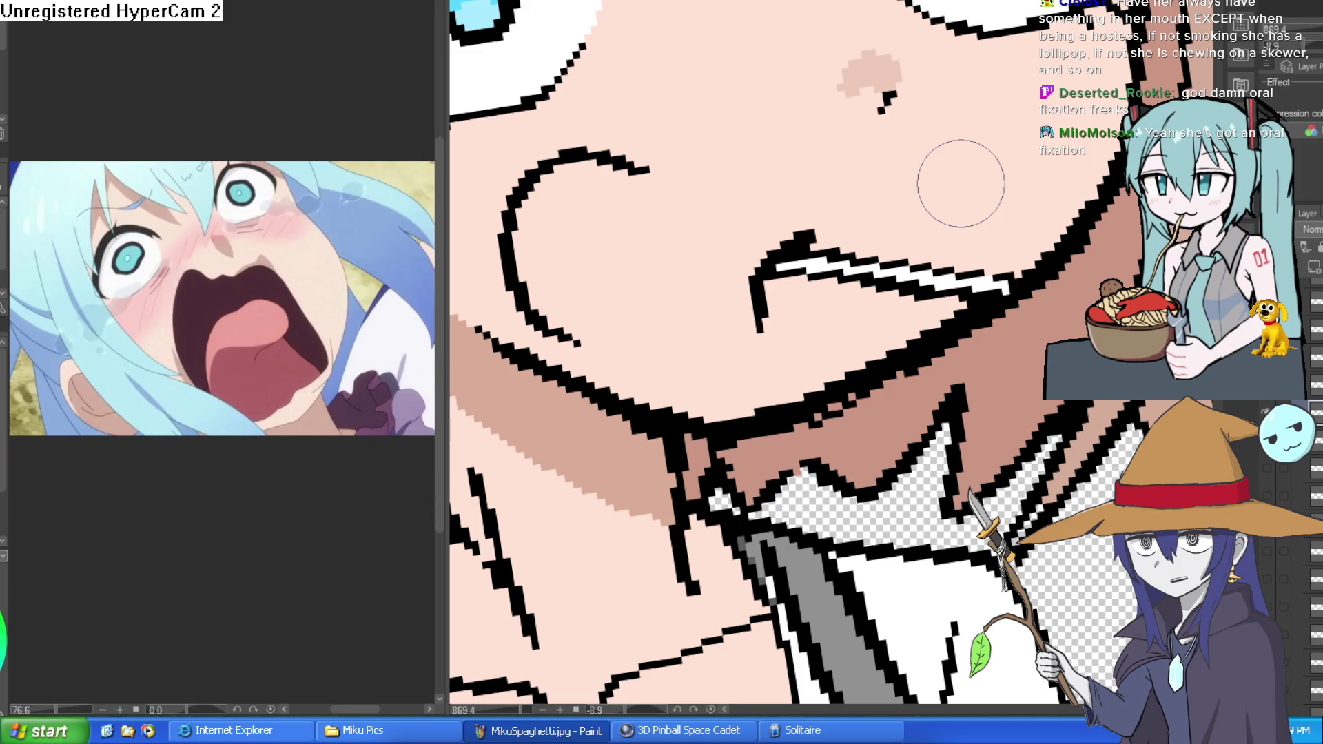
pyautogui.scroll(-3, 960, 184)
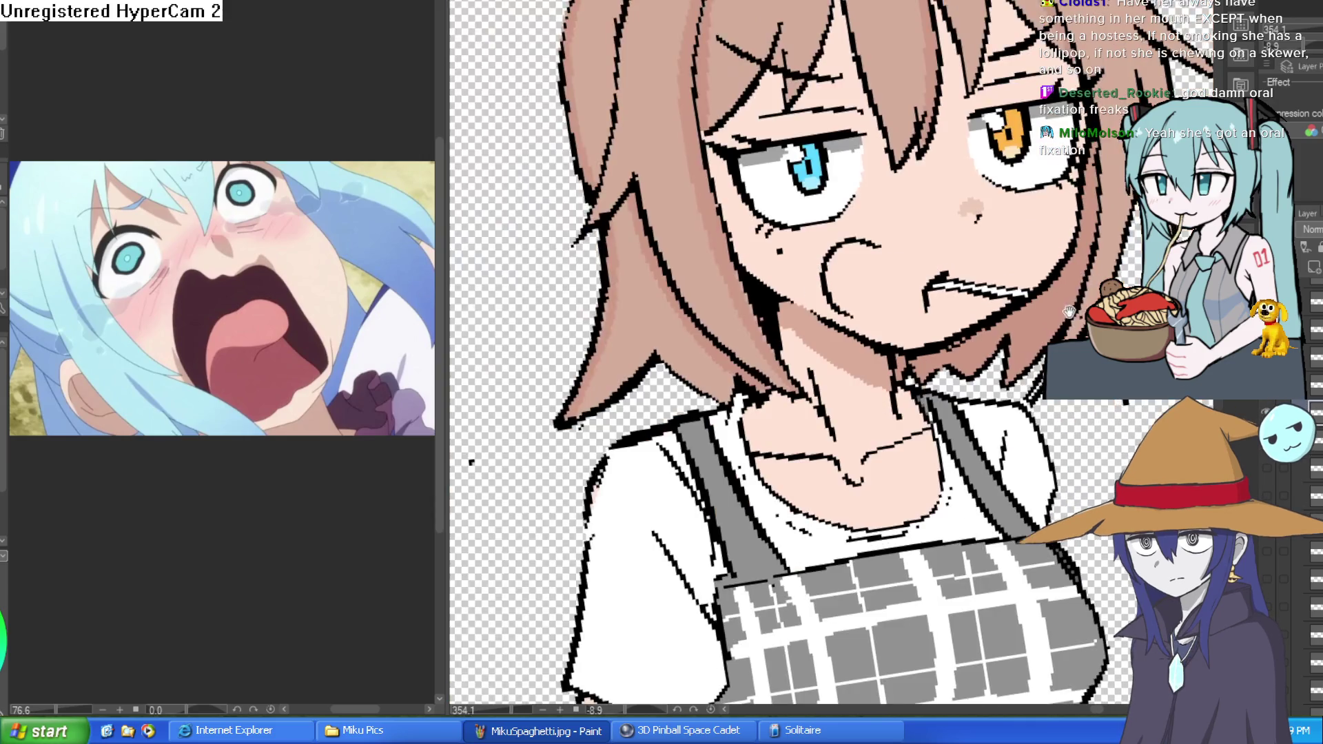
pyautogui.moveTo(994, 354); pyautogui.dragTo(1052, 328)
pyautogui.scroll(-2, 1052, 328)
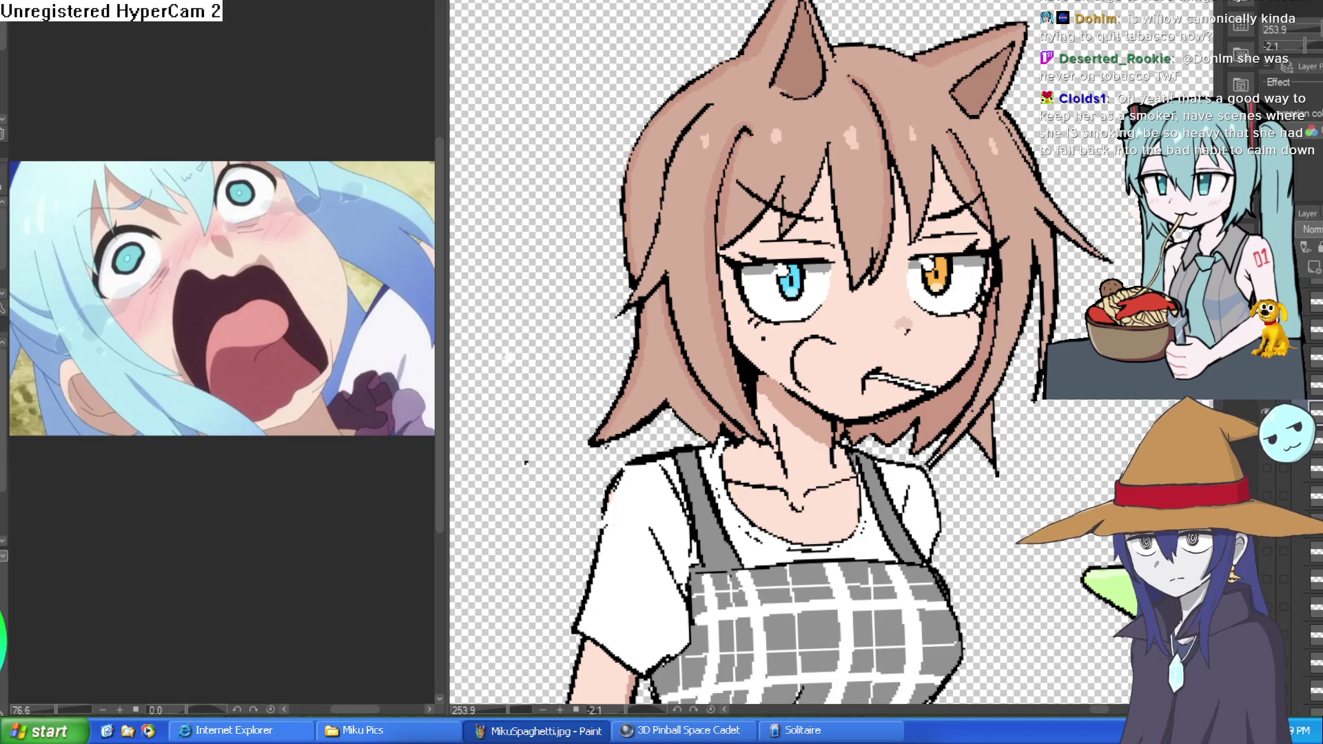
pyautogui.moveTo(915, 261); pyautogui.dragTo(907, 212)
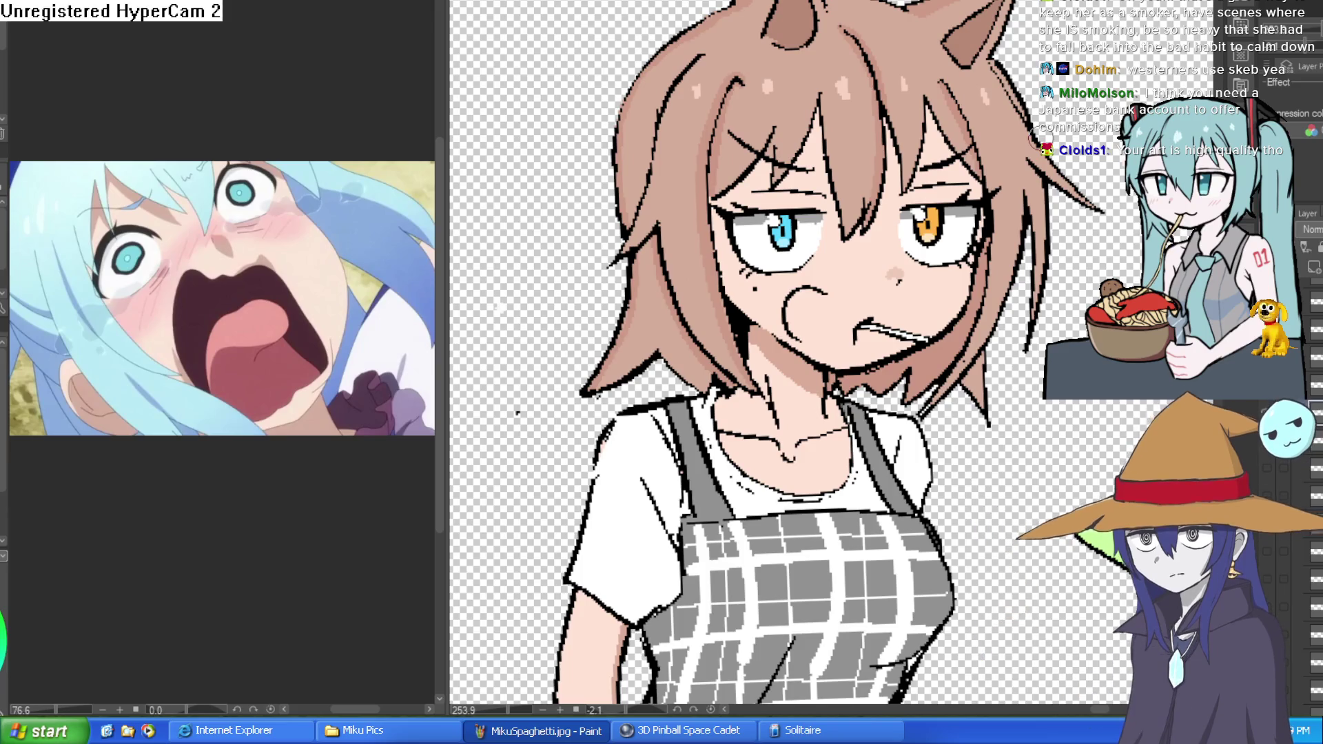
pyautogui.scroll(4, 810, 308)
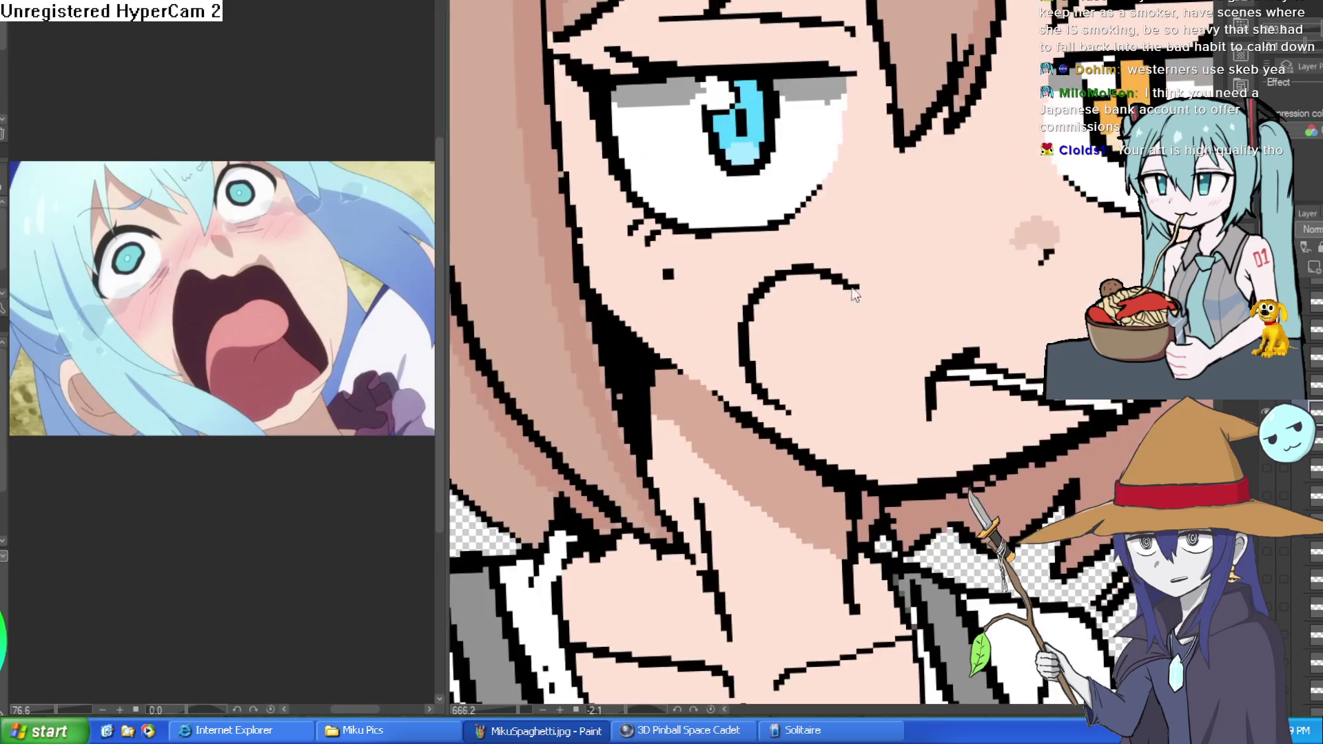
# Discard the attempt to thicken the top of the cheek curl
pyautogui.moveTo(799, 270); pyautogui.dragTo(867, 298)
pyautogui.hotkey('ctrl', 'z')
pyautogui.hotkey('ctrl', 'z')
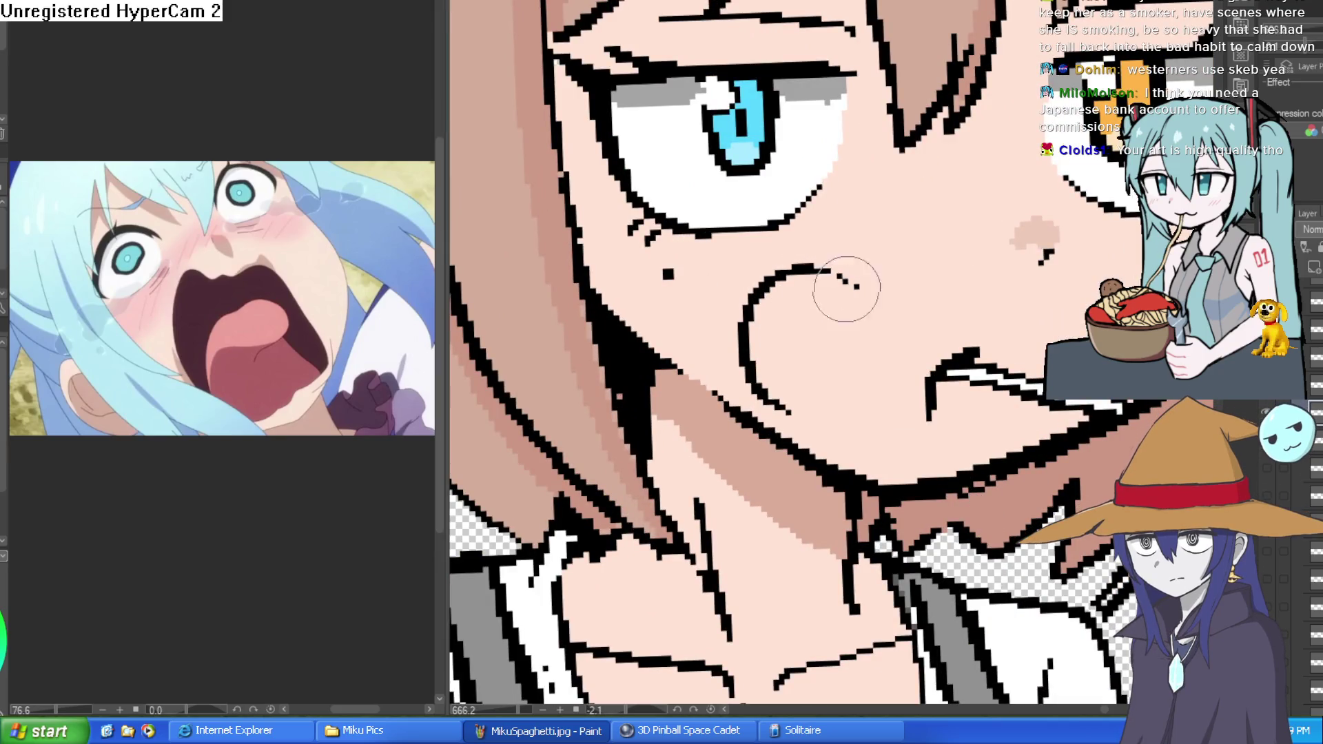
pyautogui.hotkey('ctrl', 'z')
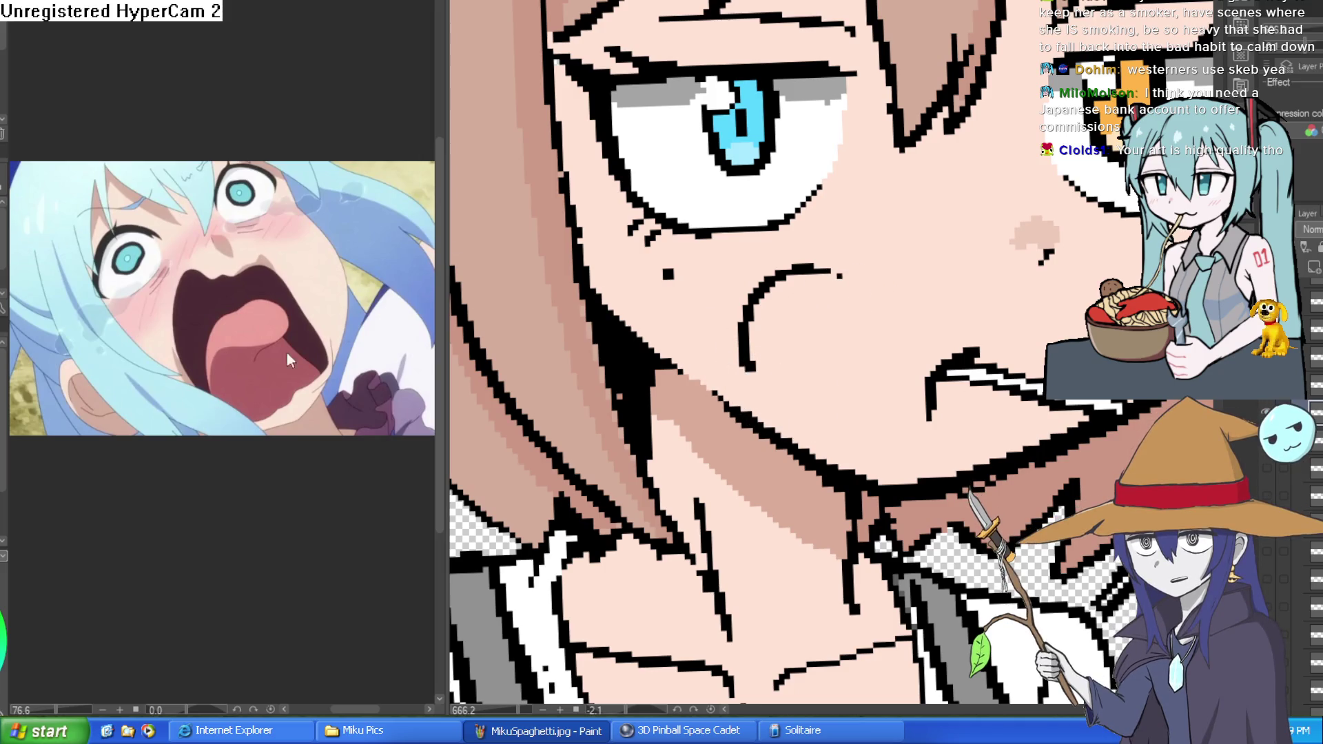
pyautogui.scroll(3, 767, 288)
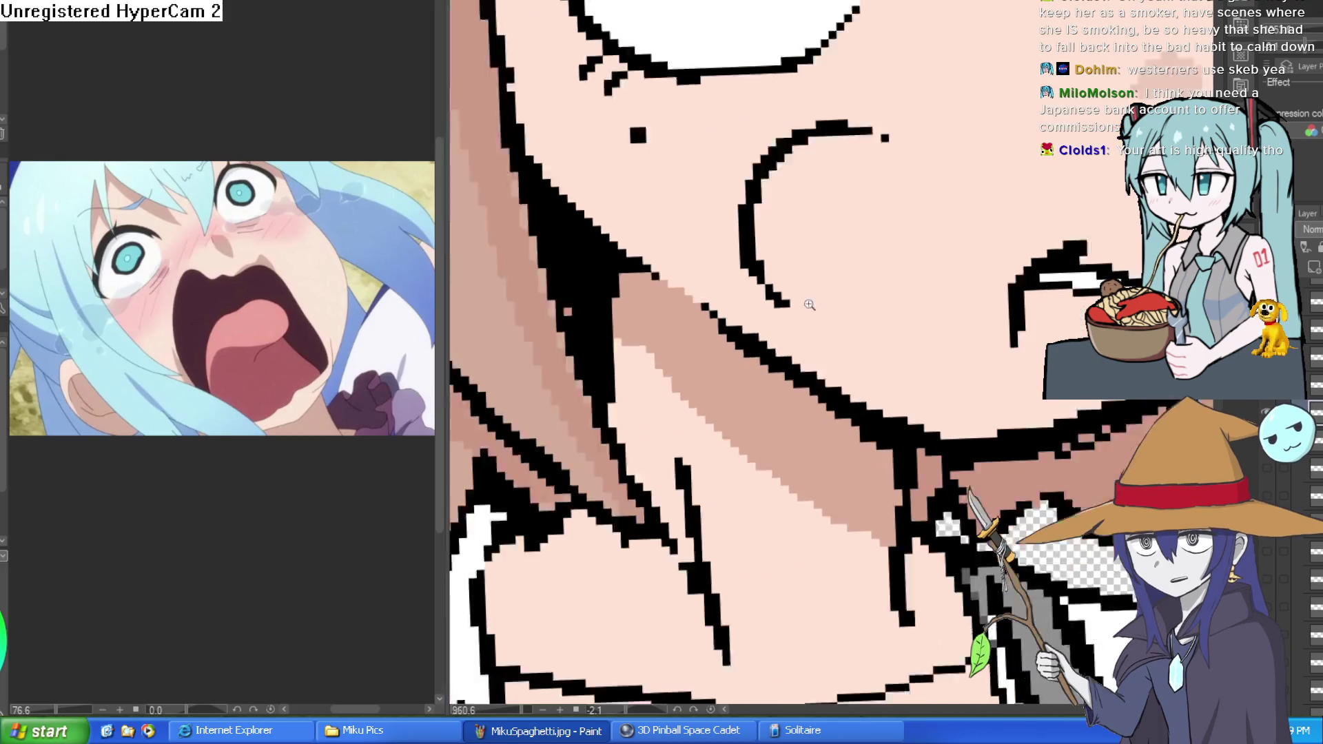
pyautogui.scroll(-3, 957, 237)
pyautogui.moveTo(957, 236); pyautogui.dragTo(910, 218)
pyautogui.moveTo(999, 219)
pyautogui.mouseDown()
pyautogui.moveTo(964, 196)
pyautogui.moveTo(997, 209)
pyautogui.mouseUp()
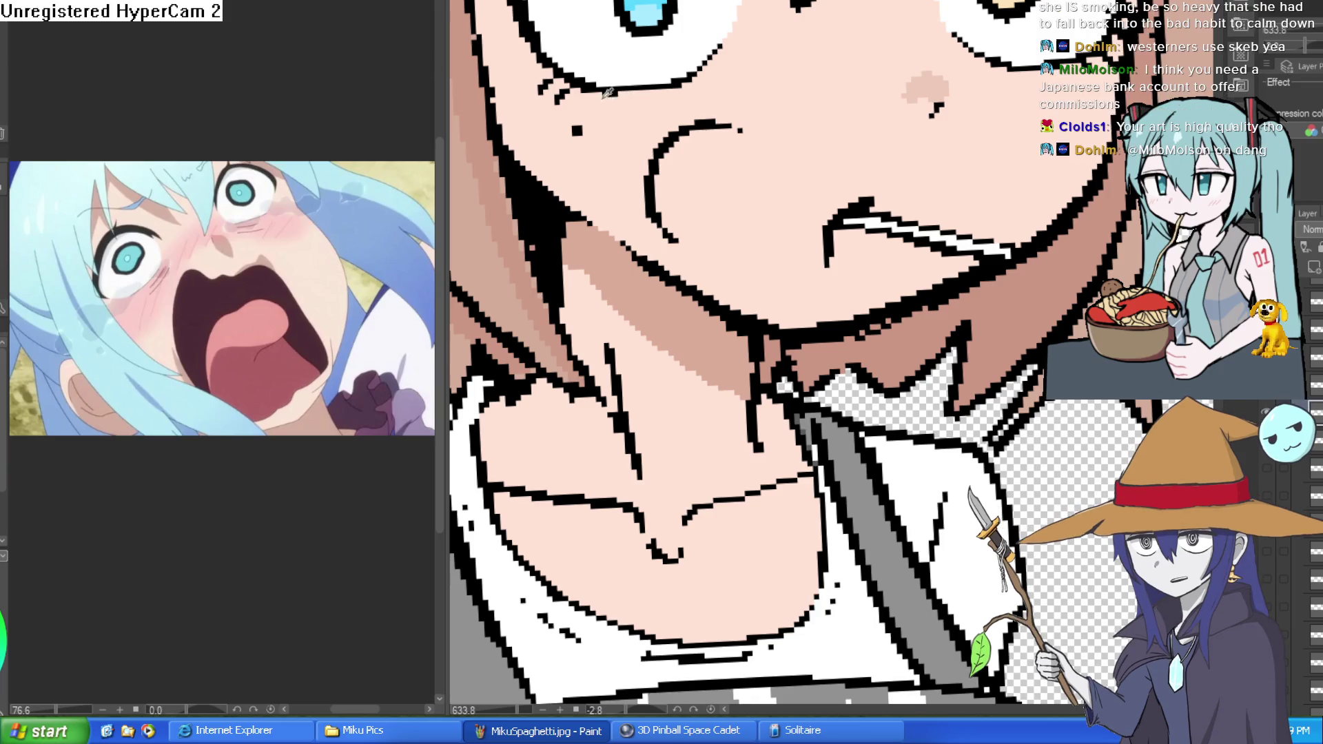
# Replace the straight pink stroke with a curved pink shade along the cheek bulge
pyautogui.moveTo(757, 161); pyautogui.dragTo(730, 98)
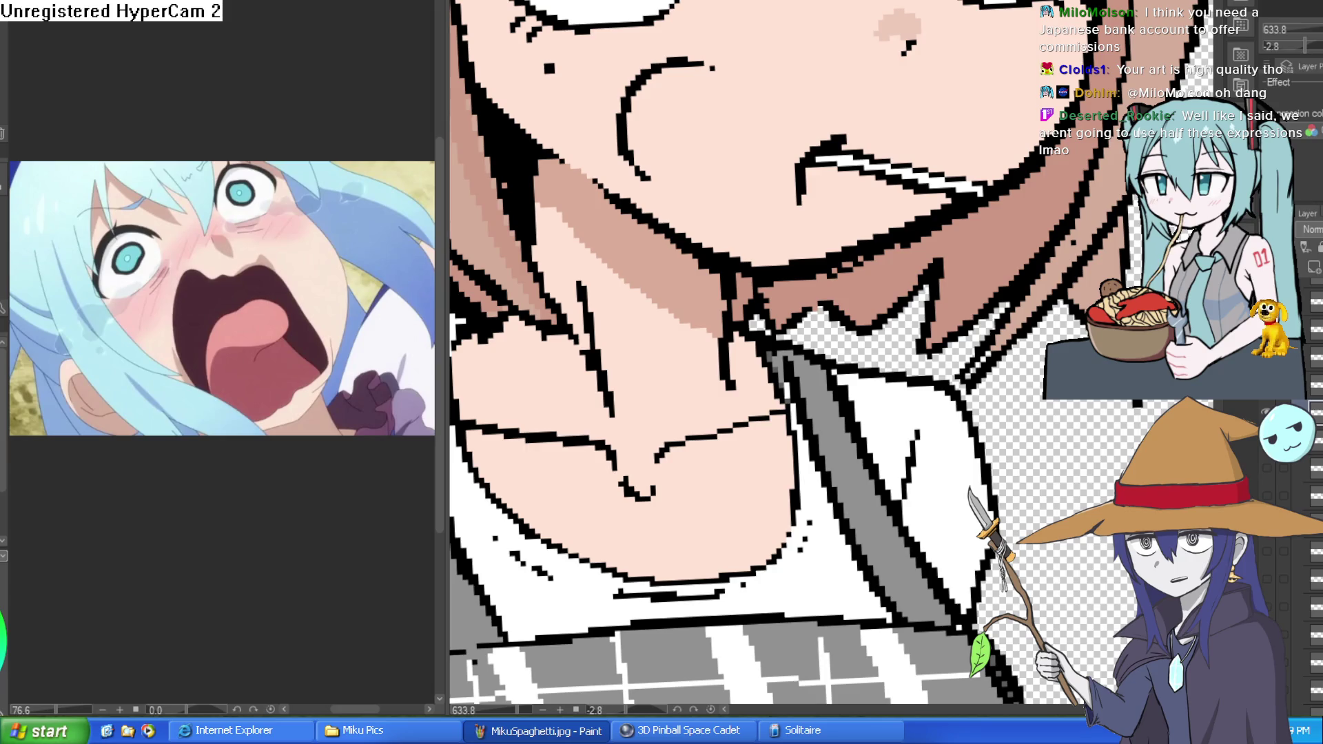
pyautogui.scroll(1, 689, 127)
pyautogui.hotkey('ctrl', 'z')
pyautogui.moveTo(618, 108)
pyautogui.mouseDown()
pyautogui.moveTo(732, 151)
pyautogui.moveTo(653, 193)
pyautogui.mouseUp()
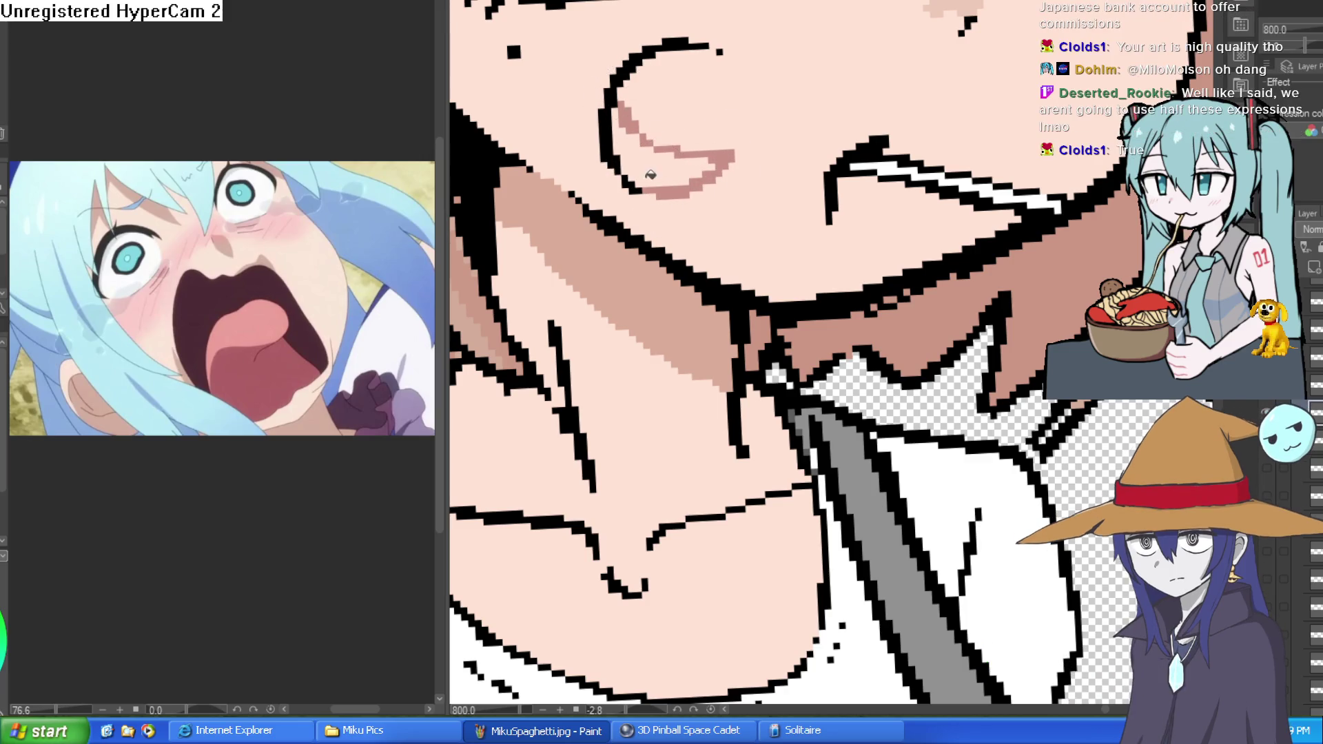
pyautogui.scroll(-5, 937, 149)
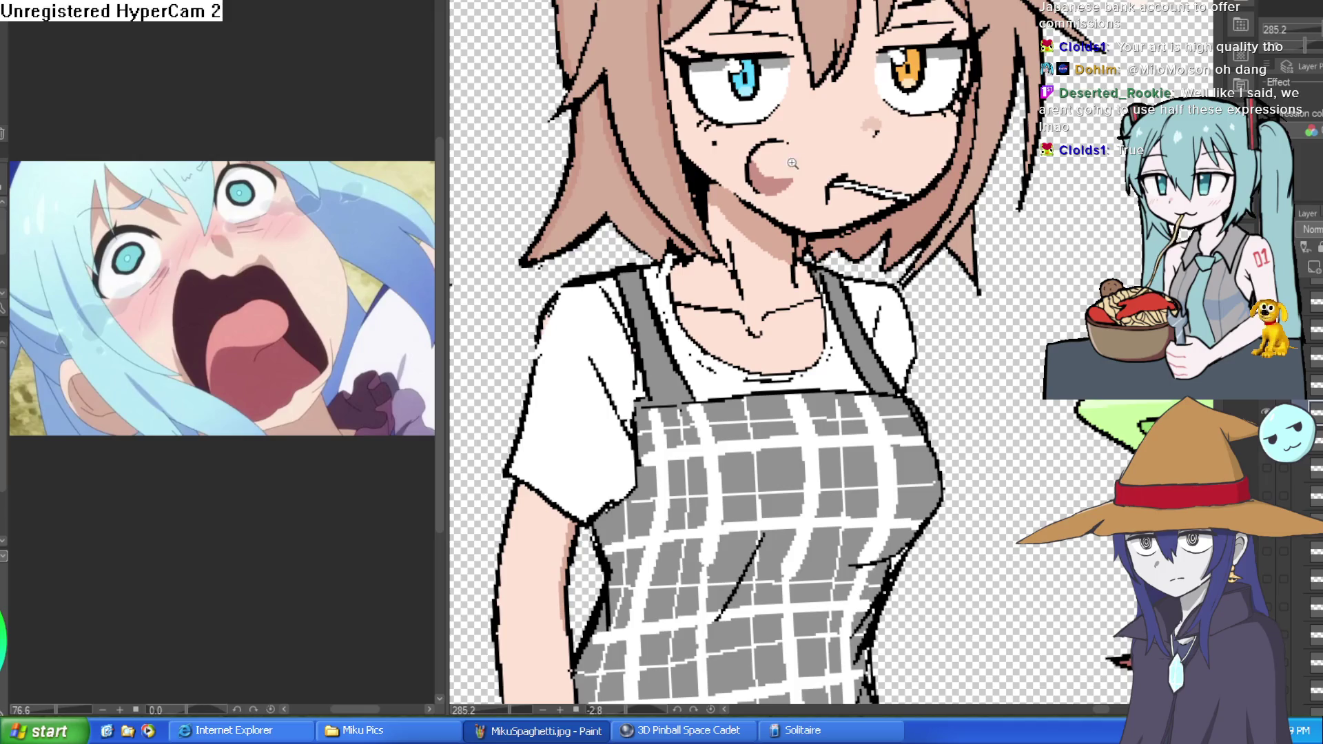
# Cover the stray pink shading on the cheek bulge with skin tone
pyautogui.scroll(5, 792, 163)
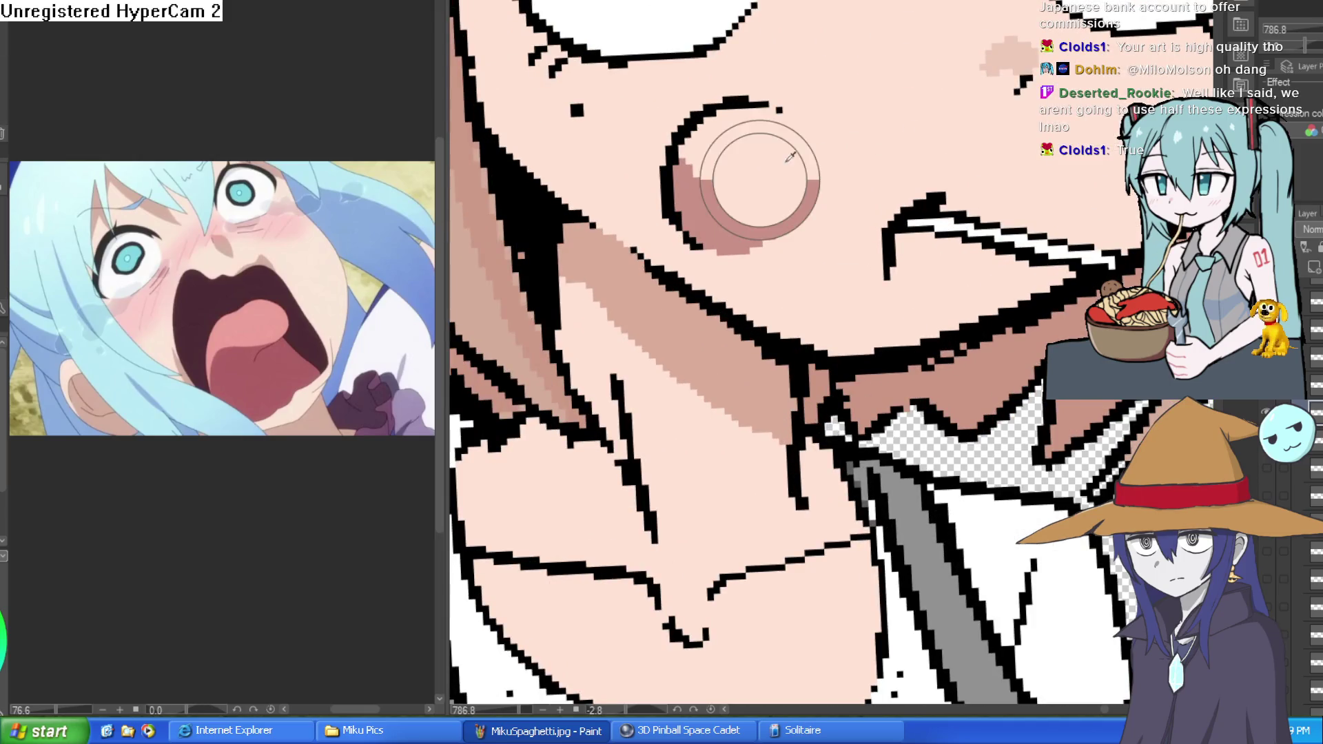
pyautogui.moveTo(908, 132)
pyautogui.mouseDown()
pyautogui.moveTo(992, 203)
pyautogui.moveTo(951, 276)
pyautogui.mouseUp()
pyautogui.moveTo(915, 142)
pyautogui.mouseDown()
pyautogui.moveTo(877, 213)
pyautogui.moveTo(901, 201)
pyautogui.moveTo(913, 227)
pyautogui.mouseUp()
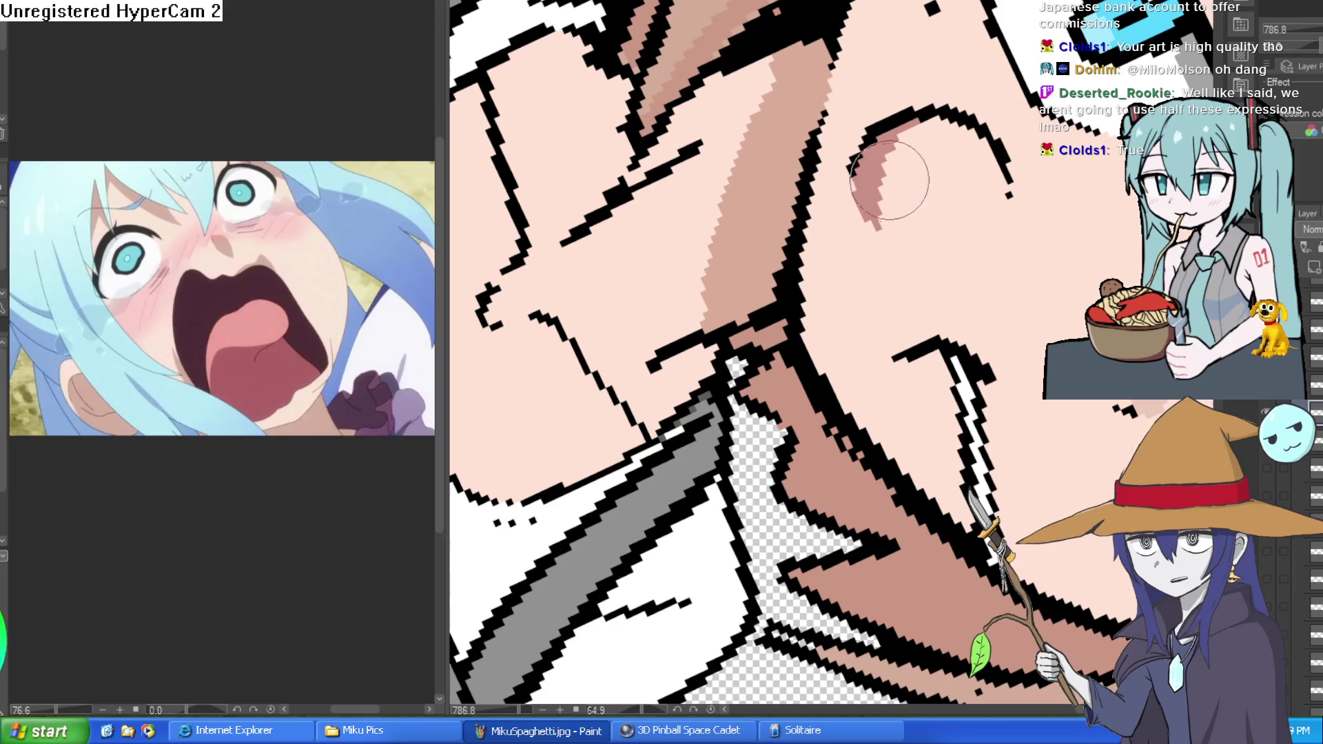
pyautogui.moveTo(900, 155)
pyautogui.mouseDown()
pyautogui.moveTo(834, 124)
pyautogui.moveTo(818, 77)
pyautogui.mouseUp()
# Straighten and zoom out the view to review the whole cat-eared girl
pyautogui.scroll(-5, 834, 124)
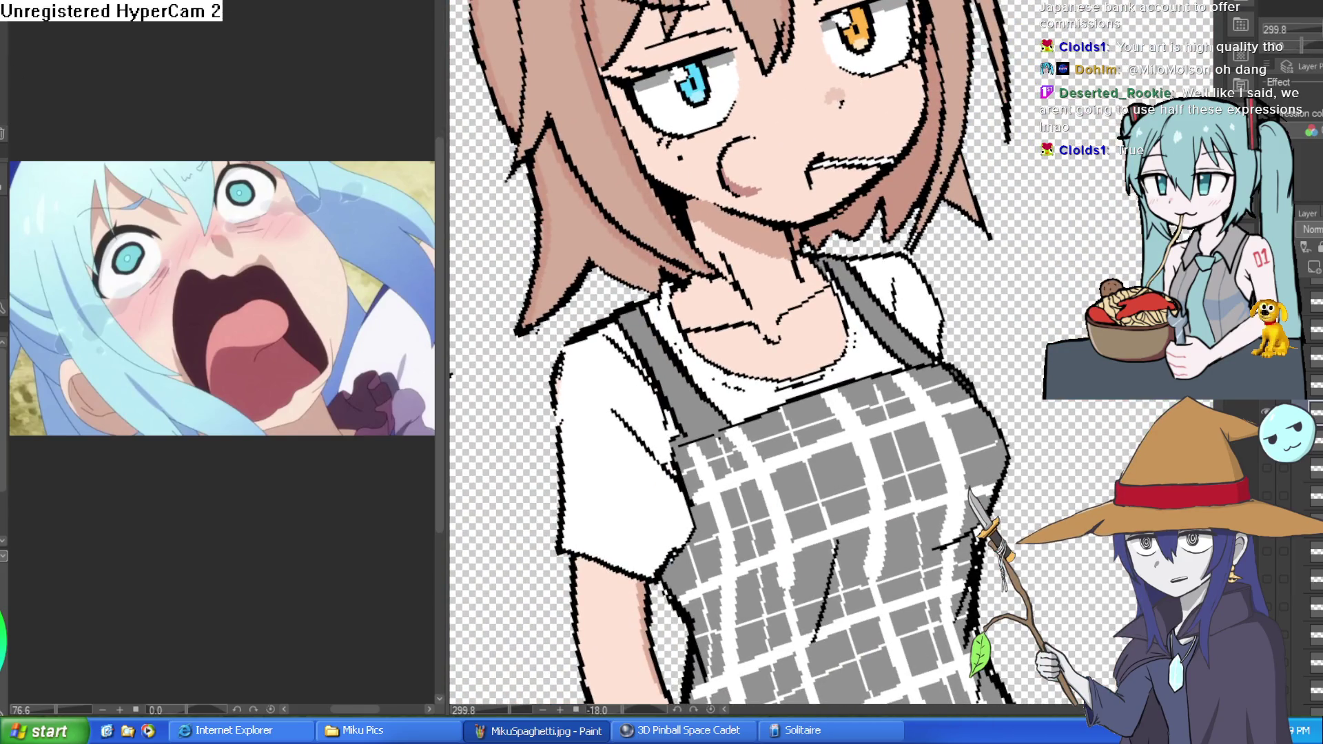
pyautogui.scroll(3, 784, 160)
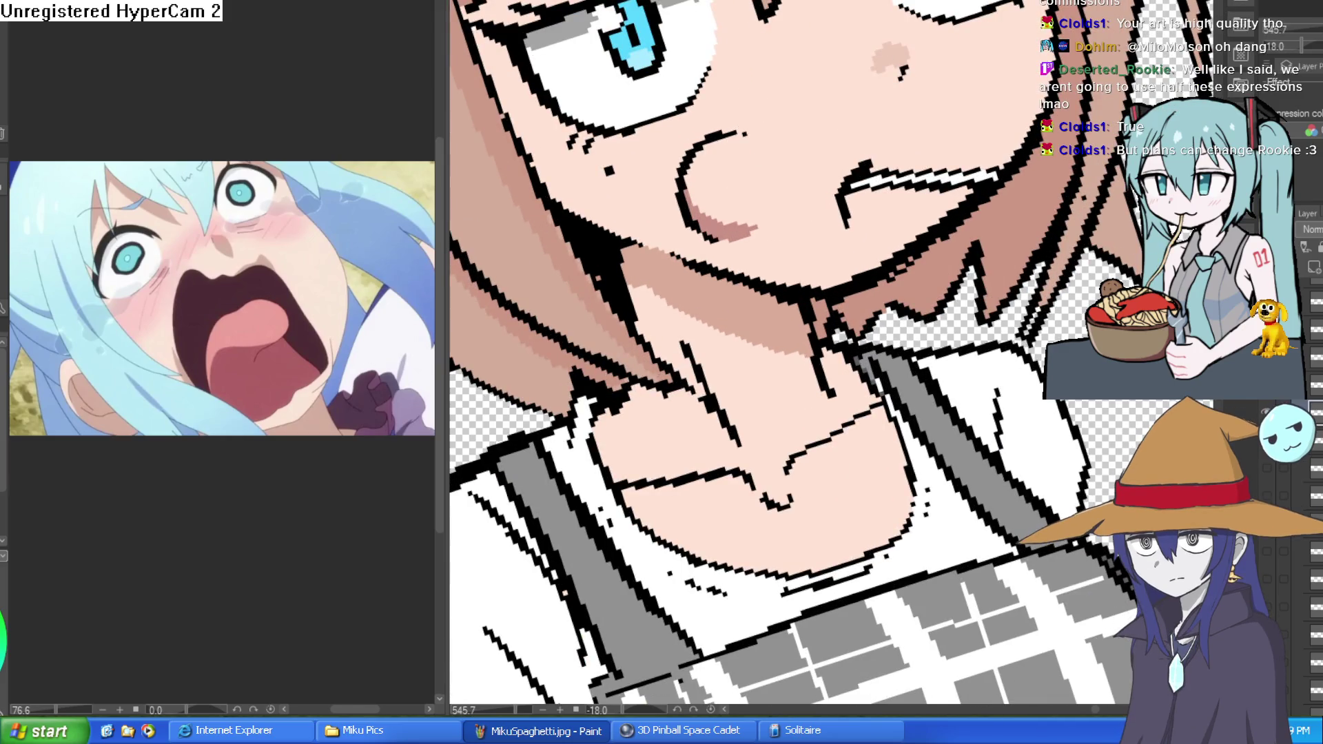
pyautogui.scroll(-2, 887, 193)
pyautogui.scroll(-2, 886, 193)
pyautogui.moveTo(887, 193); pyautogui.dragTo(965, 184)
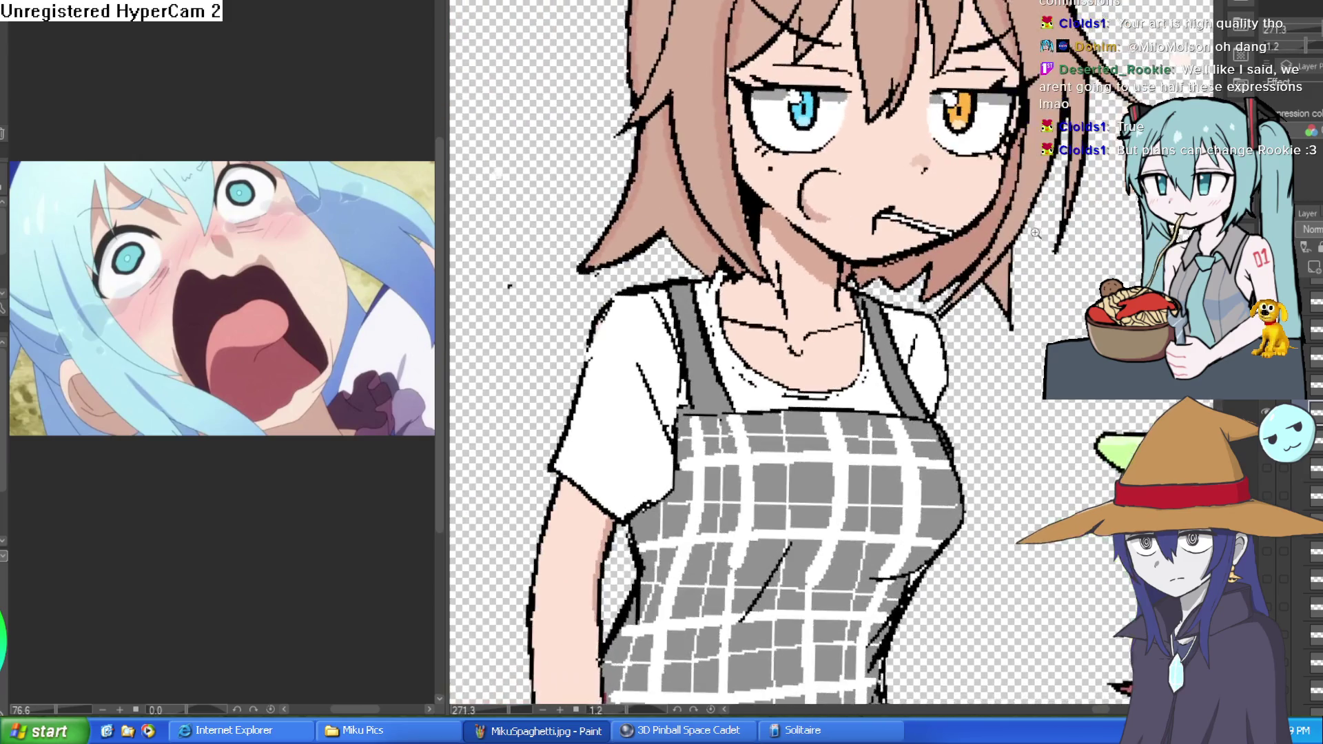
pyautogui.scroll(-3, 964, 183)
pyautogui.scroll(4, 973, 182)
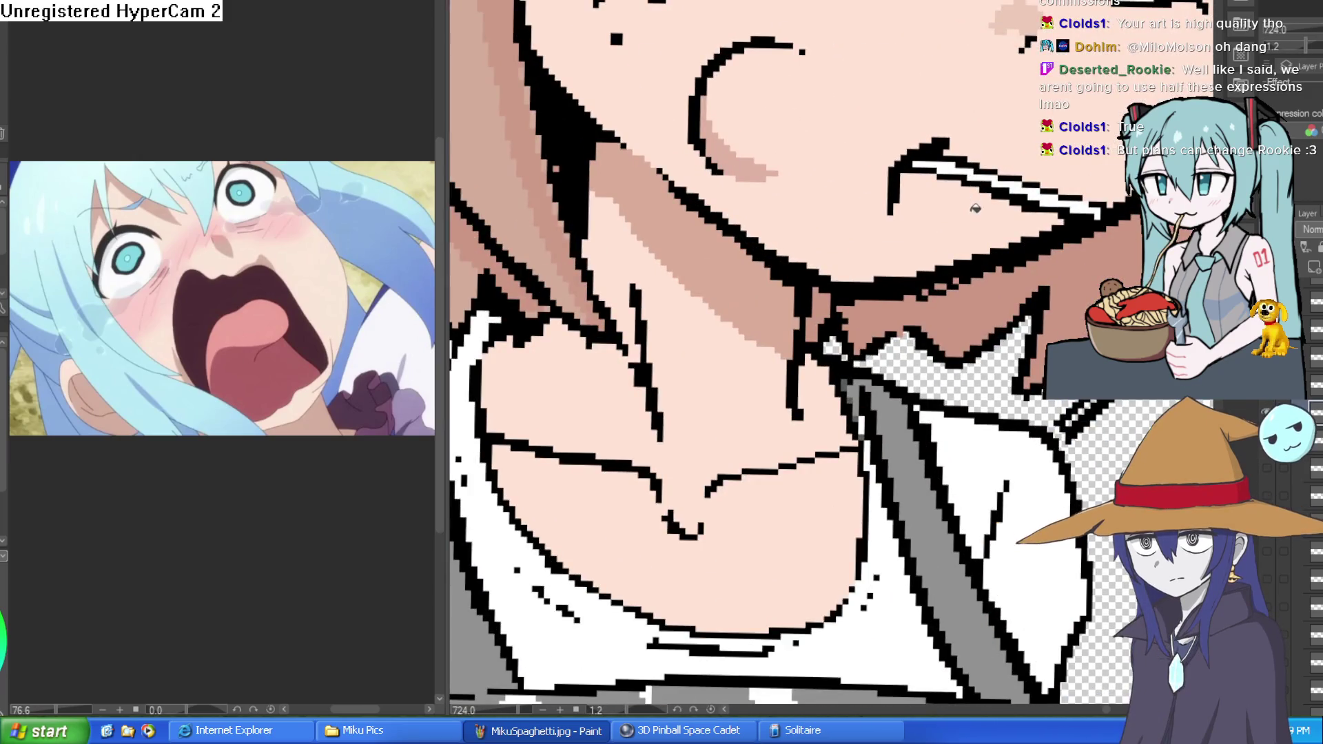
pyautogui.scroll(3, 999, 227)
pyautogui.scroll(-8, 1101, 239)
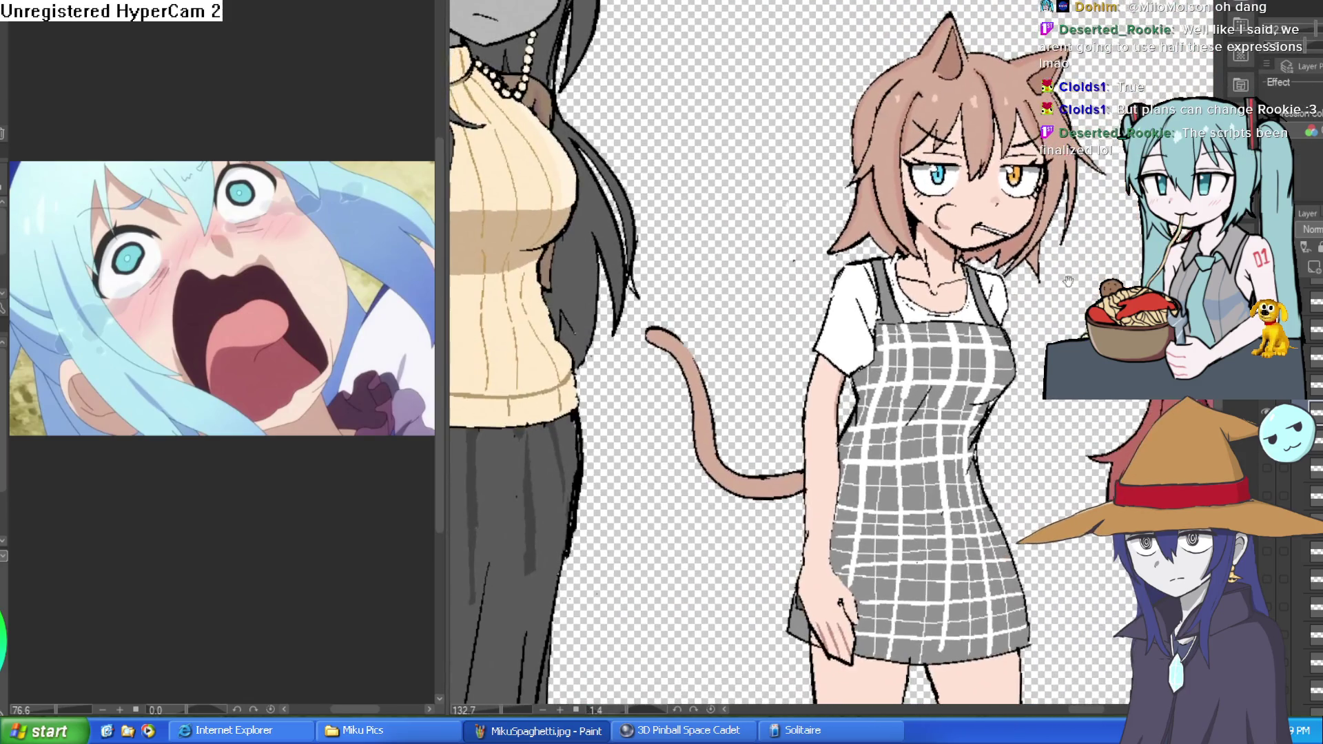
pyautogui.moveTo(1068, 280); pyautogui.dragTo(1066, 180)
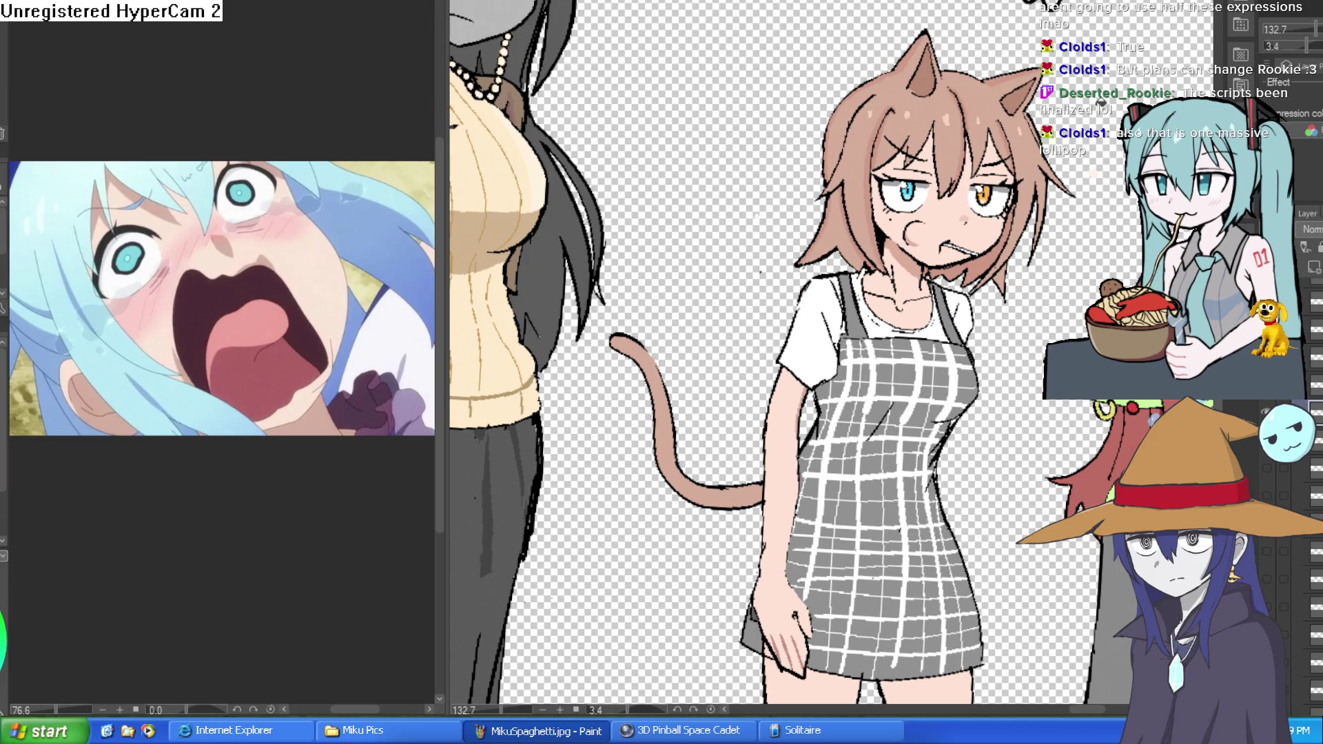
pyautogui.moveTo(964, 229); pyautogui.dragTo(1065, 233)
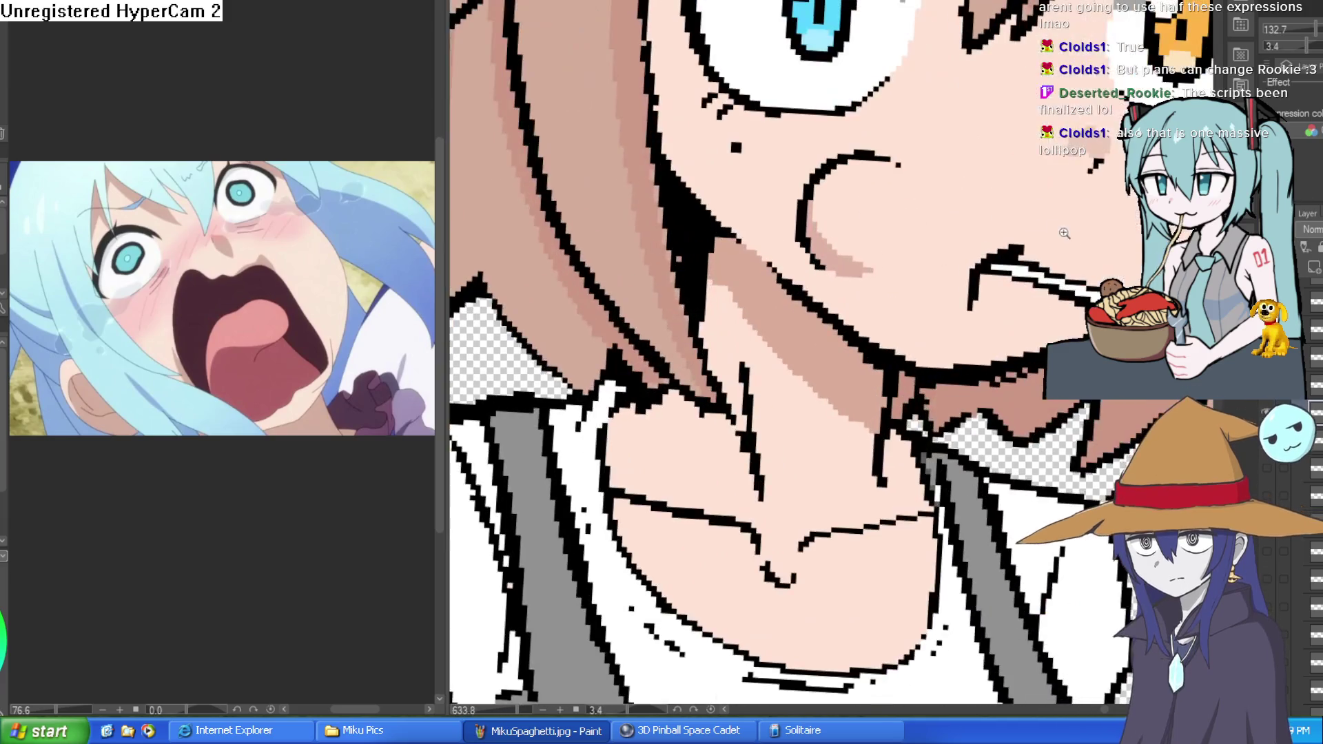
pyautogui.moveTo(1083, 333)
pyautogui.mouseDown()
pyautogui.moveTo(971, 184)
pyautogui.moveTo(932, 192)
pyautogui.moveTo(970, 169)
pyautogui.moveTo(968, 229)
pyautogui.mouseUp()
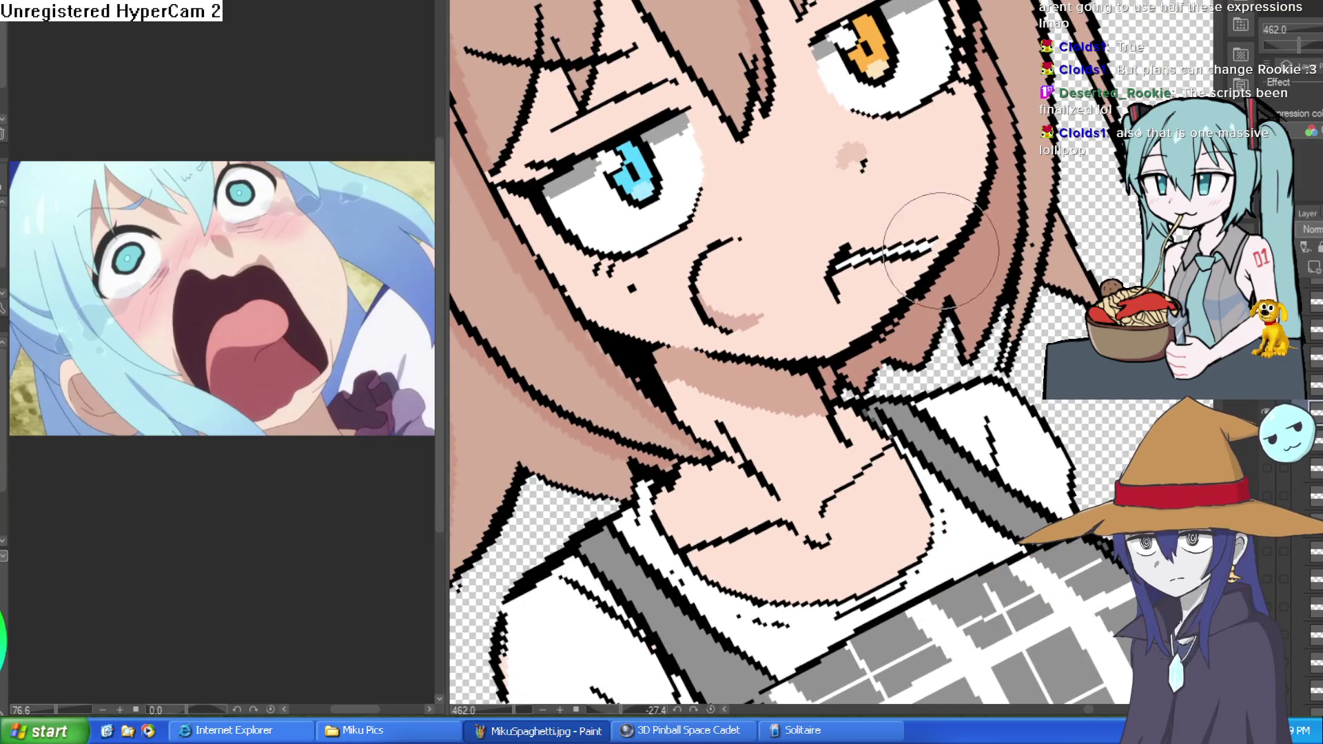
pyautogui.hotkey('ctrl', '0')
pyautogui.moveTo(661, 310); pyautogui.dragTo(634, 410)
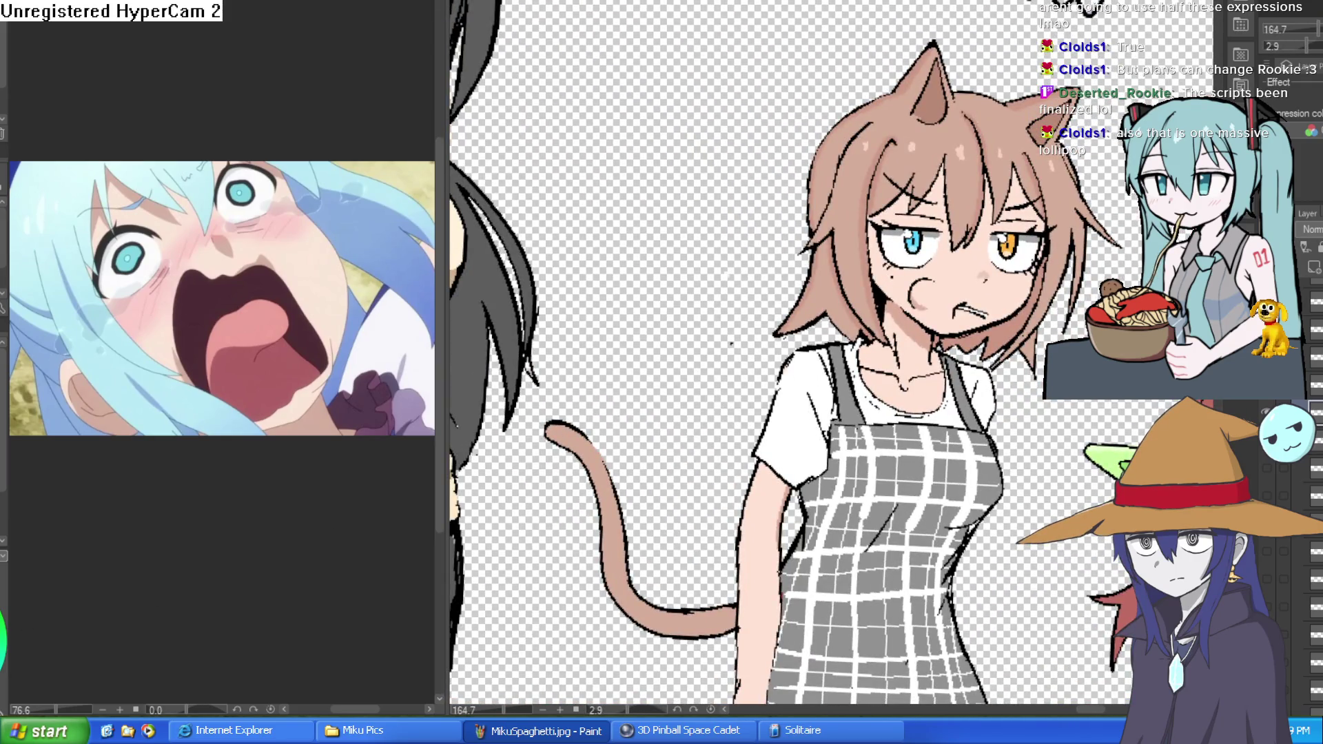
pyautogui.scroll(5, 986, 314)
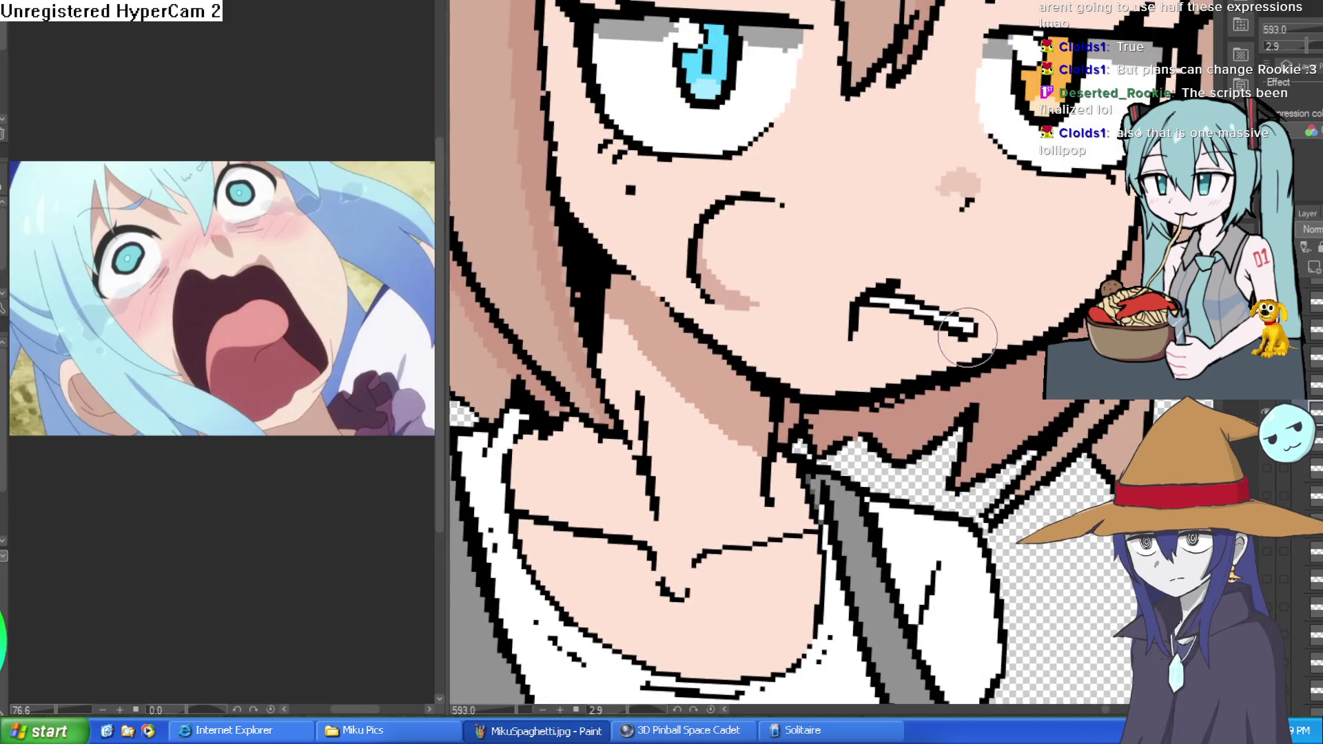
pyautogui.scroll(-4, 987, 336)
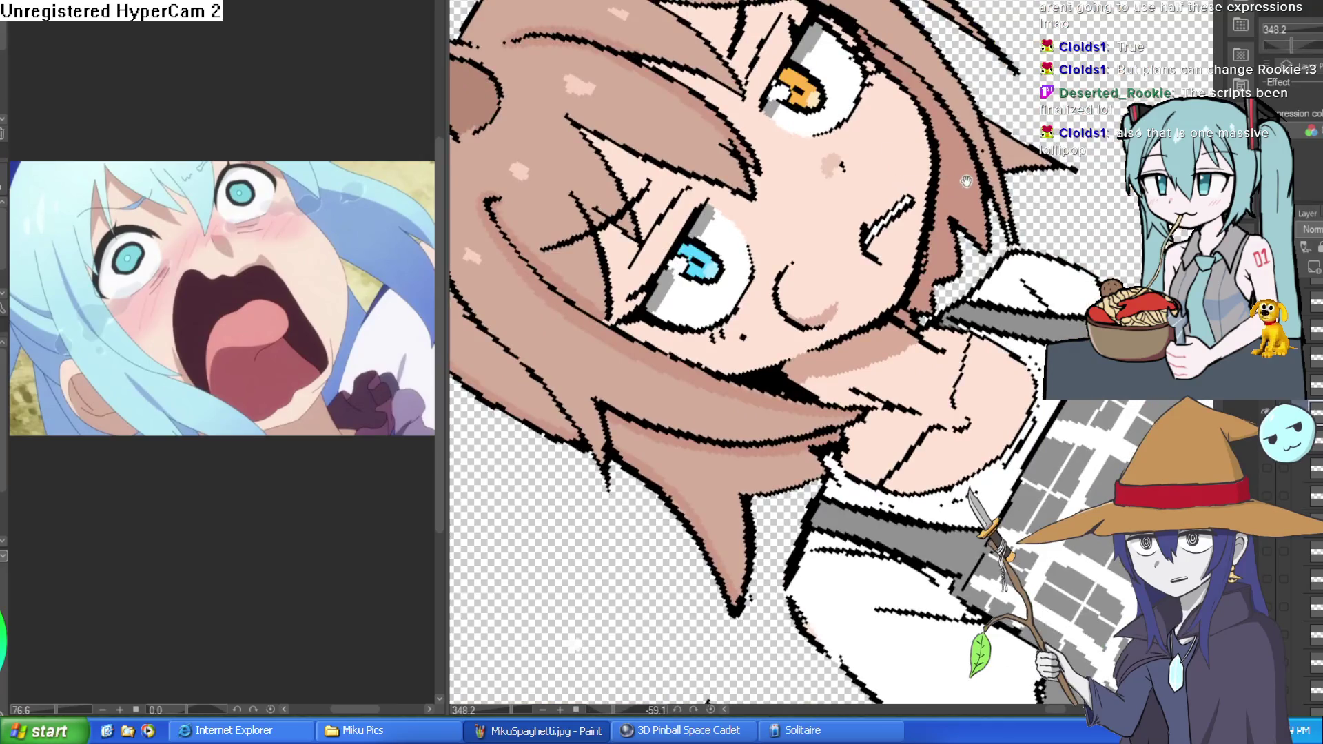
pyautogui.scroll(2, 943, 310)
pyautogui.scroll(4, 944, 310)
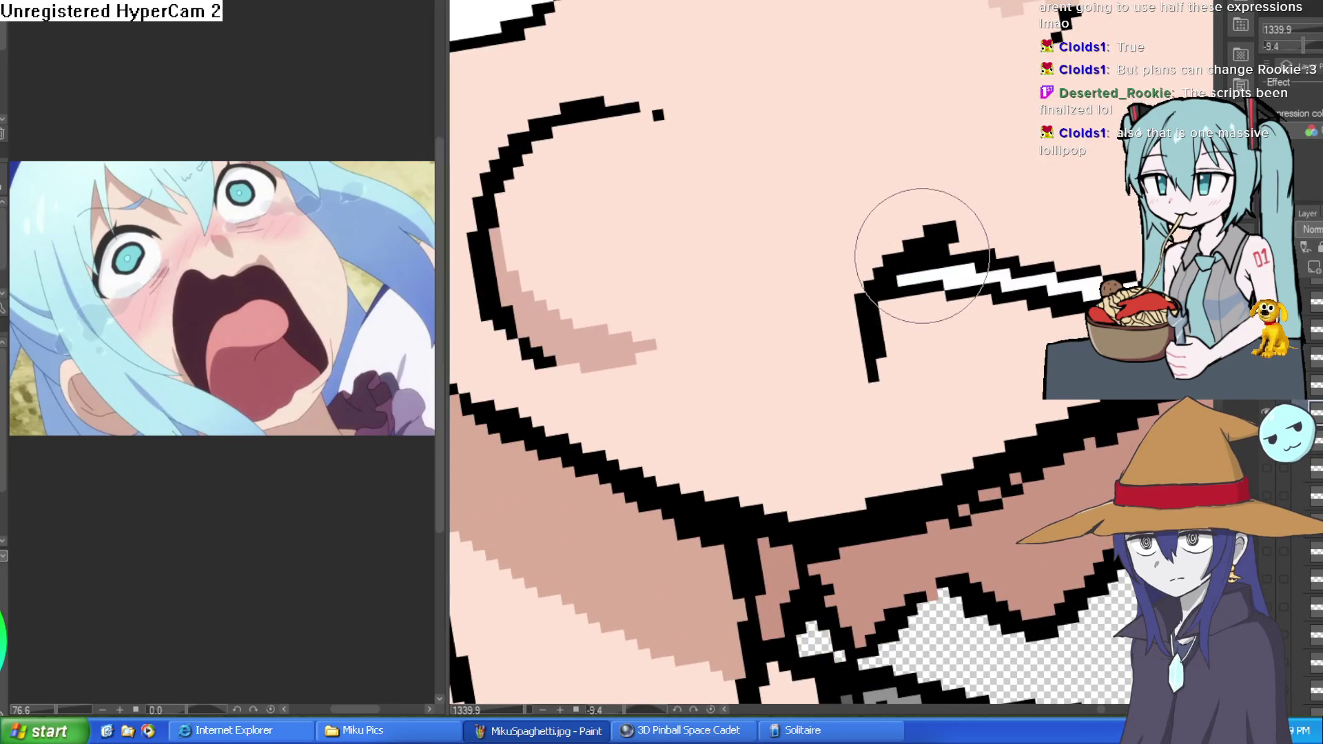
pyautogui.scroll(-4, 970, 275)
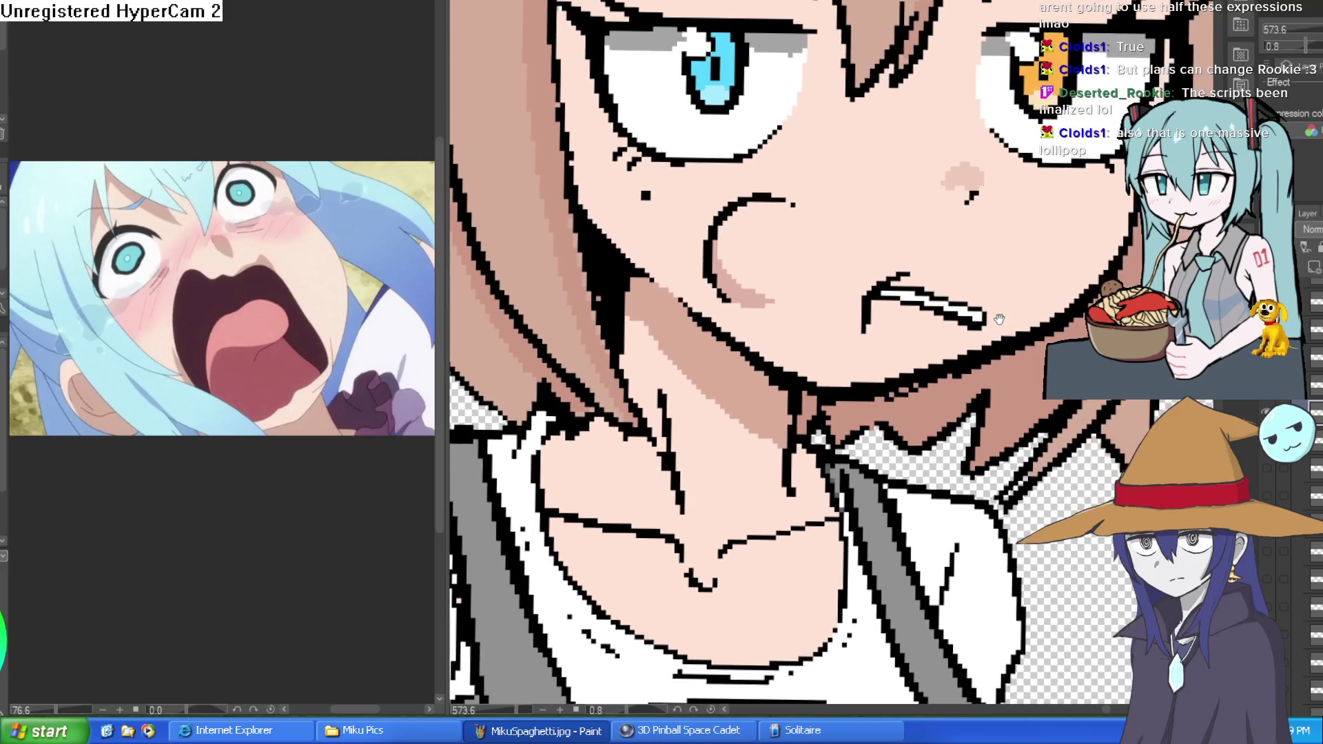
pyautogui.scroll(-2, 969, 303)
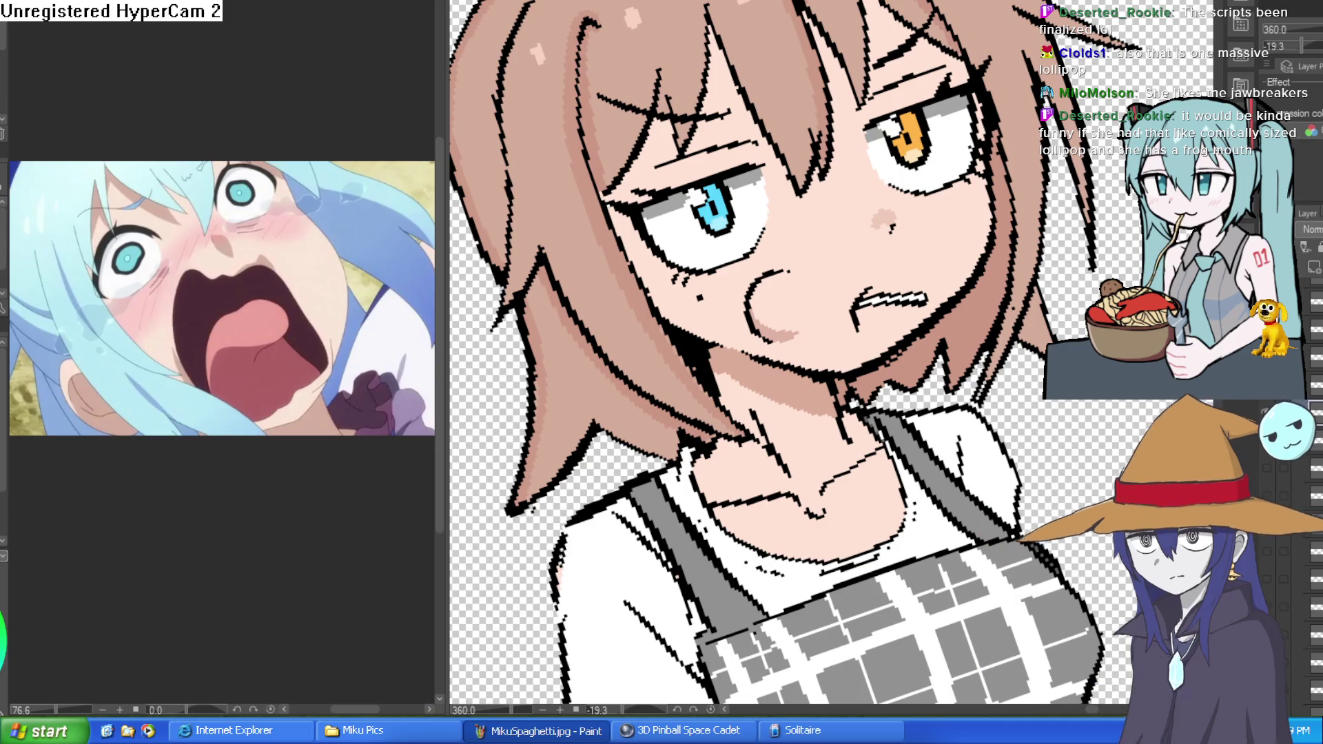
pyautogui.hotkey('ctrl', 'alt', '0')
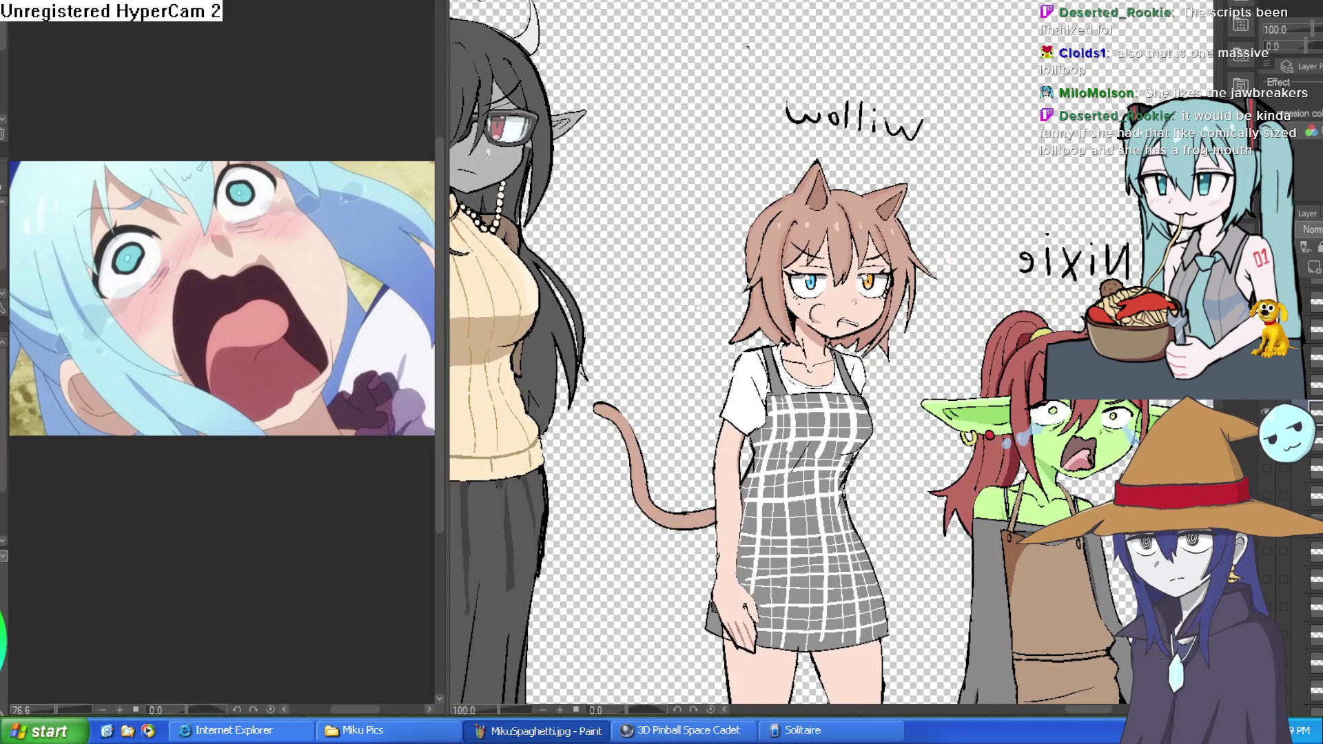
# Zoom around the goblin and cat girl, then select the alternate cigarette-expression layer
pyautogui.scroll(6, 1053, 269)
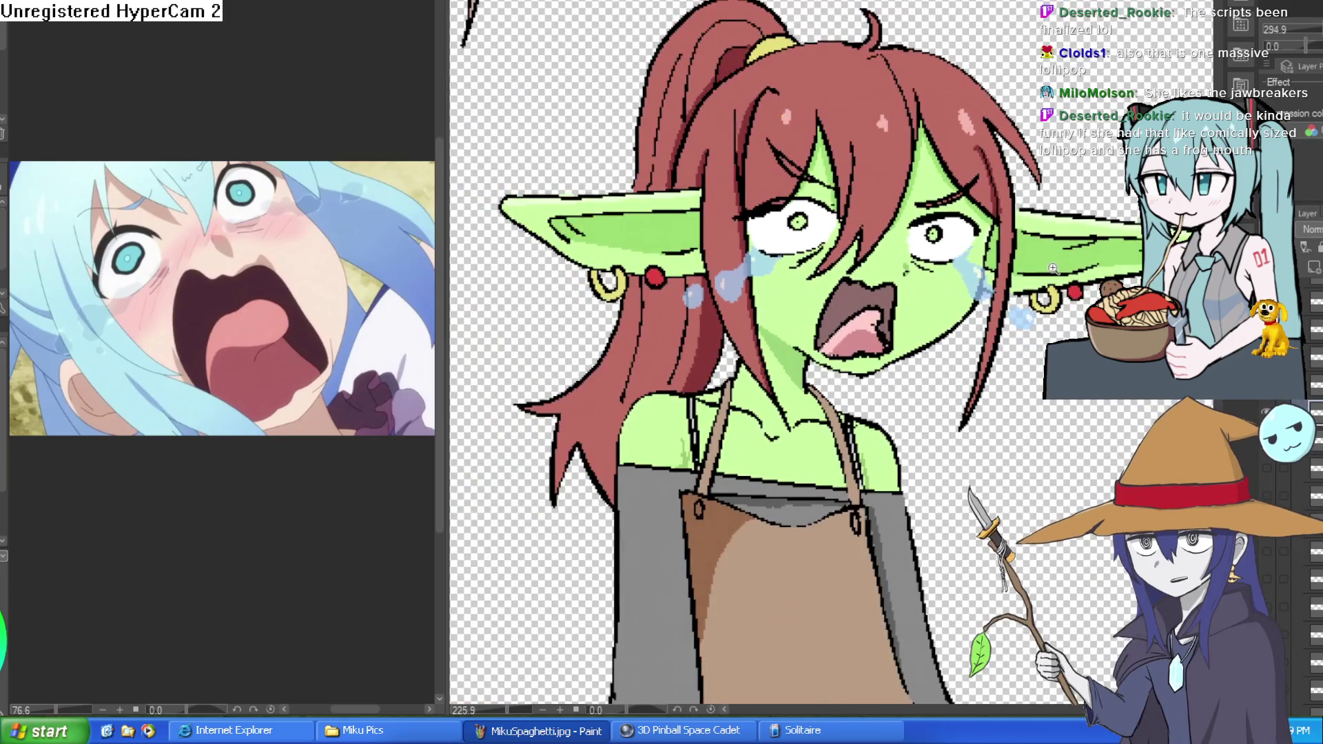
pyautogui.scroll(2, 1044, 321)
pyautogui.scroll(2, 1044, 321)
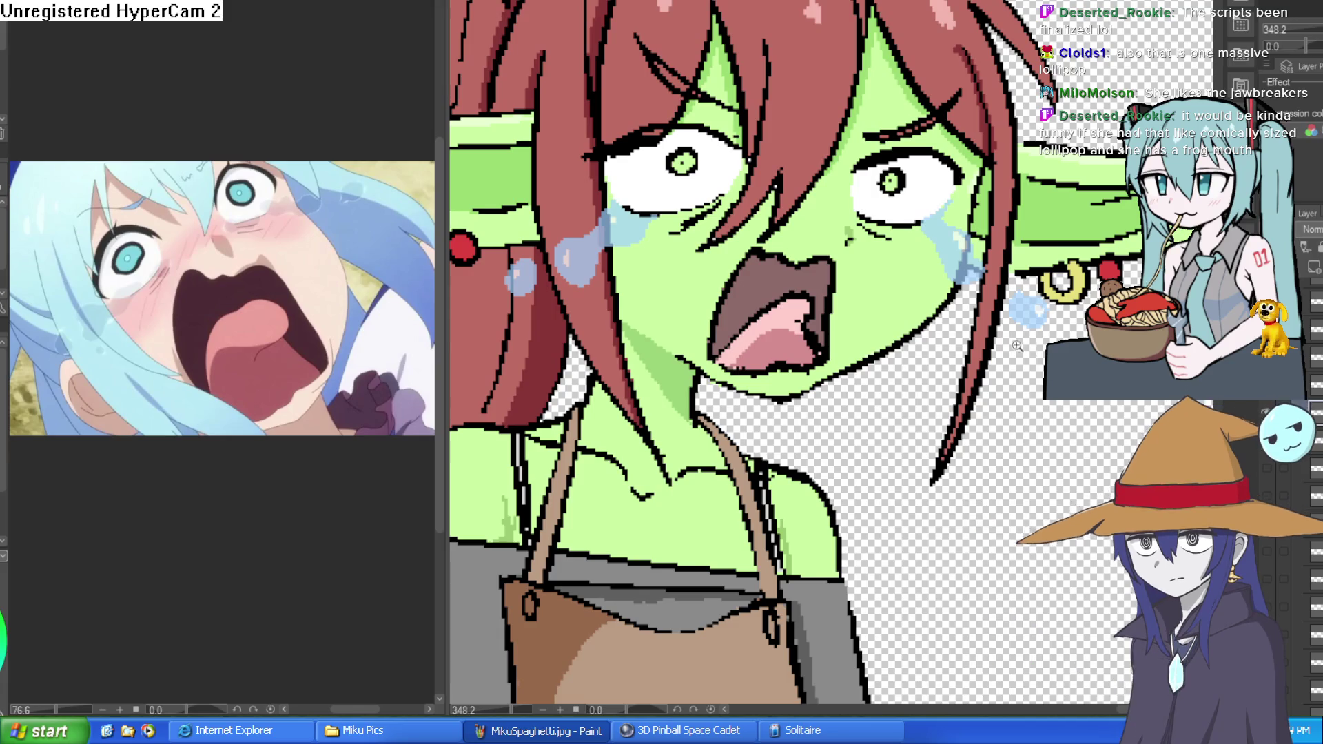
pyautogui.scroll(-3, 1016, 346)
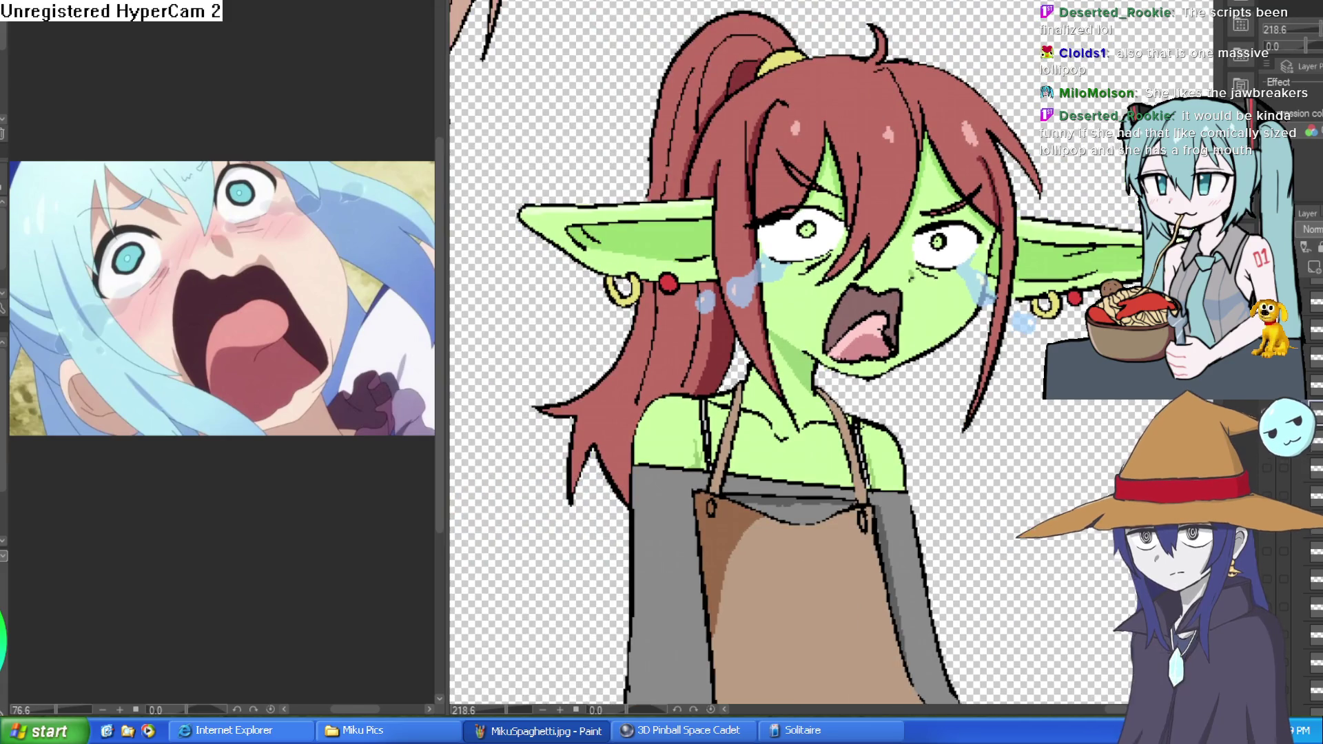
pyautogui.scroll(-4, 1026, 367)
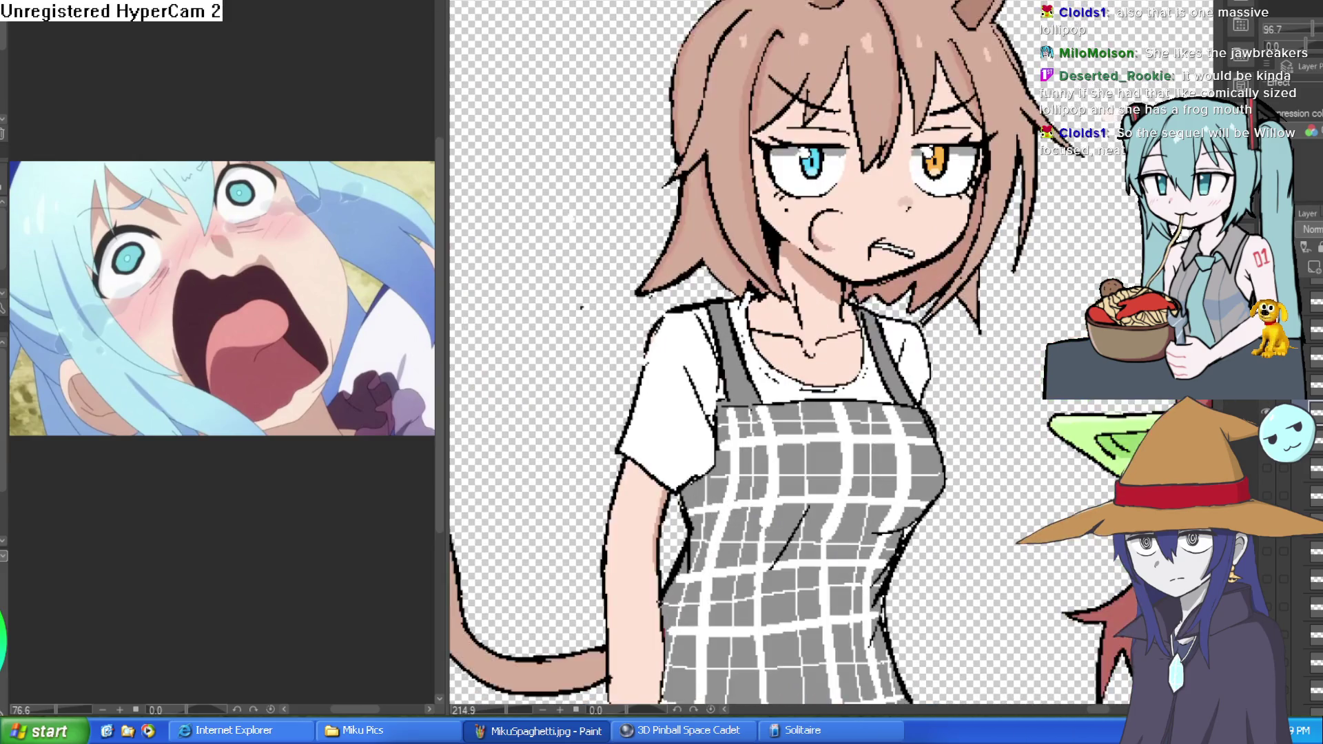
pyautogui.scroll(4, 703, 173)
pyautogui.click(1309, 486)
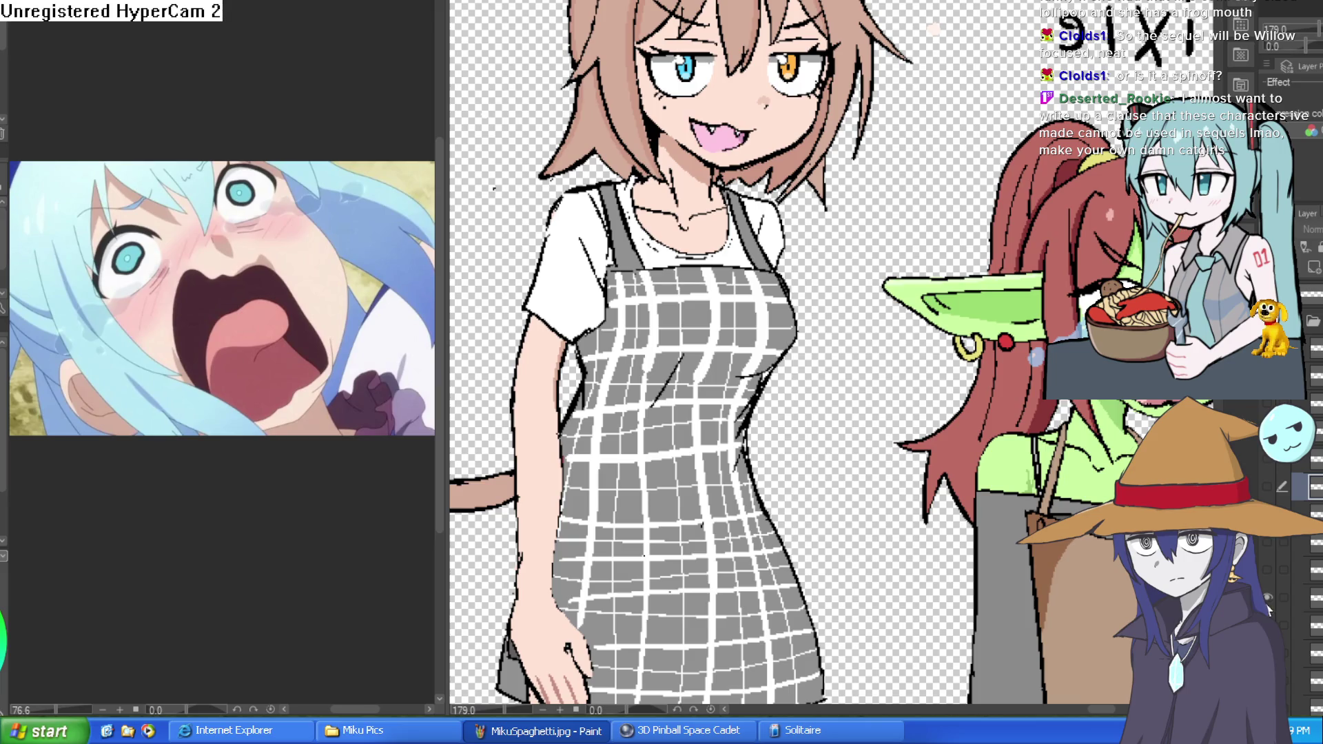
# Toggle the cigarette, lollipop and open-eye variant layers, ending on the red-lipped mouth
pyautogui.click(1268, 594)
pyautogui.click(1267, 581)
pyautogui.click(1264, 555)
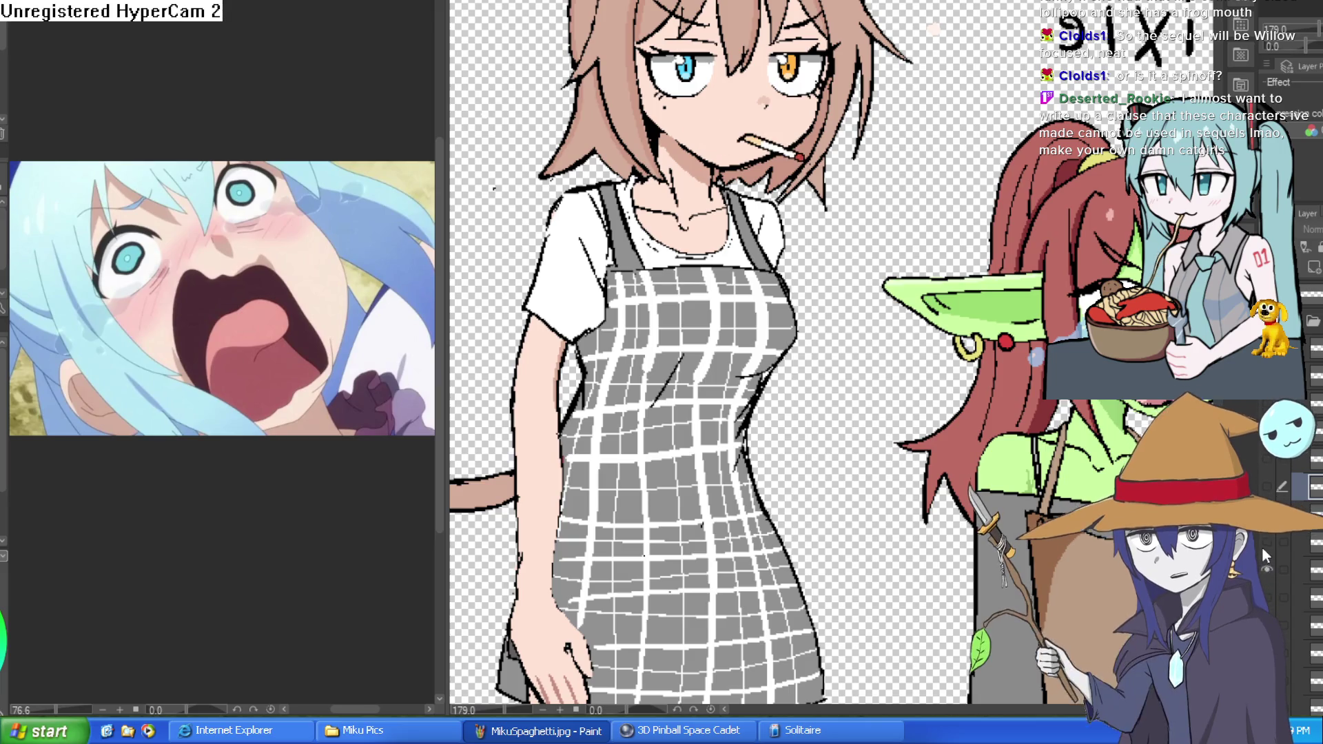
pyautogui.click(1265, 488)
pyautogui.click(1266, 459)
pyautogui.click(1268, 461)
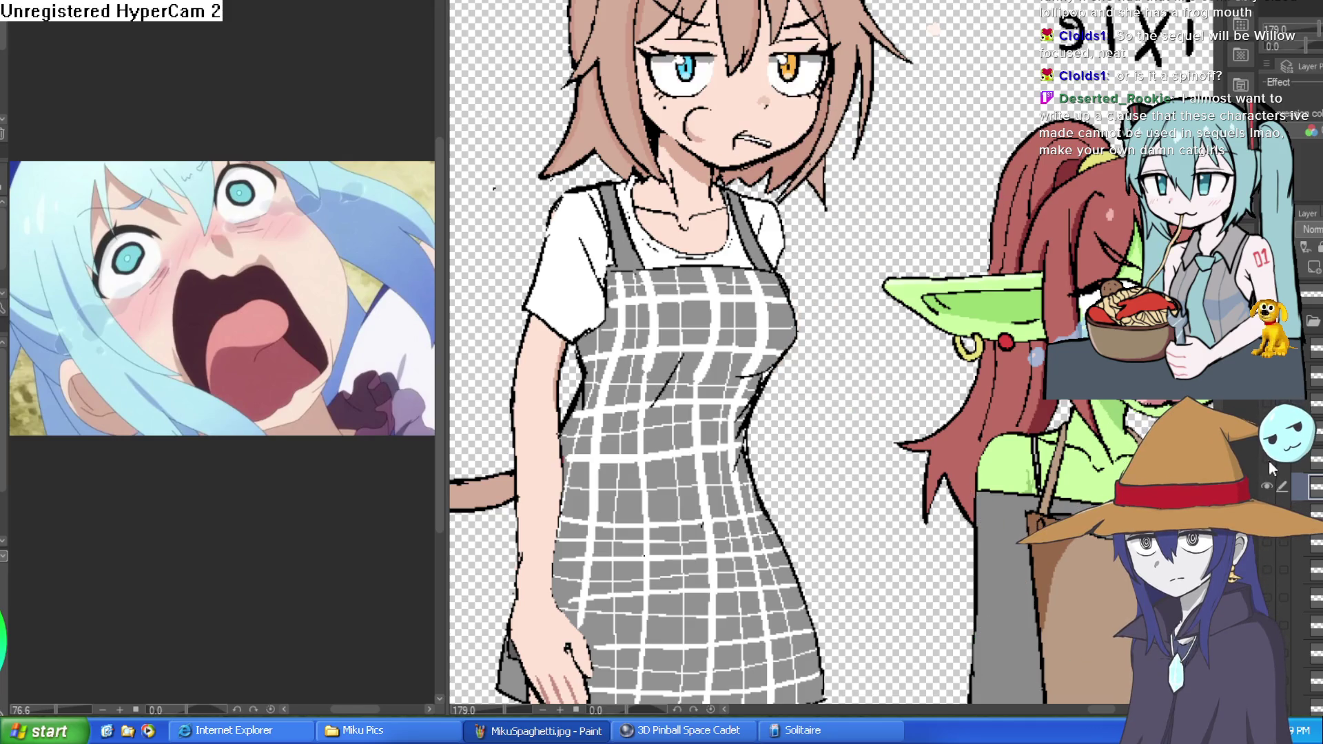
pyautogui.click(1266, 490)
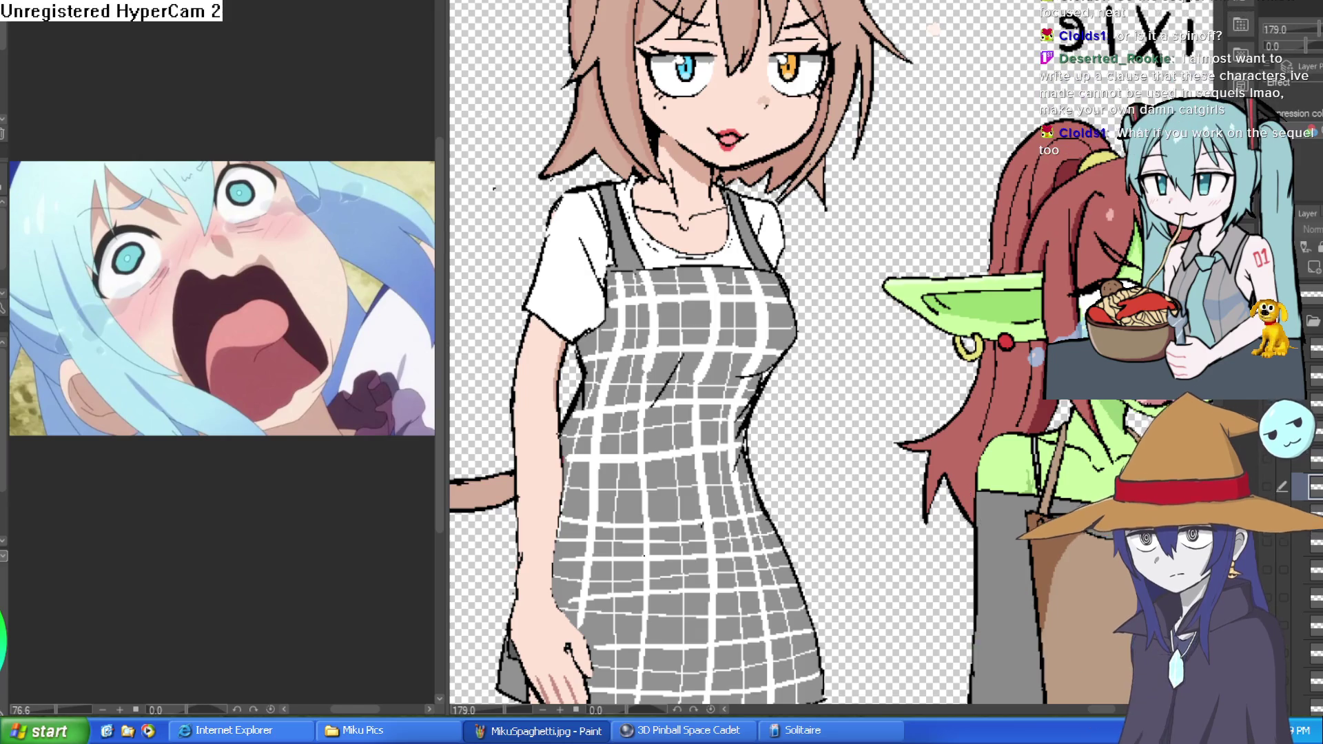